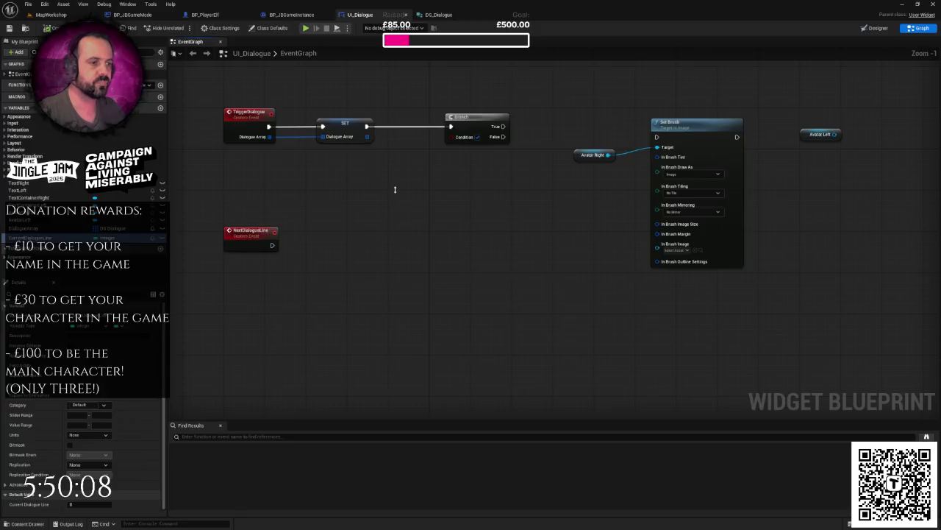
# Rearrange the TriggerDialogue graph, deleting and then restoring the Branch and Set Brush nodes.
pyautogui.click(381, 194)
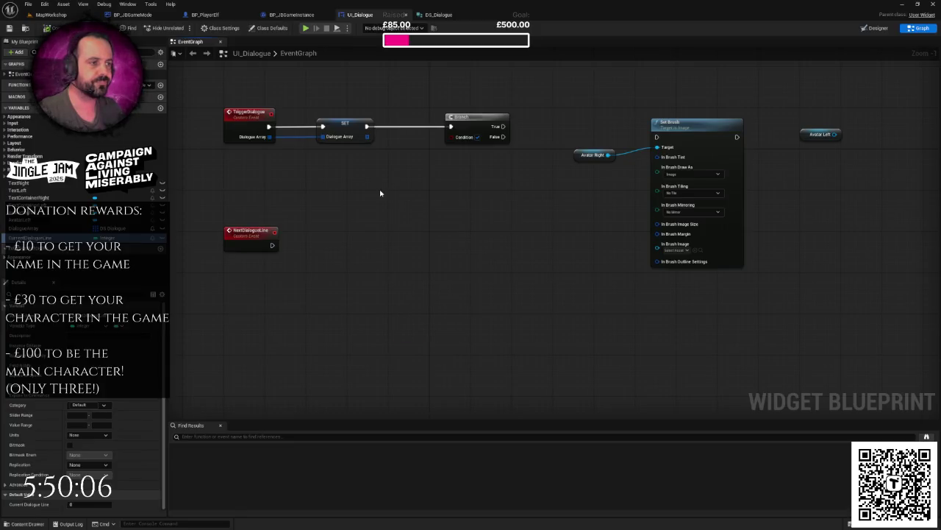
pyautogui.moveTo(381, 194); pyautogui.dragTo(435, 223)
pyautogui.moveTo(257, 117)
pyautogui.mouseDown()
pyautogui.moveTo(347, 172)
pyautogui.moveTo(414, 196)
pyautogui.moveTo(361, 203)
pyautogui.mouseUp()
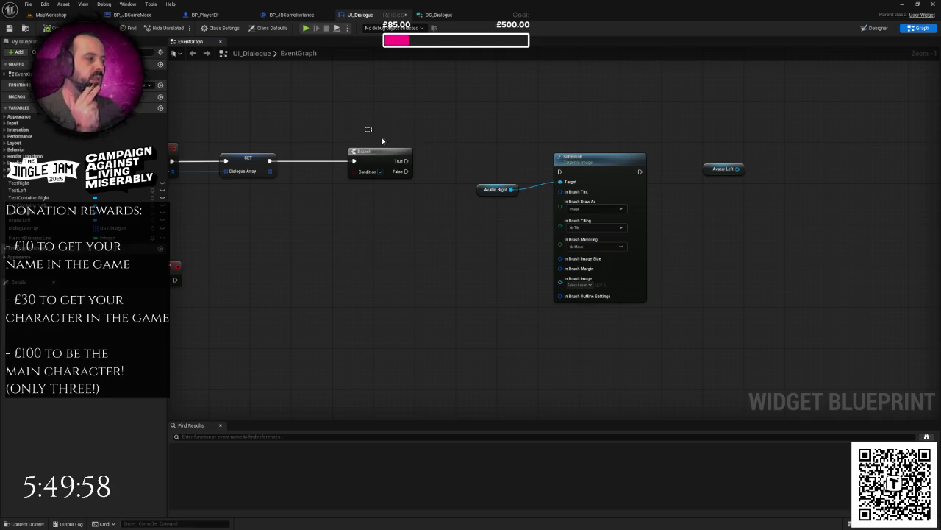
pyautogui.moveTo(382, 141); pyautogui.dragTo(767, 245)
pyautogui.press('Delete')
pyautogui.moveTo(433, 324); pyautogui.dragTo(504, 214)
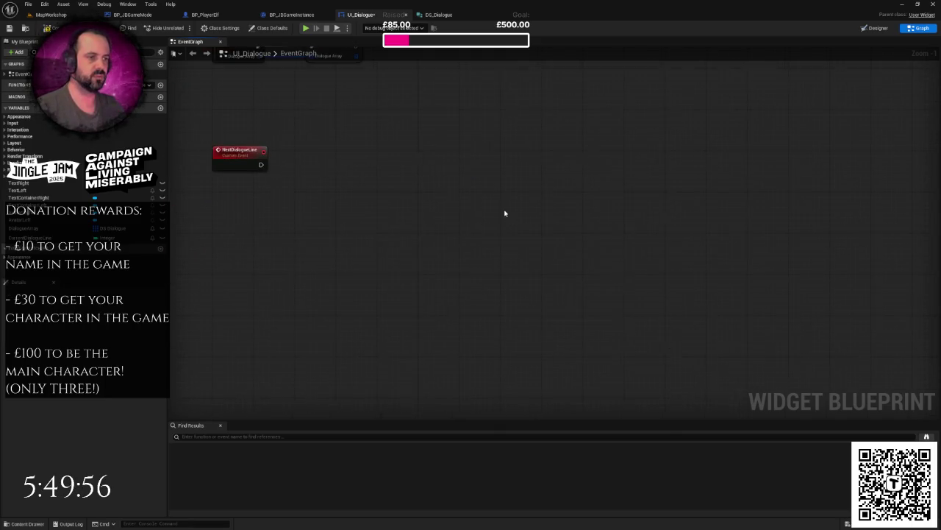
pyautogui.hotkey('ctrl', 'z')
pyautogui.hotkey('ctrl', 'z')
pyautogui.moveTo(395, 204); pyautogui.dragTo(388, 301)
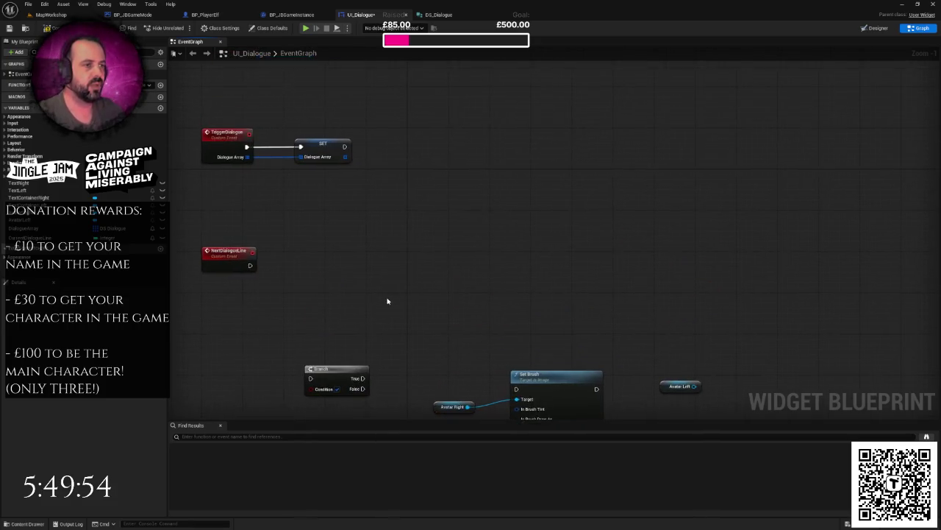
pyautogui.moveTo(396, 270); pyautogui.dragTo(403, 304)
# Add a Current Dialogue Line setter wired after the Dialogue Array SET.
pyautogui.moveTo(44, 238); pyautogui.dragTo(404, 183)
pyautogui.click(423, 194)
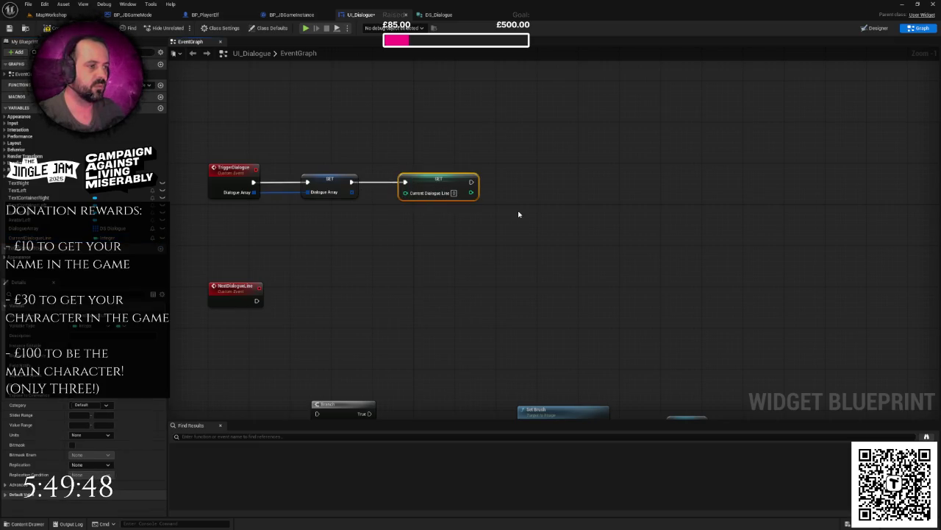
pyautogui.click(520, 214)
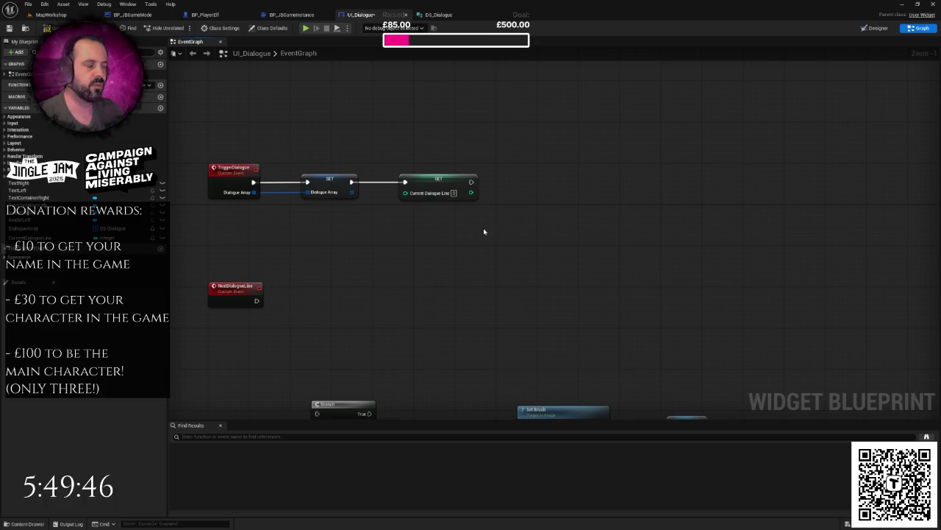
# Call Next Dialogue Line from the Current Dialogue Line SET node's exec output.
pyautogui.moveTo(374, 226); pyautogui.dragTo(334, 224)
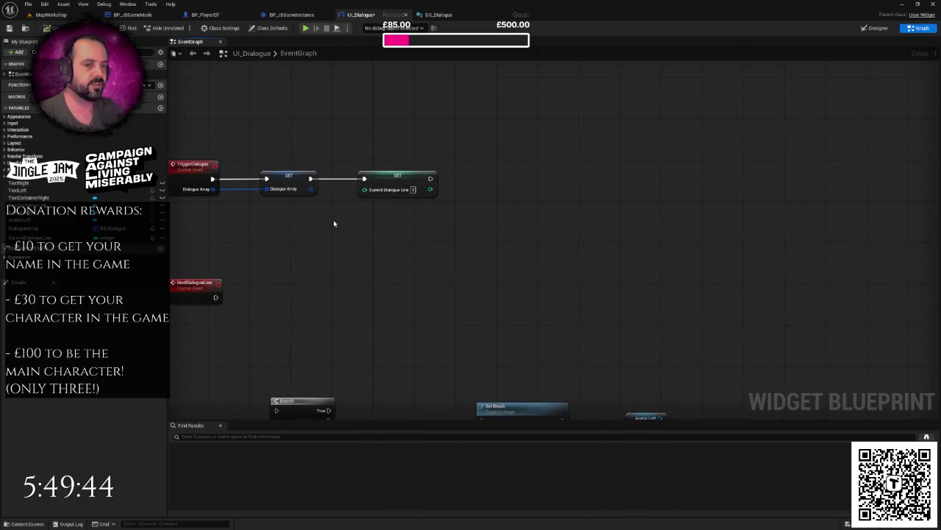
pyautogui.moveTo(437, 182)
pyautogui.mouseDown()
pyautogui.moveTo(488, 193)
pyautogui.moveTo(497, 183)
pyautogui.mouseUp()
pyautogui.write('ext dialogue')
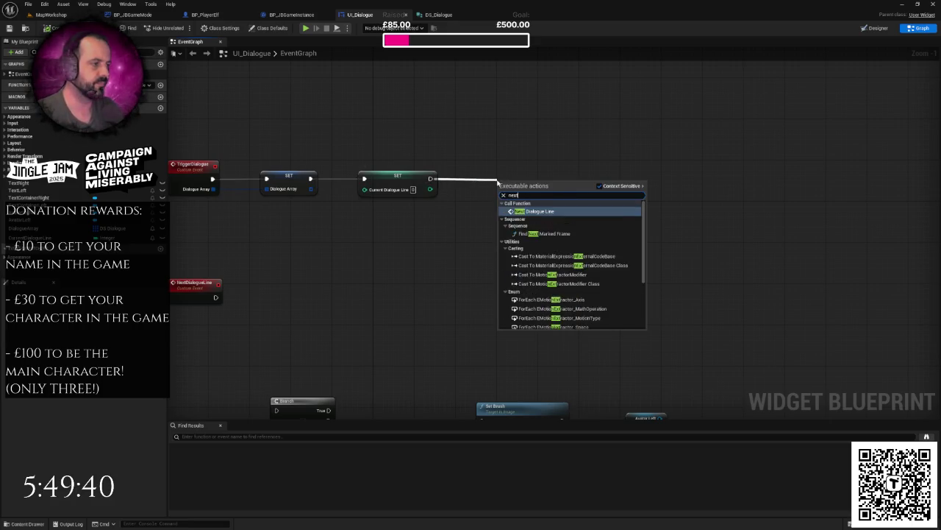
pyautogui.press('Return')
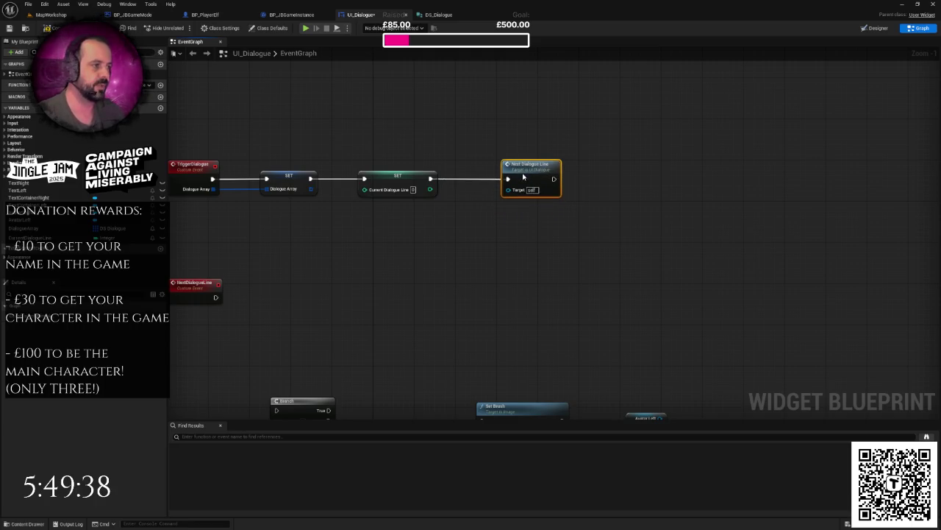
pyautogui.moveTo(468, 256); pyautogui.dragTo(478, 235)
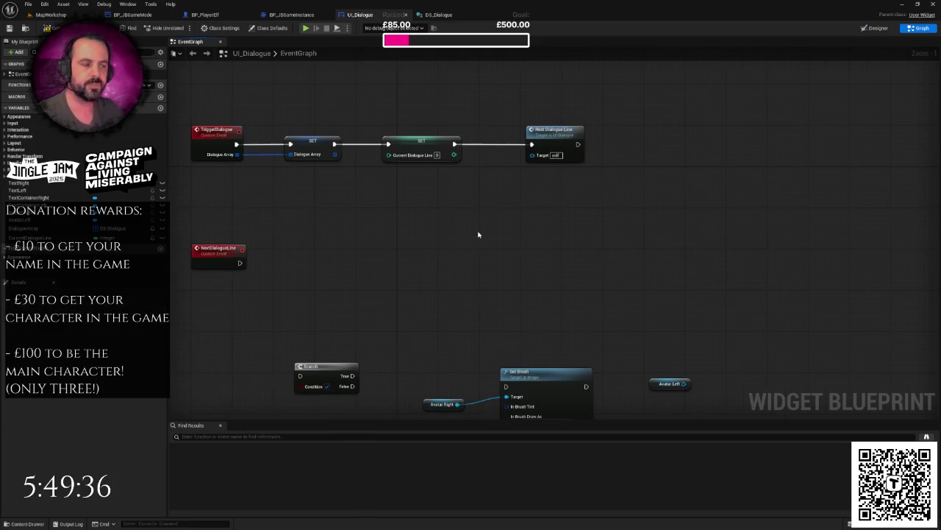
pyautogui.scroll(-4, 478, 235)
# Place the Branch beside the NextDialogueLine event and wire the event into it.
pyautogui.moveTo(383, 276); pyautogui.dragTo(388, 213)
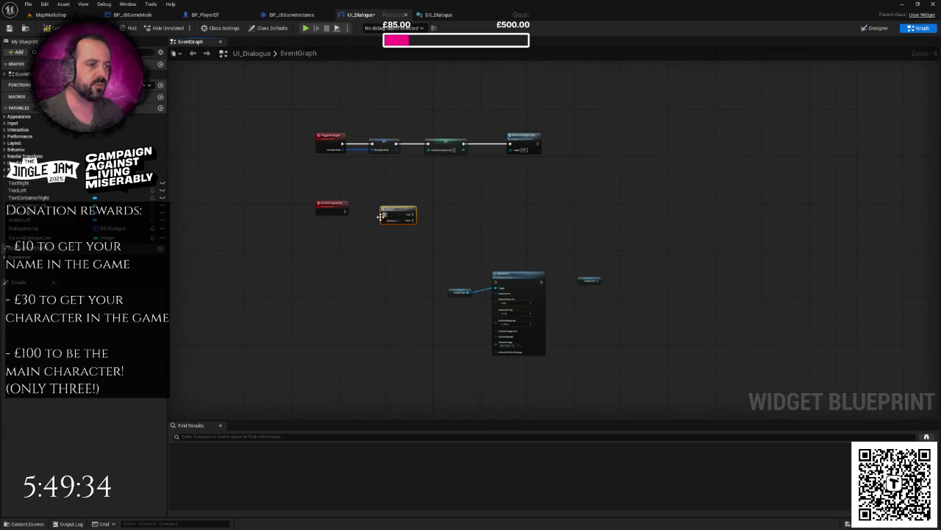
pyautogui.scroll(4, 390, 216)
pyautogui.moveTo(302, 205); pyautogui.dragTo(418, 204)
pyautogui.moveTo(385, 174); pyautogui.dragTo(425, 218)
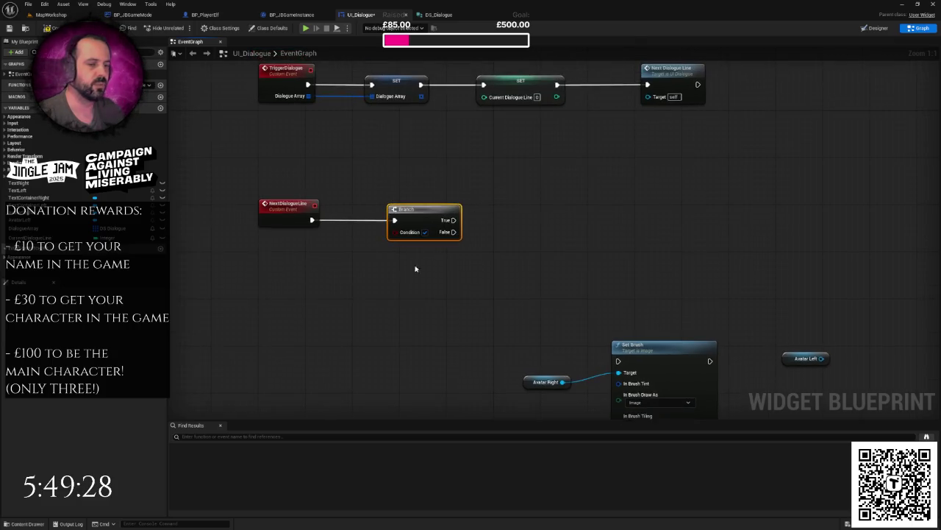
pyautogui.click(391, 242)
# Add a Dialogue Array GET element node indexed by Current Dialogue Line.
pyautogui.moveTo(46, 234)
pyautogui.mouseDown()
pyautogui.moveTo(216, 254)
pyautogui.moveTo(339, 255)
pyautogui.mouseUp()
pyautogui.click(243, 262)
pyautogui.write('get')
pyautogui.press('Return')
pyautogui.moveTo(29, 238)
pyautogui.mouseDown()
pyautogui.moveTo(229, 279)
pyautogui.moveTo(217, 282)
pyautogui.moveTo(315, 265)
pyautogui.mouseUp()
pyautogui.click(250, 285)
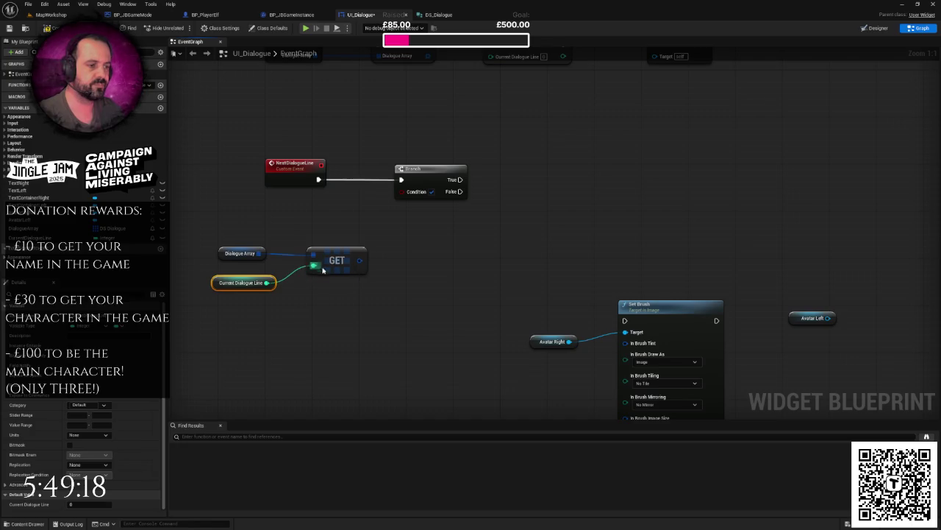
pyautogui.scroll(-1, 421, 248)
# Break the GET result with Break DS Dialogue and wire Left Speaking into the Branch Condition.
pyautogui.click(526, 193)
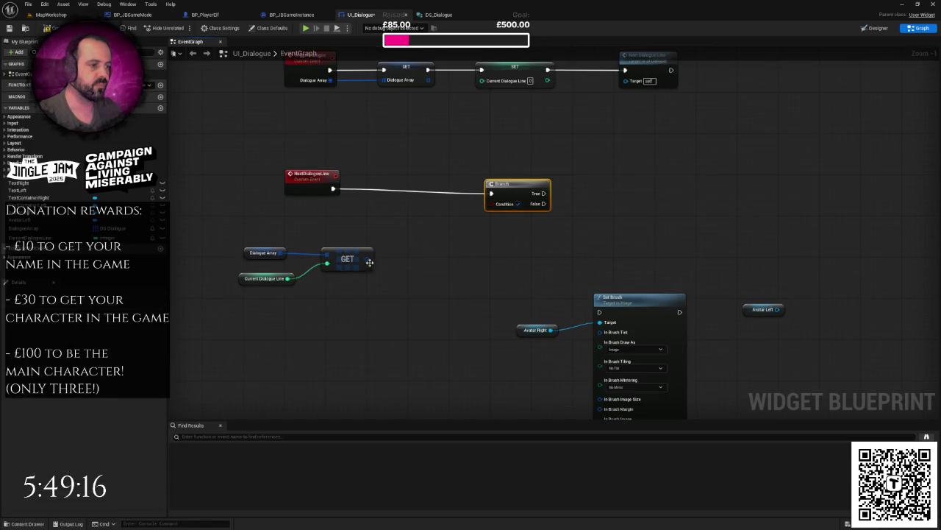
pyautogui.moveTo(370, 259); pyautogui.dragTo(399, 258)
pyautogui.write('brea')
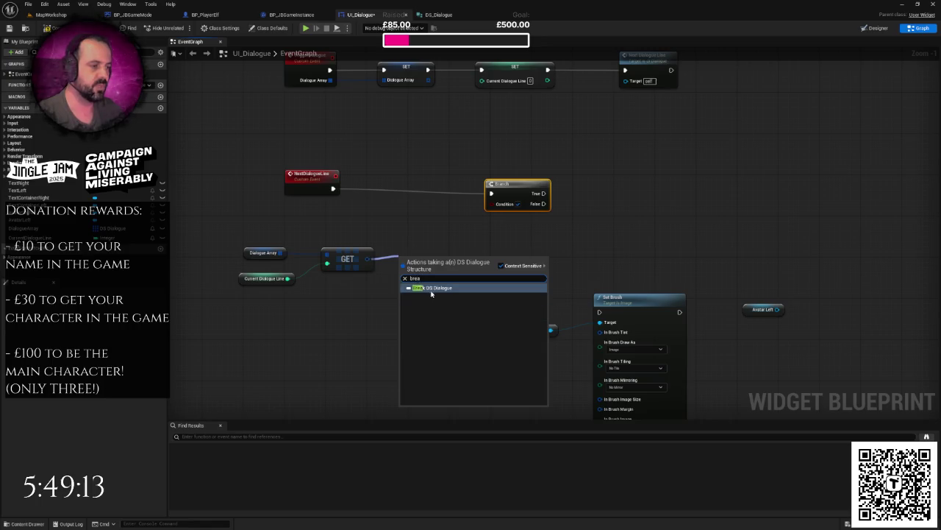
pyautogui.click(431, 288)
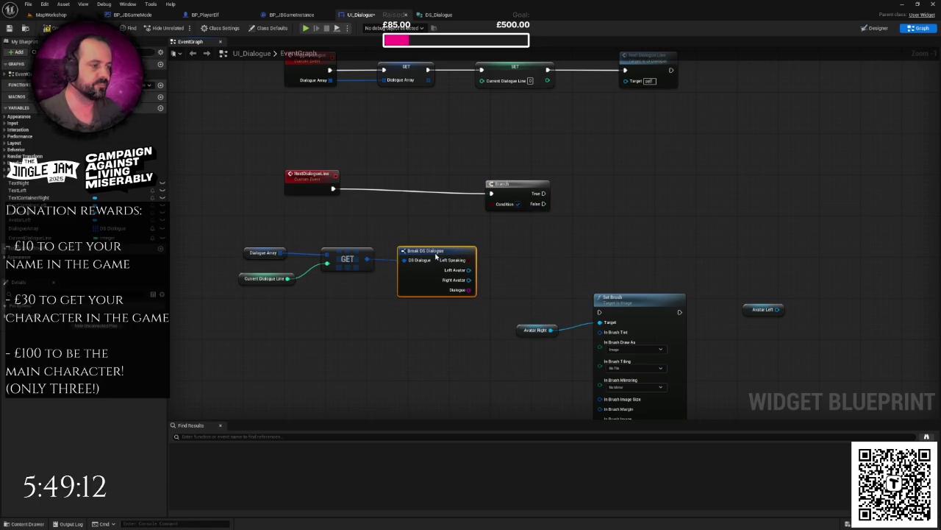
pyautogui.moveTo(501, 267); pyautogui.dragTo(353, 256)
pyautogui.moveTo(386, 179); pyautogui.dragTo(401, 173)
pyautogui.moveTo(335, 250); pyautogui.dragTo(377, 190)
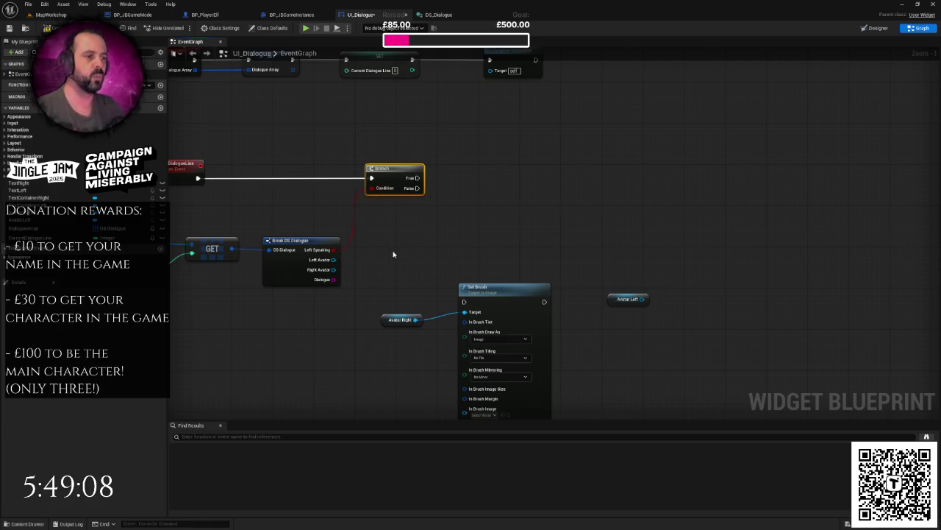
# Bring the Text Container Right variable into the graph beside the Branch.
pyautogui.scroll(-3, 400, 258)
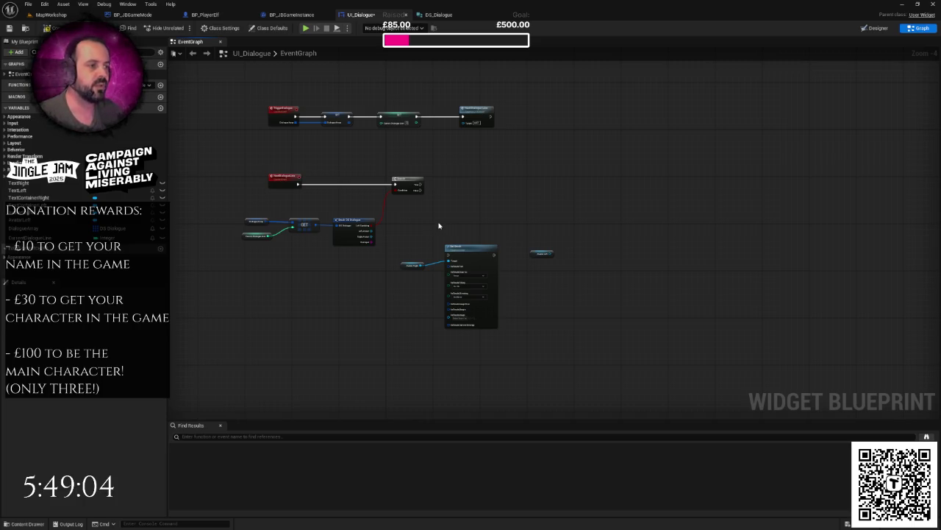
pyautogui.moveTo(439, 226); pyautogui.dragTo(426, 228)
pyautogui.scroll(2, 379, 203)
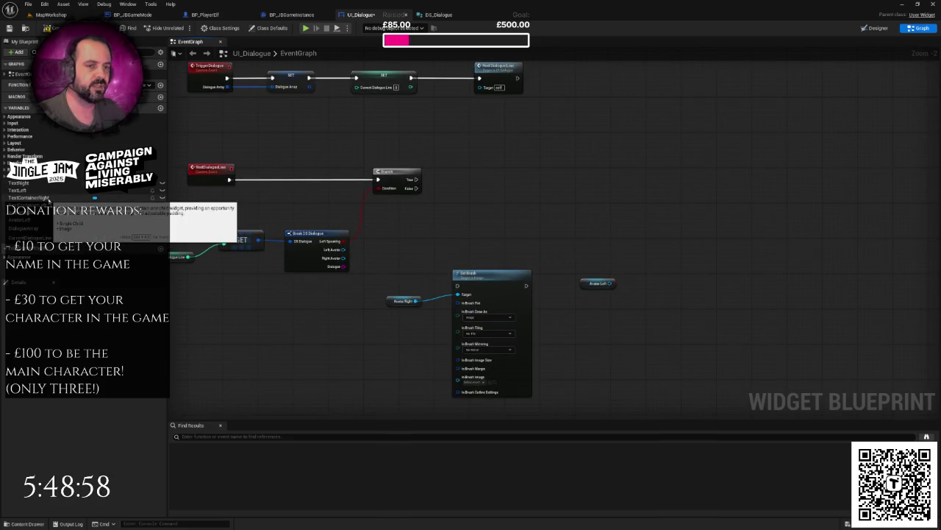
pyautogui.moveTo(48, 202); pyautogui.dragTo(467, 189)
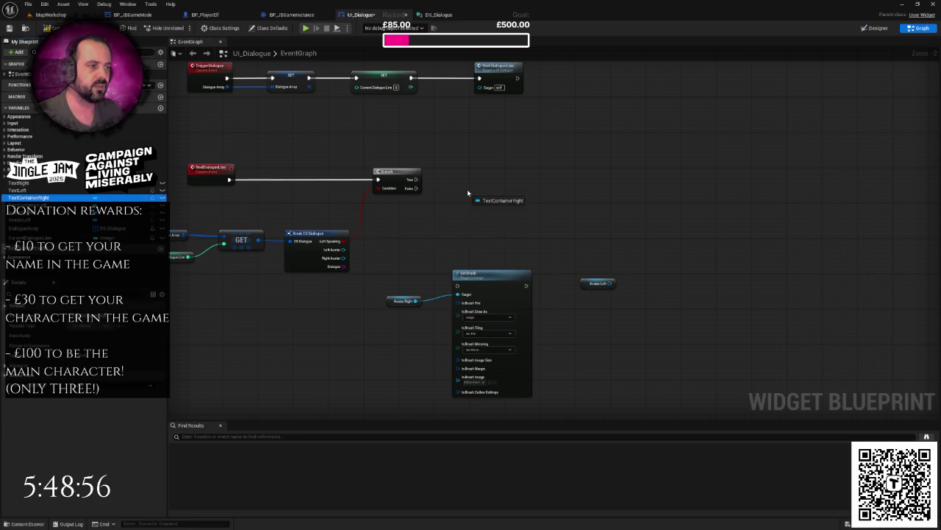
# Collapse Text Container Right with a Set Visibility node driven by the Branch True output.
pyautogui.click(486, 200)
pyautogui.moveTo(33, 205)
pyautogui.mouseDown()
pyautogui.moveTo(420, 241)
pyautogui.moveTo(483, 224)
pyautogui.mouseUp()
pyautogui.click(498, 234)
pyautogui.scroll(2, 475, 220)
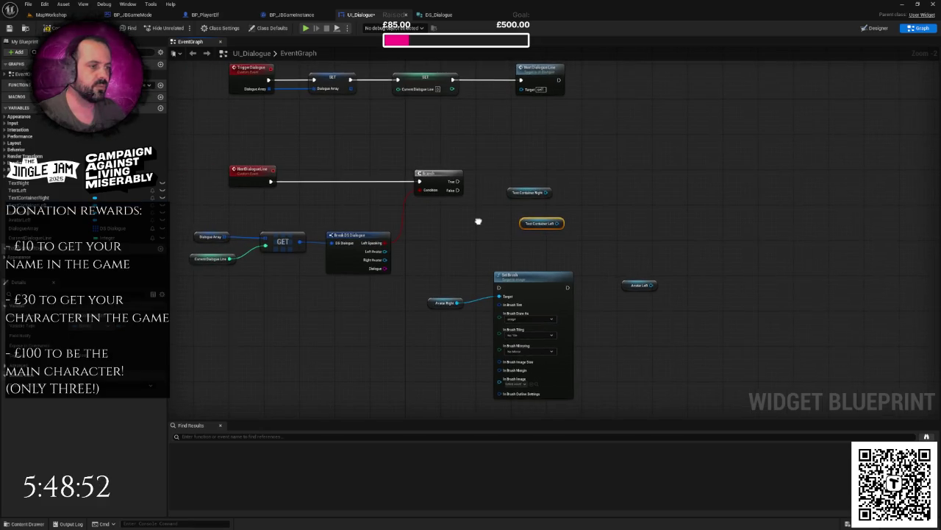
pyautogui.moveTo(461, 212); pyautogui.dragTo(501, 198)
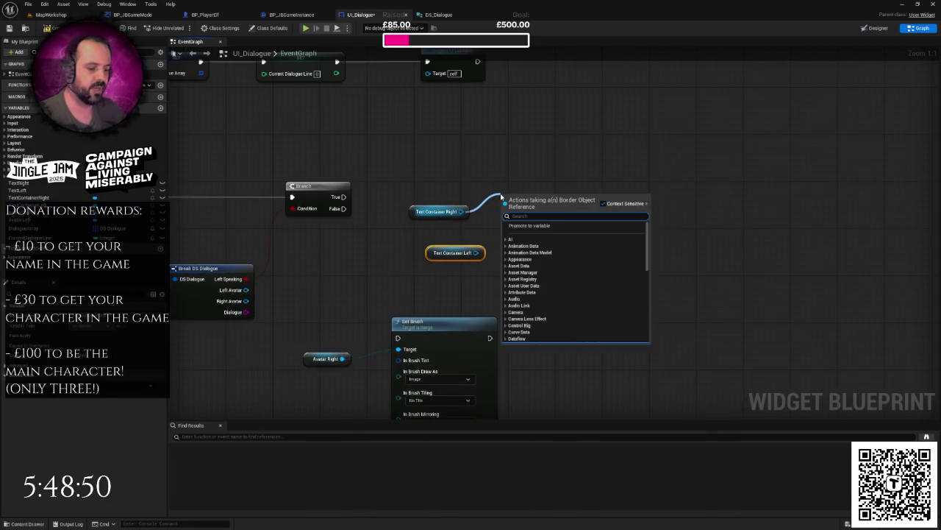
pyautogui.write('setvis')
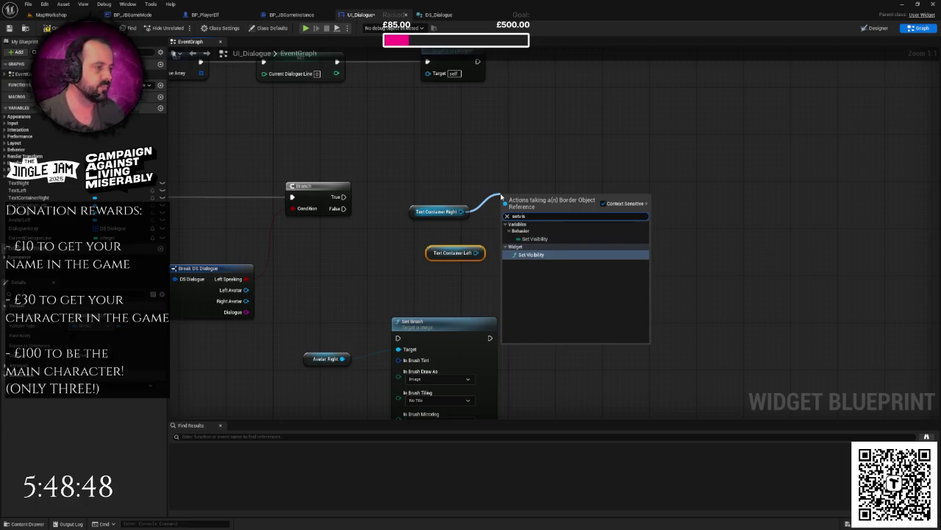
pyautogui.press('Return')
pyautogui.click(541, 243)
pyautogui.click(523, 262)
pyautogui.moveTo(539, 212); pyautogui.dragTo(544, 195)
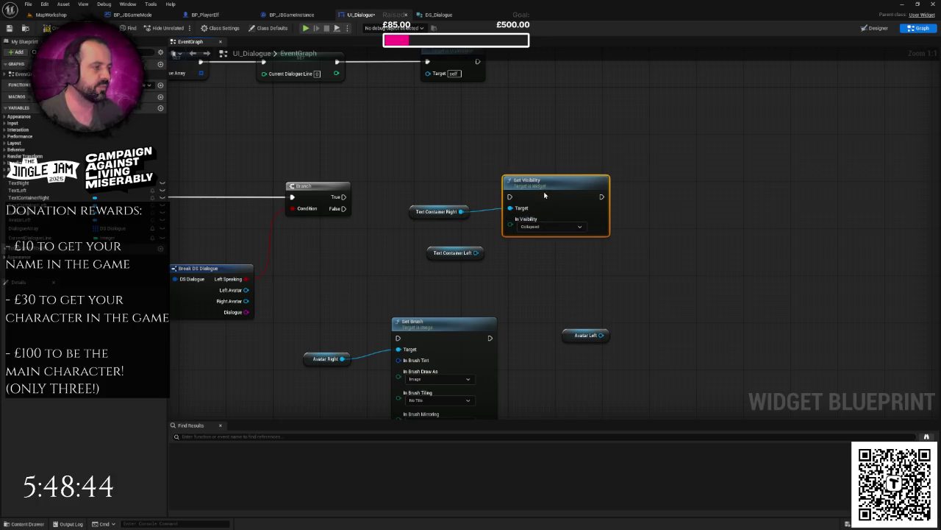
pyautogui.moveTo(344, 196); pyautogui.dragTo(510, 196)
# Chain a second Set Visibility node for Text Container Left after the first.
pyautogui.click(451, 255)
pyautogui.moveTo(451, 258)
pyautogui.mouseDown()
pyautogui.moveTo(568, 269)
pyautogui.moveTo(660, 215)
pyautogui.mouseUp()
pyautogui.write('setvis')
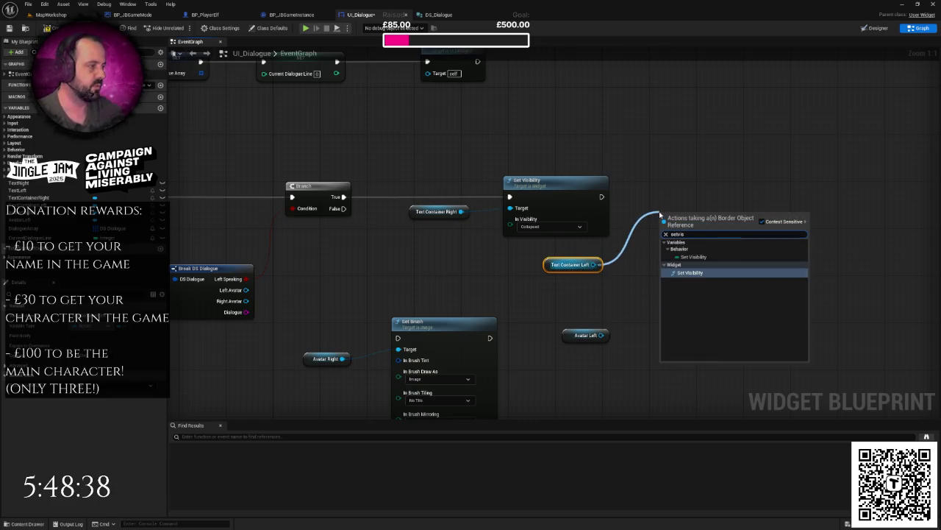
pyautogui.press('Return')
pyautogui.moveTo(684, 215); pyautogui.dragTo(689, 176)
pyautogui.moveTo(601, 197); pyautogui.dragTo(725, 193)
pyautogui.moveTo(570, 264); pyautogui.dragTo(619, 252)
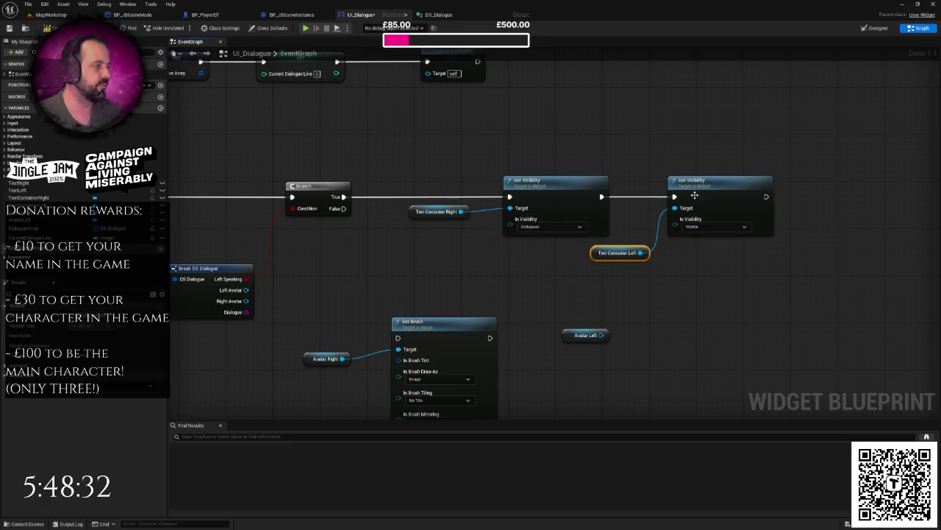
pyautogui.moveTo(706, 180); pyautogui.dragTo(765, 179)
# Move the brush nodes aside and duplicate the Set Visibility pair with their container getters.
pyautogui.scroll(-2, 607, 258)
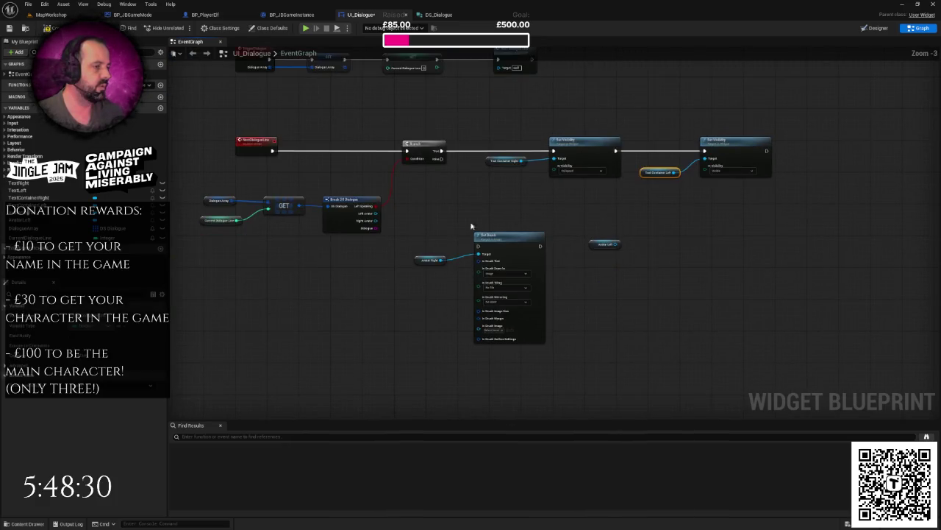
pyautogui.moveTo(405, 228); pyautogui.dragTo(625, 279)
pyautogui.moveTo(528, 253); pyautogui.dragTo(535, 347)
pyautogui.moveTo(488, 137); pyautogui.dragTo(725, 206)
pyautogui.hotkey('ctrl', 'c')
pyautogui.hotkey('ctrl', 'v')
pyautogui.moveTo(575, 214); pyautogui.dragTo(567, 203)
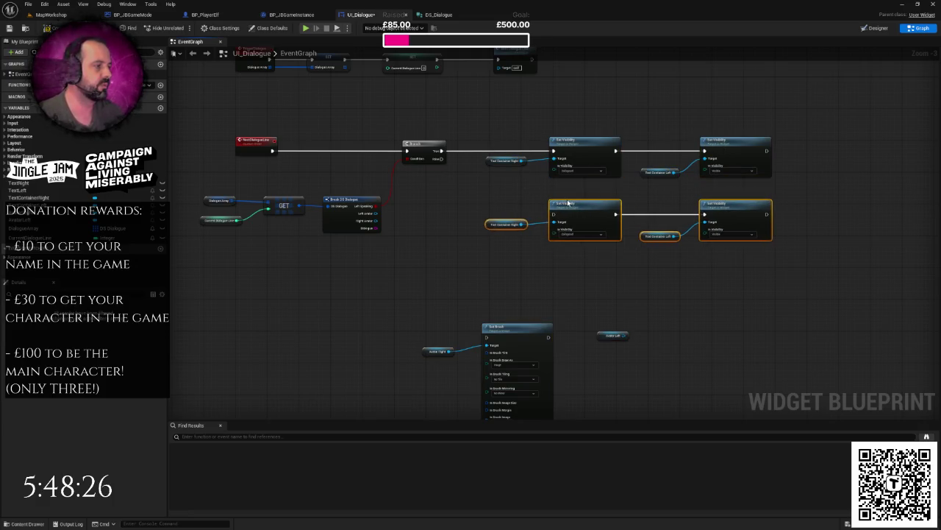
# Wire Branch False into the copies, setting Text Container Right Visible and Text Container Left Collapsed.
pyautogui.moveTo(441, 159); pyautogui.dragTo(554, 214)
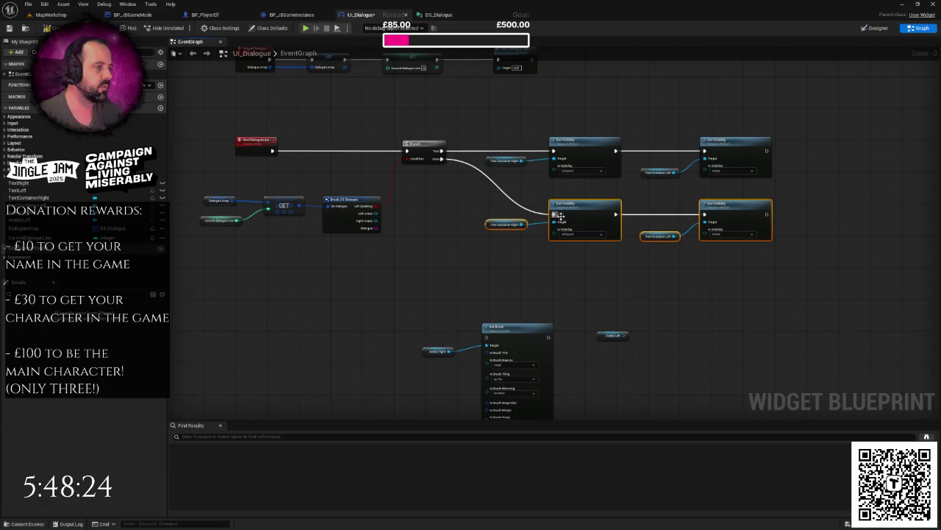
pyautogui.click(581, 234)
pyautogui.click(570, 243)
pyautogui.click(731, 234)
pyautogui.click(719, 250)
# Reposition the Set Brush node and both avatar getters up and to the right.
pyautogui.moveTo(664, 287); pyautogui.dragTo(589, 270)
pyautogui.moveTo(347, 269)
pyautogui.mouseDown()
pyautogui.moveTo(410, 330)
pyautogui.moveTo(514, 373)
pyautogui.moveTo(596, 345)
pyautogui.mouseUp()
pyautogui.moveTo(486, 324); pyautogui.dragTo(682, 288)
pyautogui.click(439, 280)
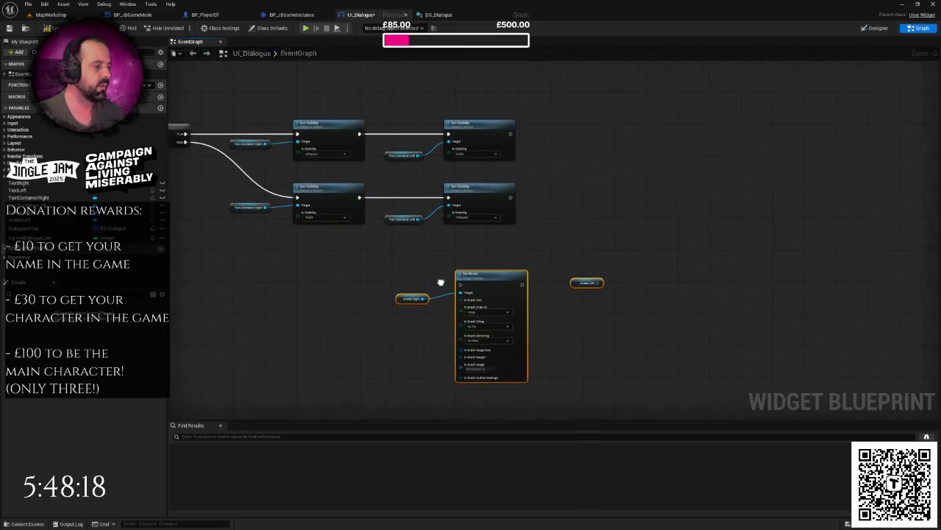
pyautogui.scroll(-1, 559, 249)
pyautogui.rightClick(559, 249)
pyautogui.press('Escape')
pyautogui.moveTo(531, 248); pyautogui.dragTo(606, 241)
pyautogui.rightClick(606, 237)
pyautogui.press('Escape')
pyautogui.moveTo(491, 253); pyautogui.dragTo(703, 316)
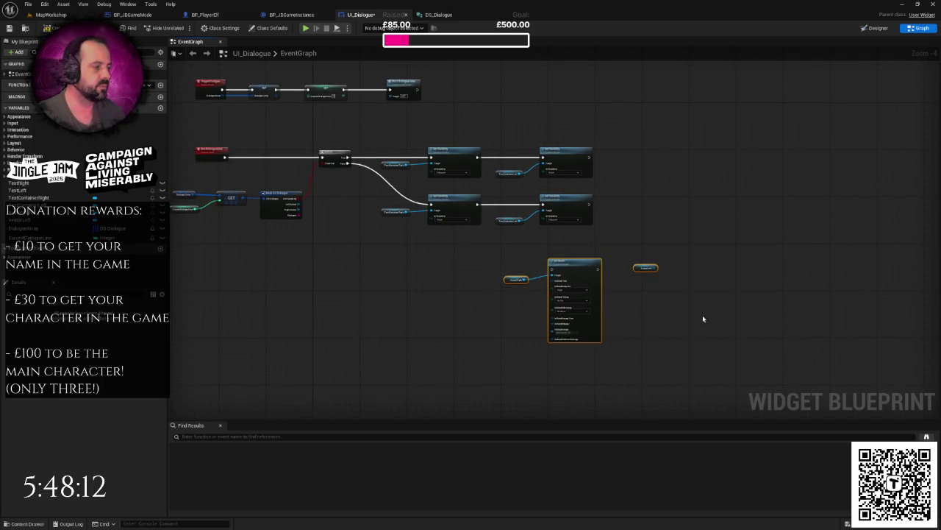
pyautogui.scroll(4, 705, 312)
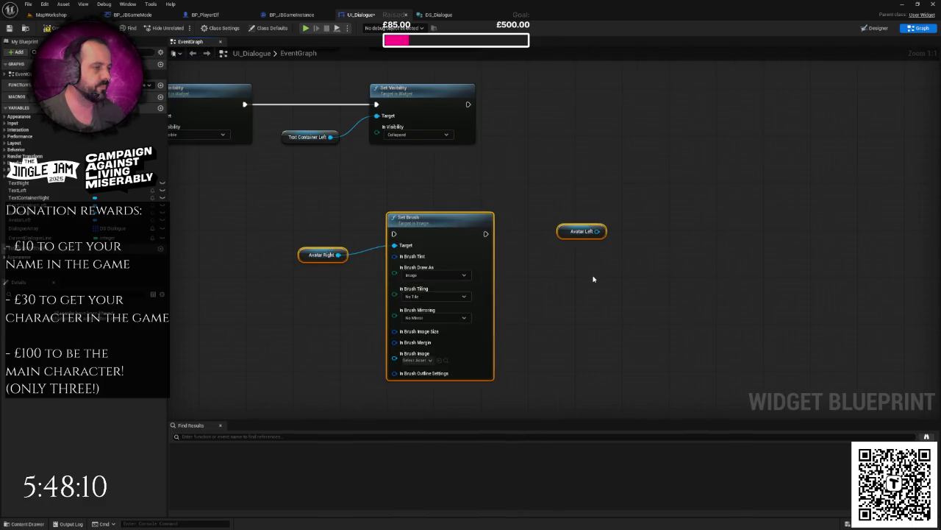
# Duplicate the Set Brush node and place Avatar Left beside the copy.
pyautogui.scroll(-2, 594, 278)
pyautogui.moveTo(565, 231); pyautogui.dragTo(582, 277)
pyautogui.click(485, 234)
pyautogui.moveTo(530, 360)
pyautogui.mouseDown()
pyautogui.moveTo(573, 248)
pyautogui.moveTo(534, 275)
pyautogui.moveTo(509, 266)
pyautogui.mouseUp()
pyautogui.hotkey('ctrl', 'c')
pyautogui.hotkey('ctrl', 'v')
pyautogui.moveTo(619, 131)
pyautogui.mouseDown()
pyautogui.moveTo(405, 307)
pyautogui.moveTo(417, 295)
pyautogui.moveTo(486, 283)
pyautogui.mouseUp()
pyautogui.scroll(-3, 544, 259)
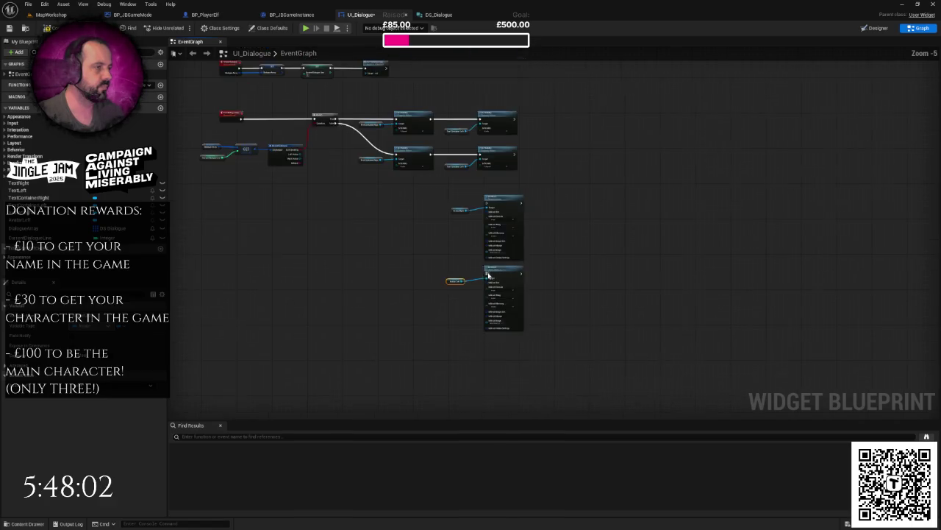
pyautogui.scroll(2, 420, 216)
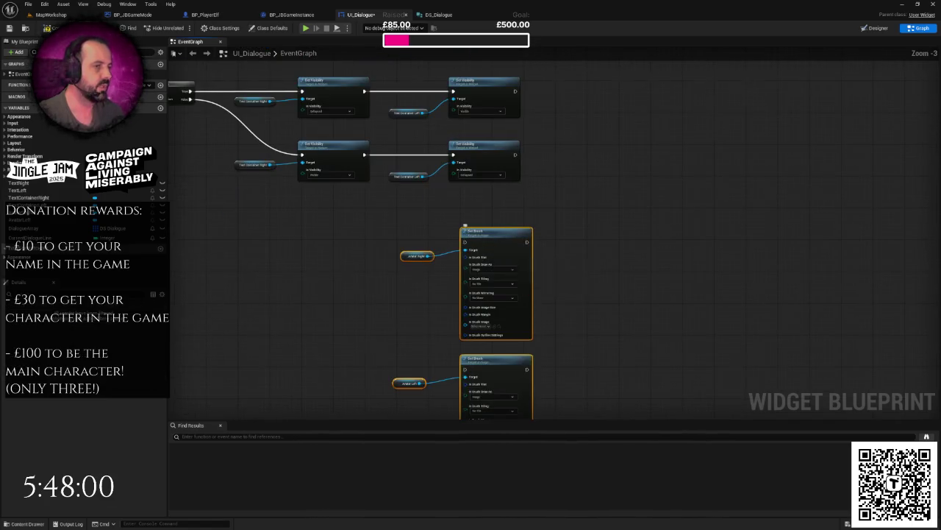
pyautogui.click(625, 221)
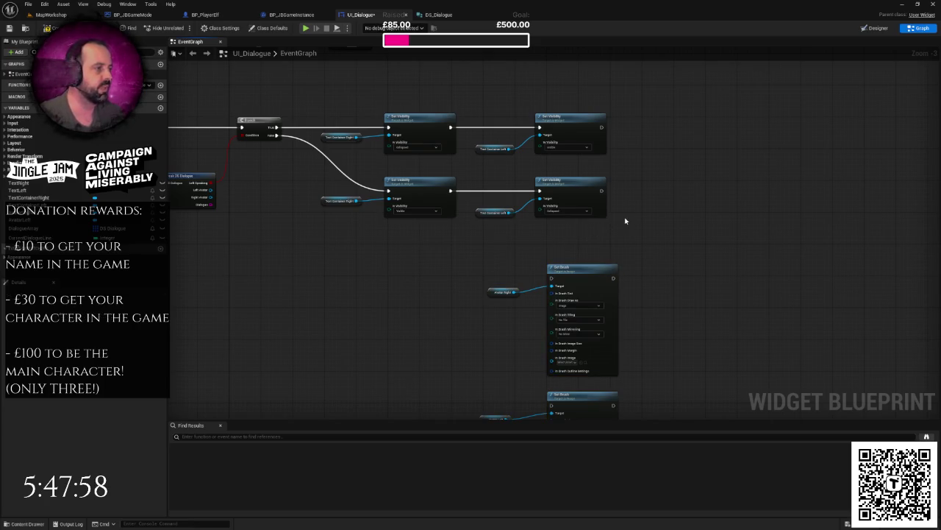
pyautogui.moveTo(618, 199)
pyautogui.mouseDown()
pyautogui.moveTo(578, 197)
pyautogui.moveTo(506, 263)
pyautogui.moveTo(511, 276)
pyautogui.mouseUp()
# Run the visibility chain's output into Set Brush and shift both Set Brush nodes right.
pyautogui.moveTo(561, 126)
pyautogui.mouseDown()
pyautogui.moveTo(569, 240)
pyautogui.moveTo(500, 266)
pyautogui.moveTo(512, 277)
pyautogui.mouseUp()
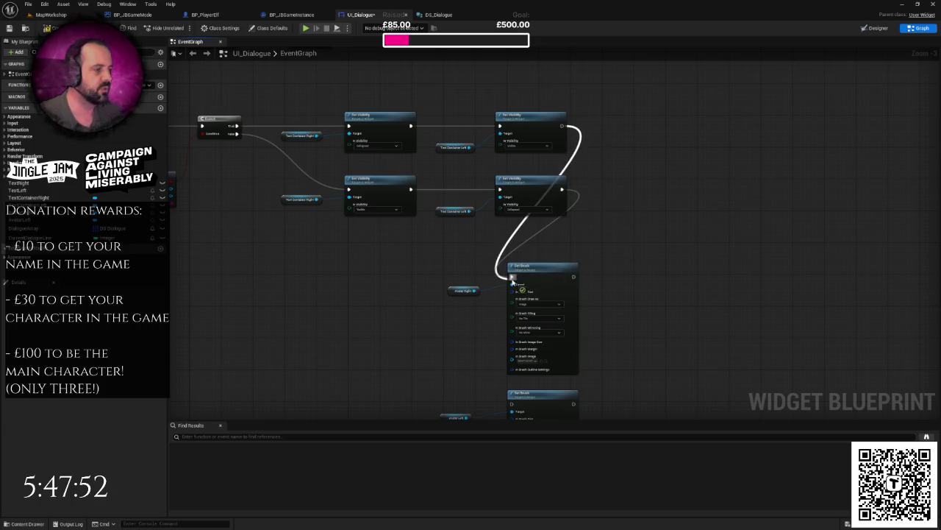
pyautogui.scroll(-2, 513, 279)
pyautogui.moveTo(441, 235); pyautogui.dragTo(559, 386)
pyautogui.moveTo(524, 324); pyautogui.dragTo(592, 325)
pyautogui.click(478, 291)
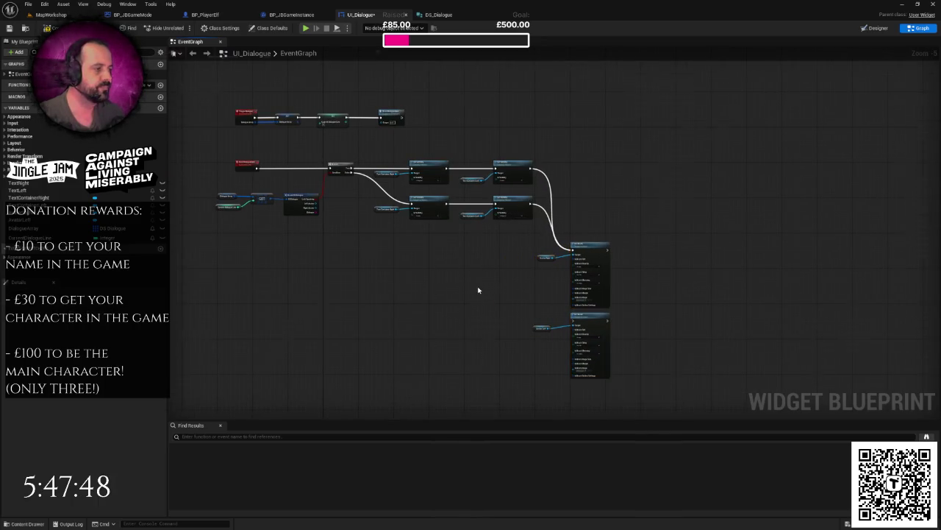
pyautogui.scroll(2, 478, 290)
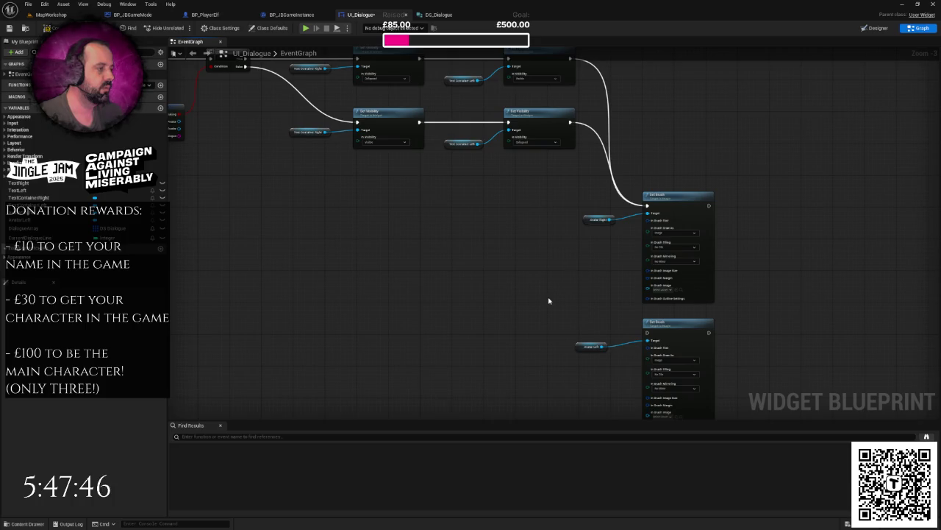
# Make Avatar Left and Avatar Right the targets of the top and lower Set Brush nodes.
pyautogui.click(597, 219)
pyautogui.press('Delete')
pyautogui.hotkey('ctrl', 'v')
pyautogui.moveTo(597, 237); pyautogui.dragTo(560, 264)
pyautogui.click(600, 295)
pyautogui.hotkey('ctrl', 'x')
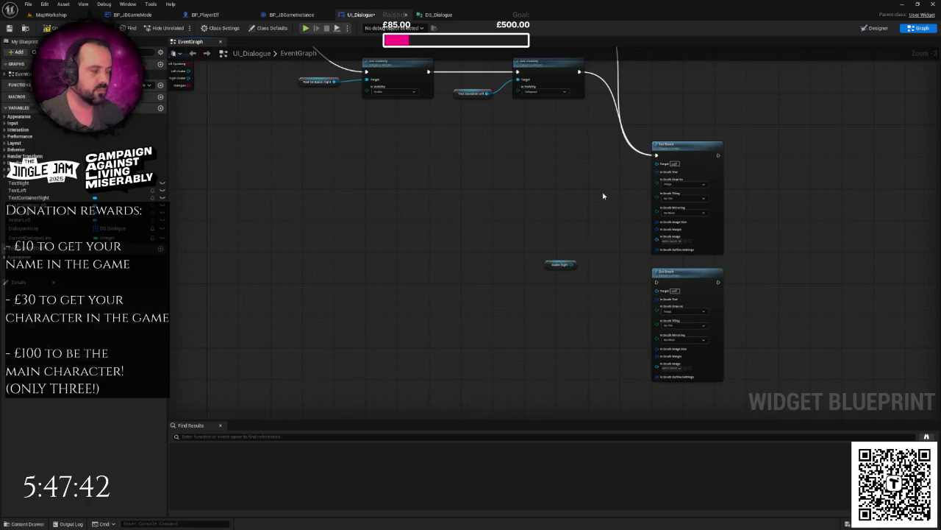
pyautogui.hotkey('ctrl', 'v')
pyautogui.moveTo(634, 192)
pyautogui.mouseDown()
pyautogui.moveTo(638, 199)
pyautogui.moveTo(658, 164)
pyautogui.moveTo(598, 180)
pyautogui.mouseUp()
pyautogui.moveTo(572, 266)
pyautogui.mouseDown()
pyautogui.moveTo(595, 304)
pyautogui.moveTo(657, 290)
pyautogui.mouseUp()
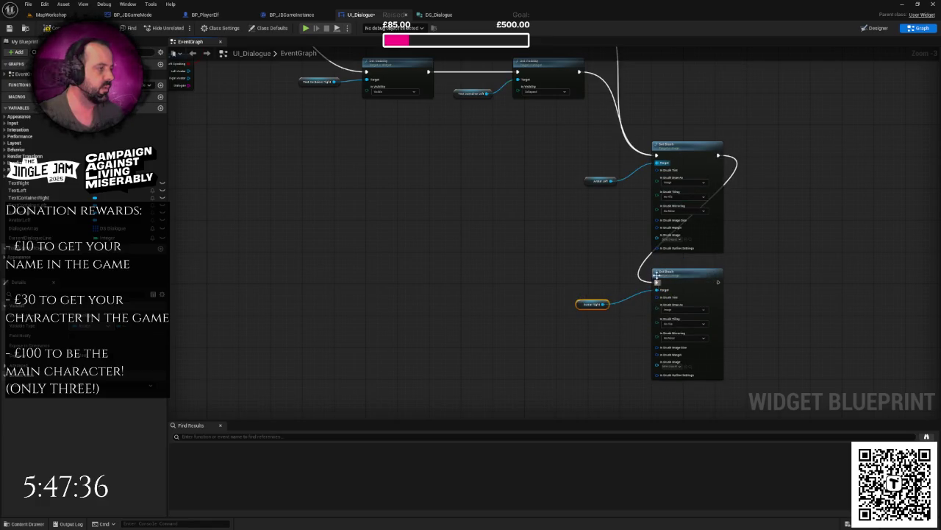
# Wire Break DS Dialogue's Left Avatar and Right Avatar into the Set Brush image inputs.
pyautogui.scroll(-2, 567, 256)
pyautogui.scroll(2, 513, 217)
pyautogui.scroll(1, 512, 217)
pyautogui.scroll(-1, 440, 153)
pyautogui.moveTo(421, 127)
pyautogui.mouseDown()
pyautogui.moveTo(846, 253)
pyautogui.moveTo(886, 234)
pyautogui.moveTo(868, 266)
pyautogui.moveTo(888, 291)
pyautogui.mouseUp()
pyautogui.moveTo(424, 136)
pyautogui.mouseDown()
pyautogui.moveTo(809, 343)
pyautogui.moveTo(920, 379)
pyautogui.moveTo(887, 339)
pyautogui.moveTo(889, 236)
pyautogui.mouseUp()
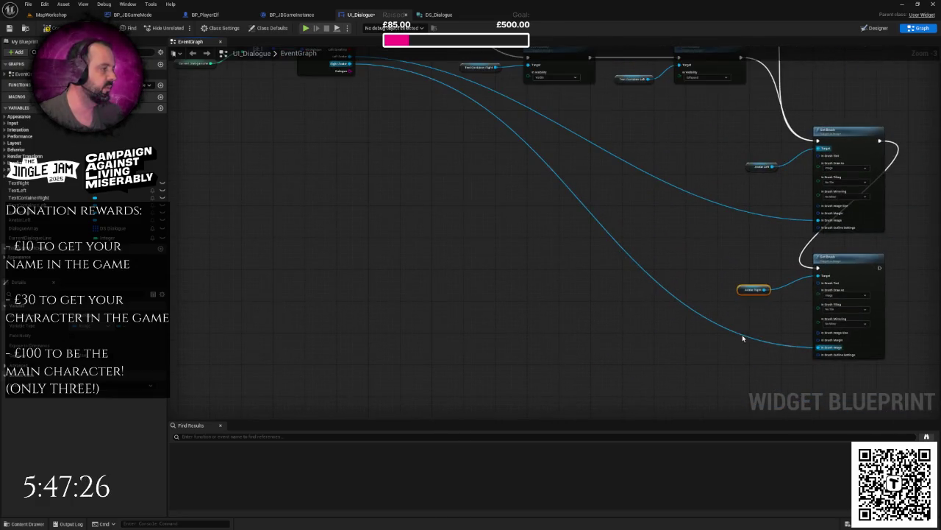
# Add reroute points on both avatar wires and line them up on the left.
pyautogui.doubleClick(742, 338)
pyautogui.moveTo(742, 334); pyautogui.dragTo(467, 349)
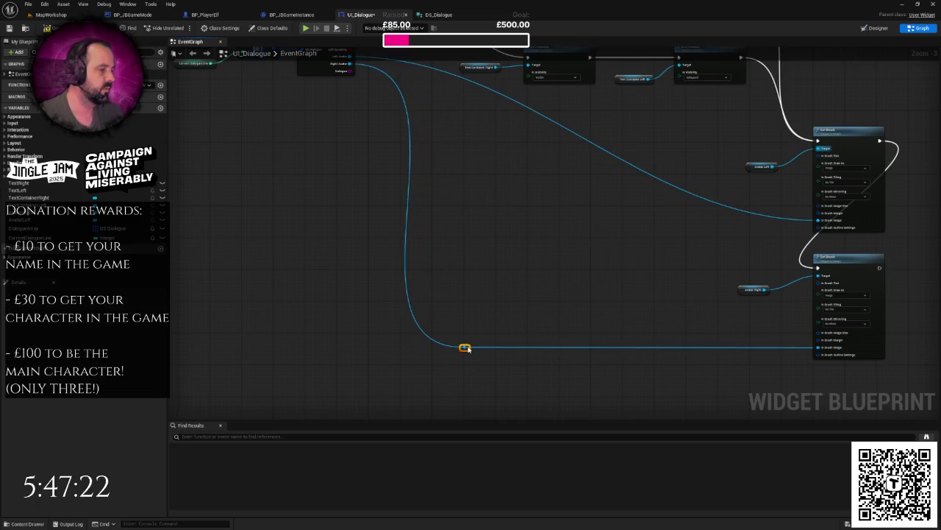
pyautogui.doubleClick(736, 211)
pyautogui.moveTo(735, 211)
pyautogui.mouseDown()
pyautogui.moveTo(533, 250)
pyautogui.moveTo(471, 222)
pyautogui.mouseUp()
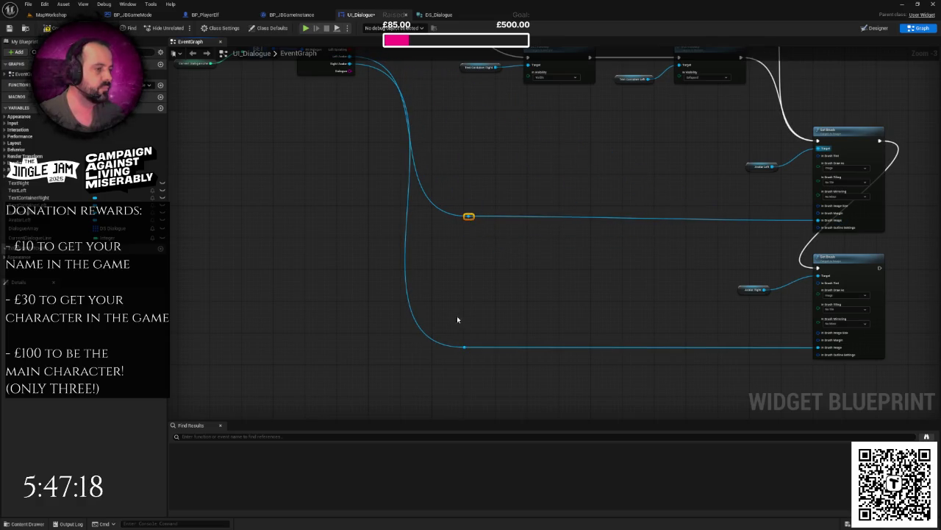
pyautogui.moveTo(469, 351); pyautogui.dragTo(426, 353)
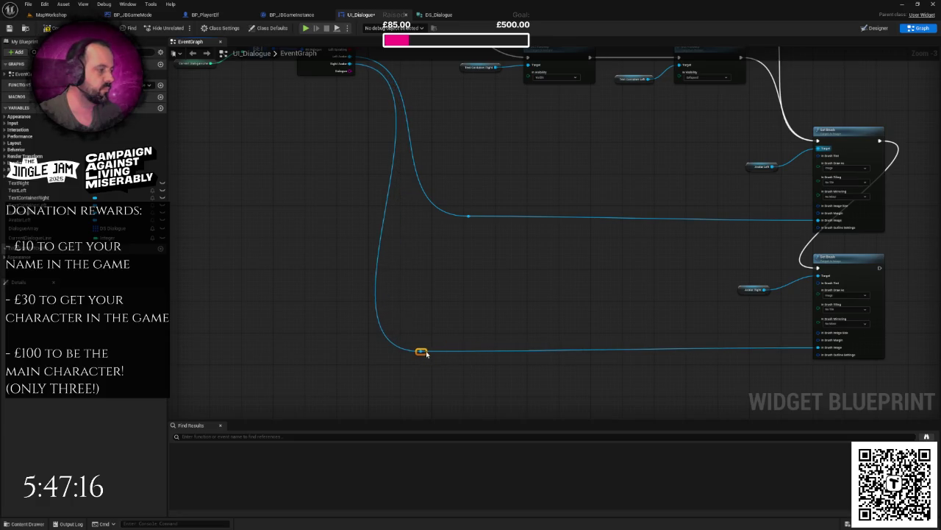
pyautogui.moveTo(471, 218); pyautogui.dragTo(473, 225)
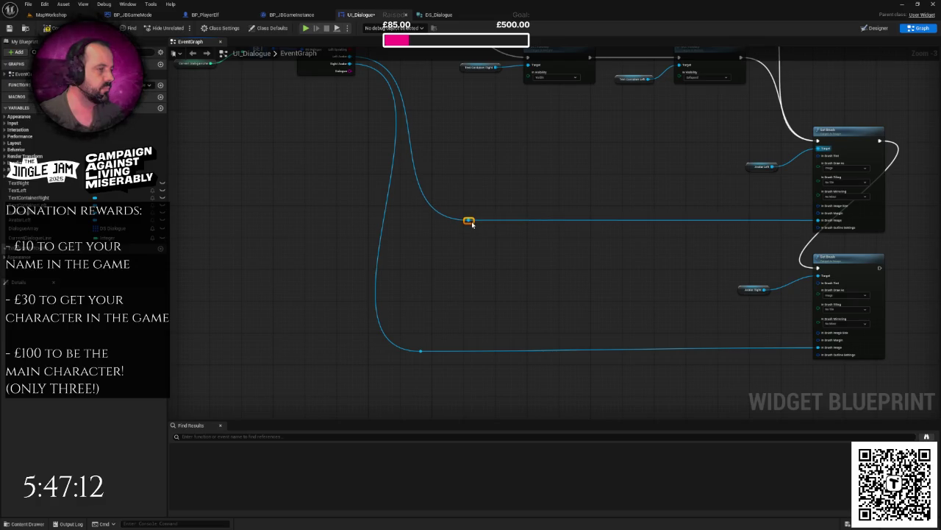
# Shift the two Set Brush nodes right and centre the view on the finished graph.
pyautogui.scroll(-1, 523, 263)
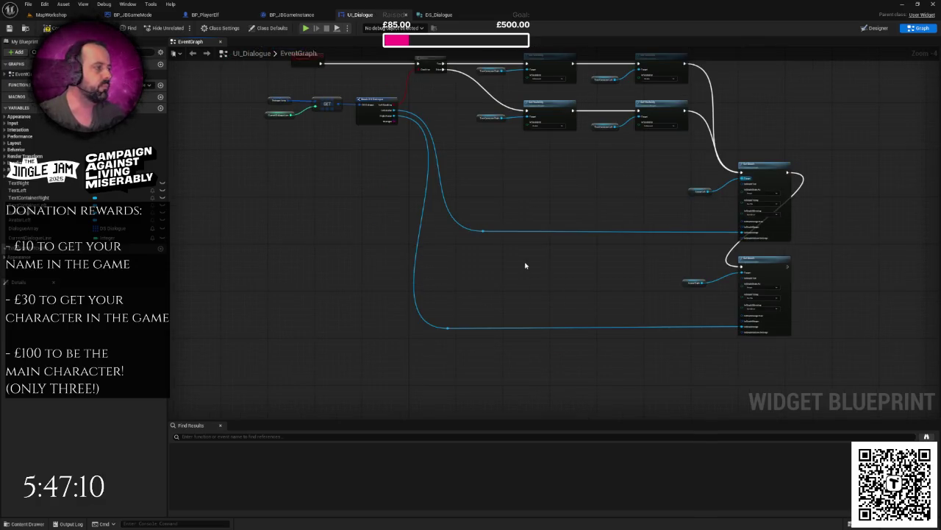
pyautogui.moveTo(525, 265); pyautogui.dragTo(499, 267)
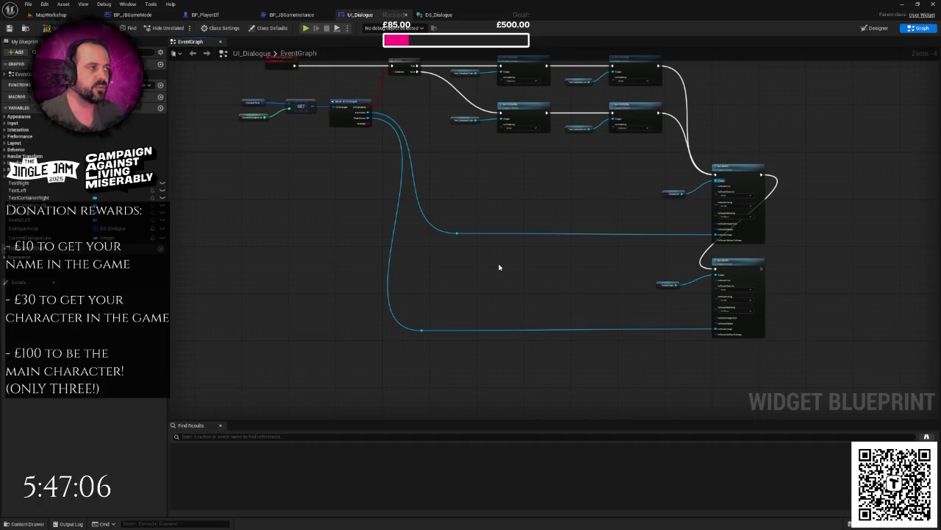
pyautogui.moveTo(540, 273)
pyautogui.mouseDown()
pyautogui.moveTo(557, 271)
pyautogui.moveTo(546, 278)
pyautogui.moveTo(510, 248)
pyautogui.moveTo(456, 239)
pyautogui.mouseUp()
pyautogui.scroll(1, 511, 248)
pyautogui.rightClick(509, 247)
pyautogui.moveTo(513, 253)
pyautogui.mouseDown()
pyautogui.moveTo(530, 267)
pyautogui.moveTo(466, 254)
pyautogui.mouseUp()
pyautogui.scroll(-4, 500, 236)
pyautogui.moveTo(517, 195); pyautogui.dragTo(597, 303)
pyautogui.moveTo(561, 252); pyautogui.dragTo(606, 254)
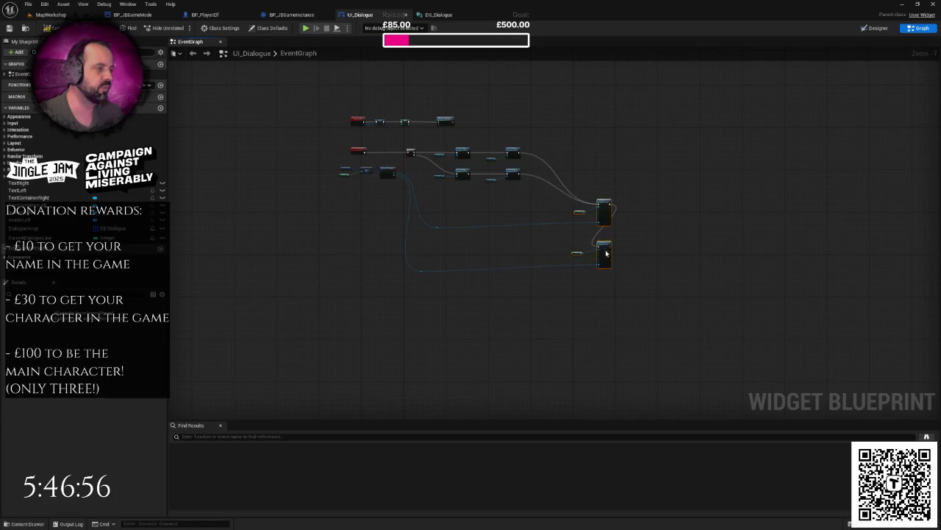
pyautogui.scroll(4, 490, 228)
pyautogui.moveTo(490, 227); pyautogui.dragTo(490, 284)
pyautogui.scroll(-1, 438, 285)
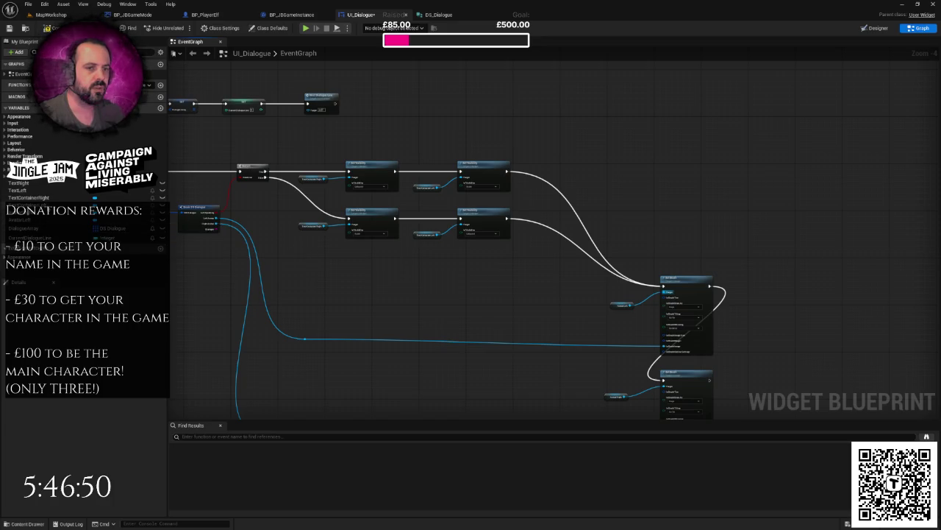
# Add a Text Left getter with a Set Text node, fed by the upper visibility chain.
pyautogui.moveTo(40, 191); pyautogui.dragTo(511, 202)
pyautogui.moveTo(531, 198); pyautogui.dragTo(531, 198)
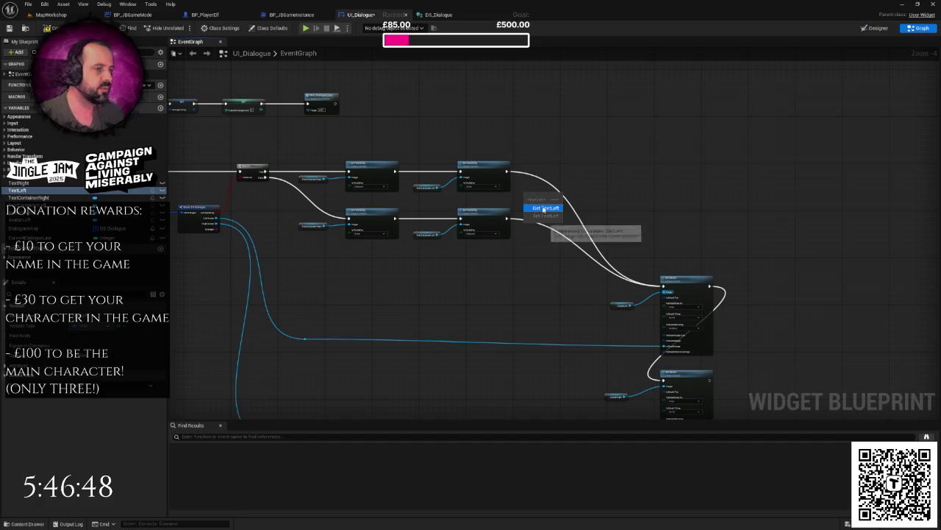
pyautogui.click(544, 208)
pyautogui.scroll(2, 486, 227)
pyautogui.moveTo(485, 225)
pyautogui.mouseDown()
pyautogui.moveTo(503, 232)
pyautogui.moveTo(524, 206)
pyautogui.moveTo(518, 199)
pyautogui.mouseUp()
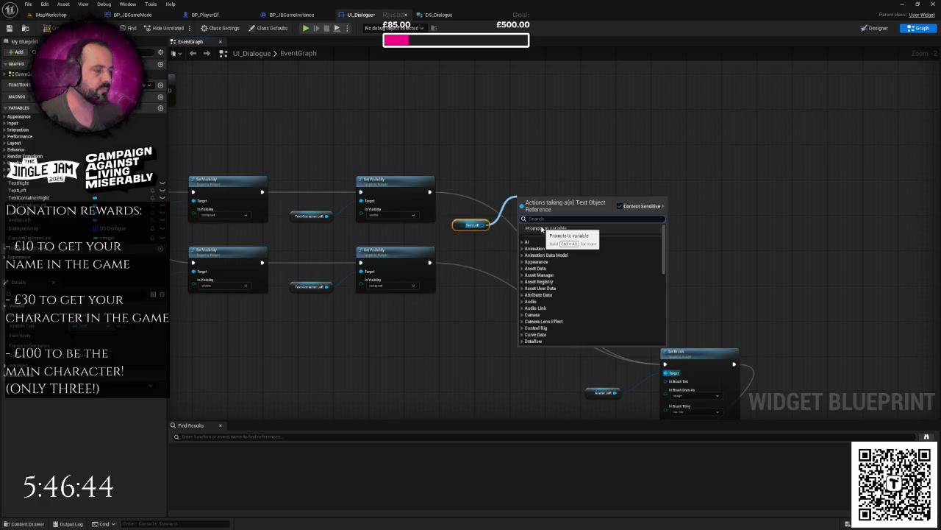
pyautogui.write('set text')
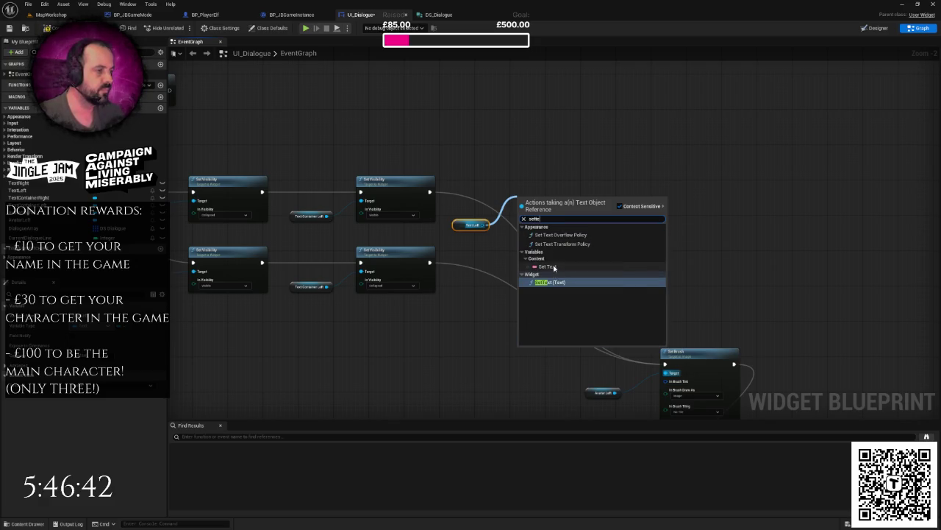
pyautogui.press('Return')
pyautogui.moveTo(550, 215); pyautogui.dragTo(554, 202)
pyautogui.moveTo(430, 192)
pyautogui.mouseDown()
pyautogui.moveTo(524, 190)
pyautogui.moveTo(668, 377)
pyautogui.moveTo(664, 363)
pyautogui.mouseUp()
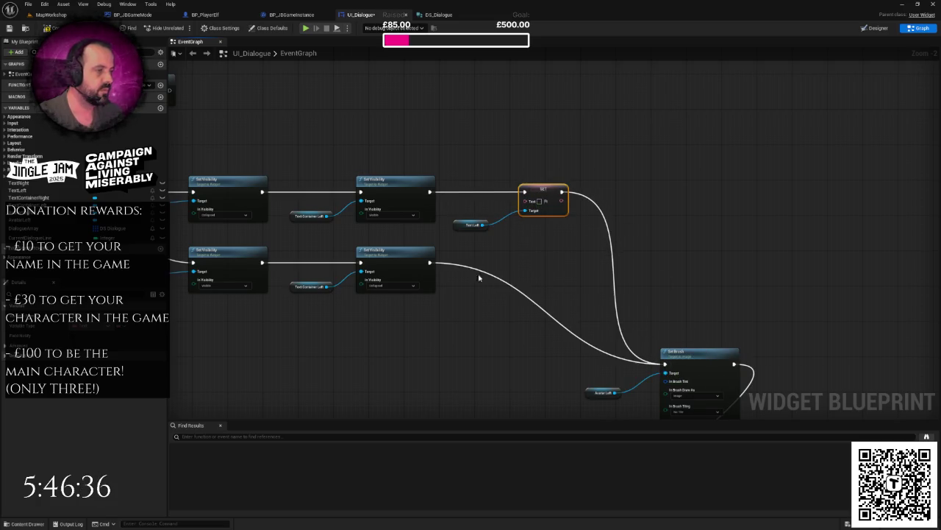
# Place an Avatar Right getter, then delete it and bring in the TextRight variable instead.
pyautogui.moveTo(41, 213)
pyautogui.mouseDown()
pyautogui.moveTo(474, 304)
pyautogui.moveTo(458, 290)
pyautogui.mouseUp()
pyautogui.click(477, 301)
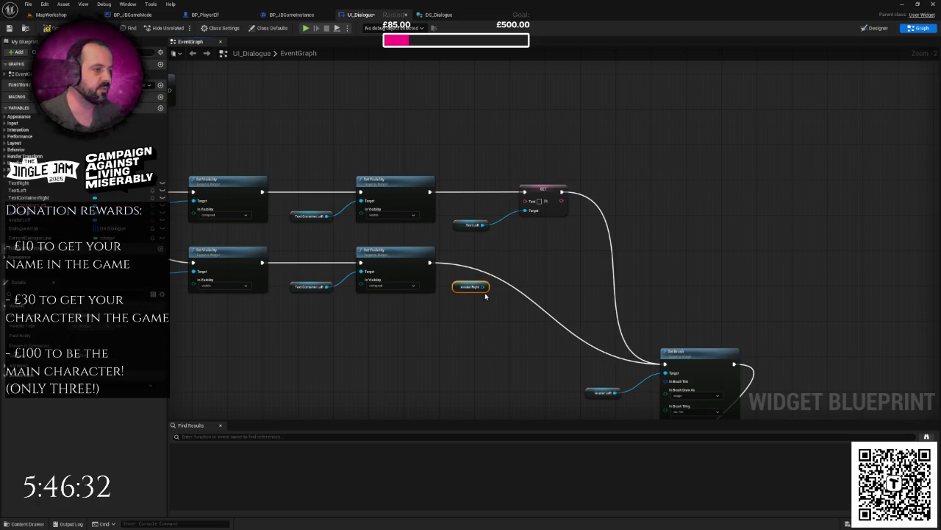
pyautogui.moveTo(390, 302); pyautogui.dragTo(581, 284)
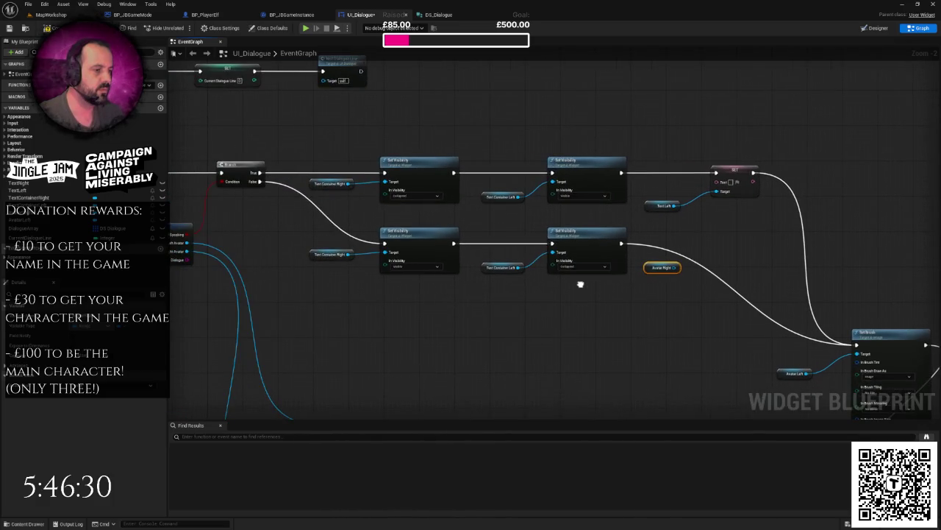
pyautogui.moveTo(682, 272)
pyautogui.mouseDown()
pyautogui.moveTo(477, 267)
pyautogui.moveTo(500, 244)
pyautogui.mouseUp()
pyautogui.write('sette')
pyautogui.press('BackSpace')
pyautogui.press('BackSpace')
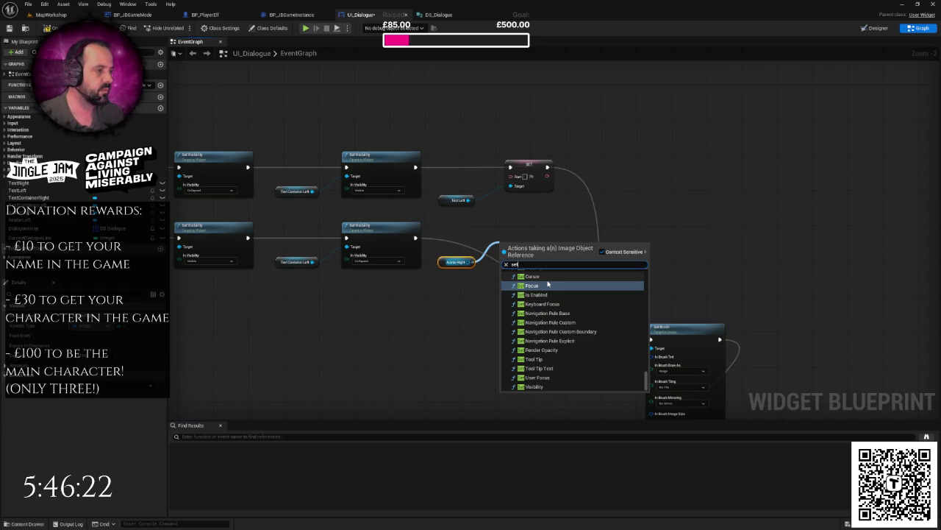
pyautogui.click(431, 283)
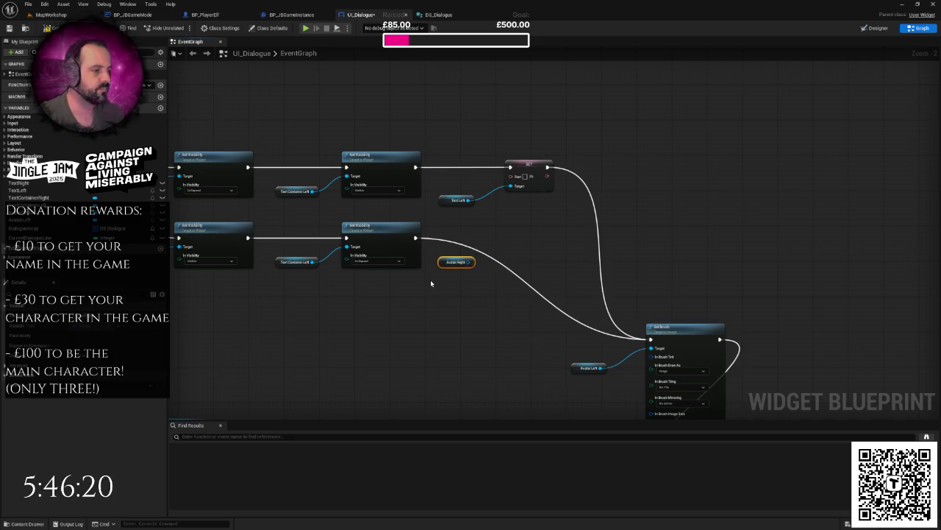
pyautogui.press('Delete')
pyautogui.moveTo(19, 183)
pyautogui.mouseDown()
pyautogui.moveTo(414, 273)
pyautogui.moveTo(439, 254)
pyautogui.moveTo(494, 244)
pyautogui.mouseUp()
# Add SetText (Text) nodes for TextRight and Text Left, deleting the old SET node.
pyautogui.click(462, 263)
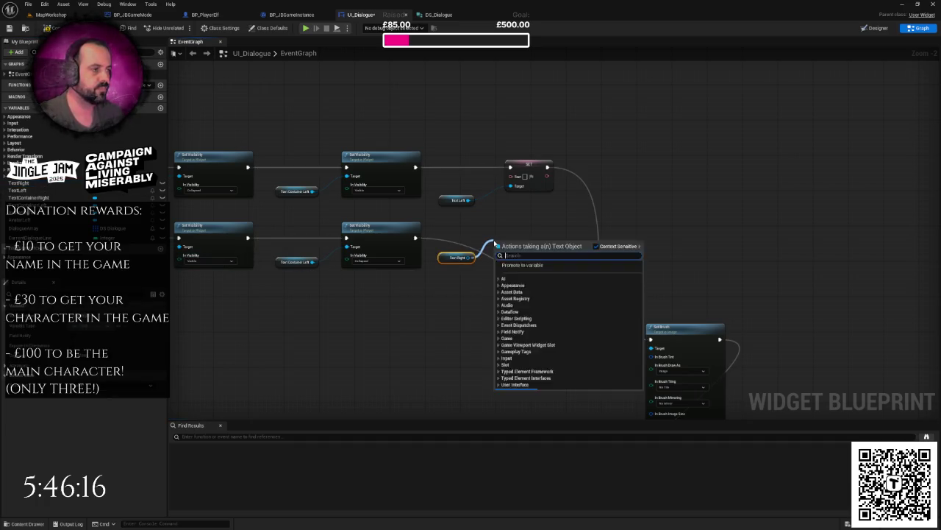
pyautogui.write('settext')
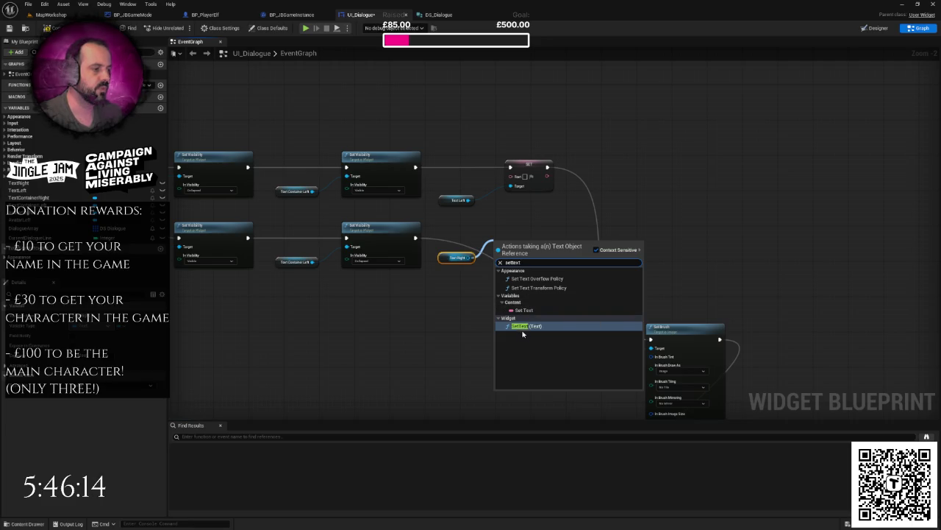
pyautogui.click(523, 326)
pyautogui.click(543, 165)
pyautogui.press('Delete')
pyautogui.moveTo(462, 200); pyautogui.dragTo(517, 178)
pyautogui.write('settext')
pyautogui.click(523, 265)
# Wire both Set Visibility branches through the SetText nodes into Set Brush, and reroute the Dialogue wire.
pyautogui.moveTo(415, 167); pyautogui.dragTo(523, 167)
pyautogui.moveTo(417, 238)
pyautogui.mouseDown()
pyautogui.moveTo(505, 270)
pyautogui.moveTo(498, 255)
pyautogui.mouseUp()
pyautogui.moveTo(530, 257)
pyautogui.mouseDown()
pyautogui.moveTo(531, 239)
pyautogui.moveTo(650, 339)
pyautogui.moveTo(557, 184)
pyautogui.moveTo(535, 168)
pyautogui.mouseUp()
pyautogui.moveTo(462, 216)
pyautogui.mouseDown()
pyautogui.moveTo(451, 257)
pyautogui.moveTo(292, 228)
pyautogui.moveTo(715, 319)
pyautogui.moveTo(788, 243)
pyautogui.moveTo(790, 223)
pyautogui.mouseUp()
pyautogui.moveTo(543, 192)
pyautogui.mouseDown()
pyautogui.moveTo(756, 266)
pyautogui.moveTo(698, 258)
pyautogui.moveTo(800, 155)
pyautogui.mouseUp()
pyautogui.click(757, 295)
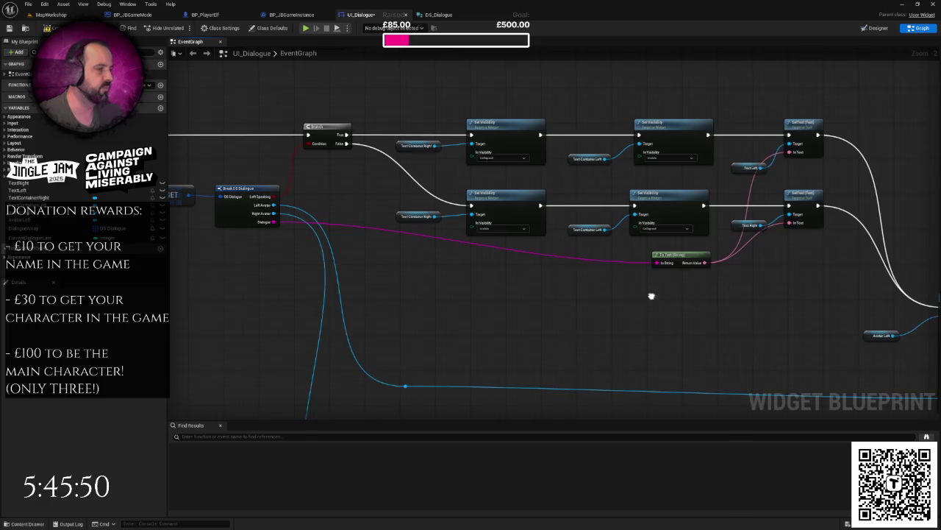
pyautogui.doubleClick(408, 220)
pyautogui.moveTo(412, 223); pyautogui.dragTo(478, 263)
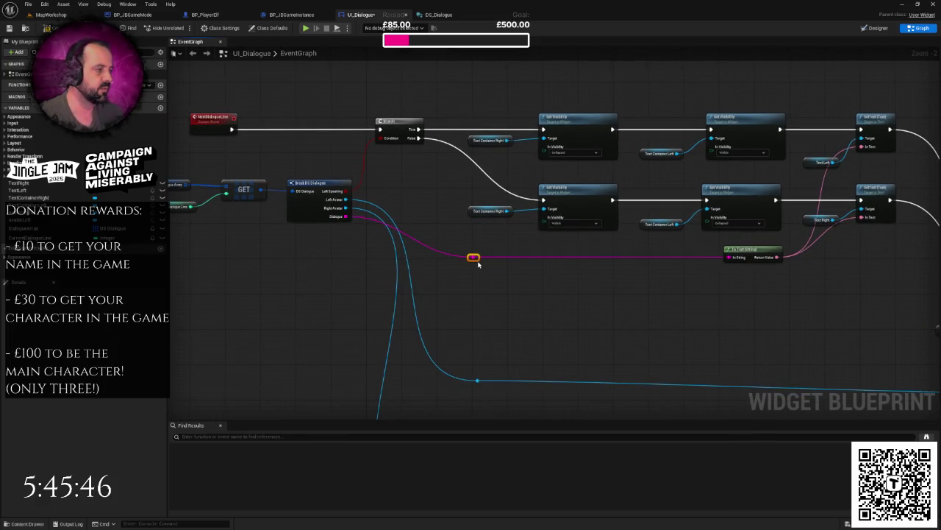
# Nudge the reroute points on the lower and upper avatar wires into line.
pyautogui.scroll(-5, 374, 255)
pyautogui.scroll(3, 434, 273)
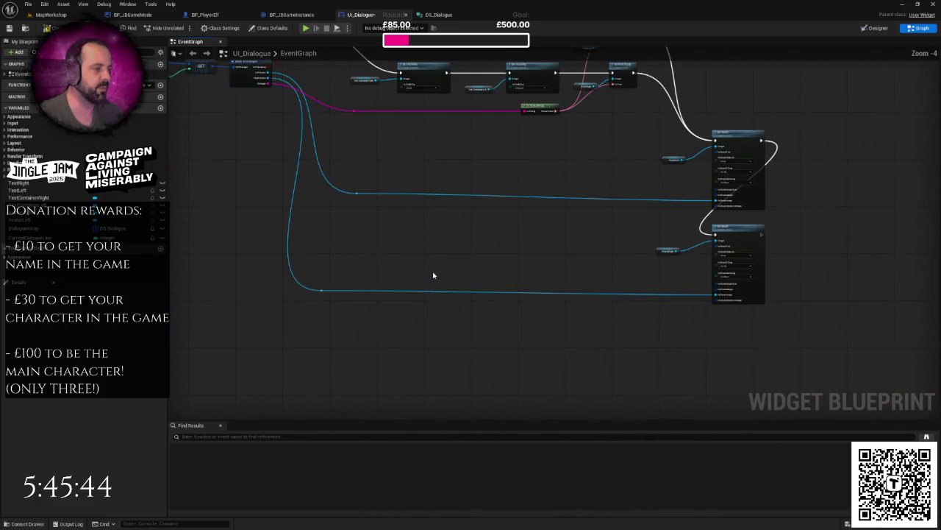
pyautogui.moveTo(298, 231); pyautogui.dragTo(336, 256)
pyautogui.scroll(2, 382, 268)
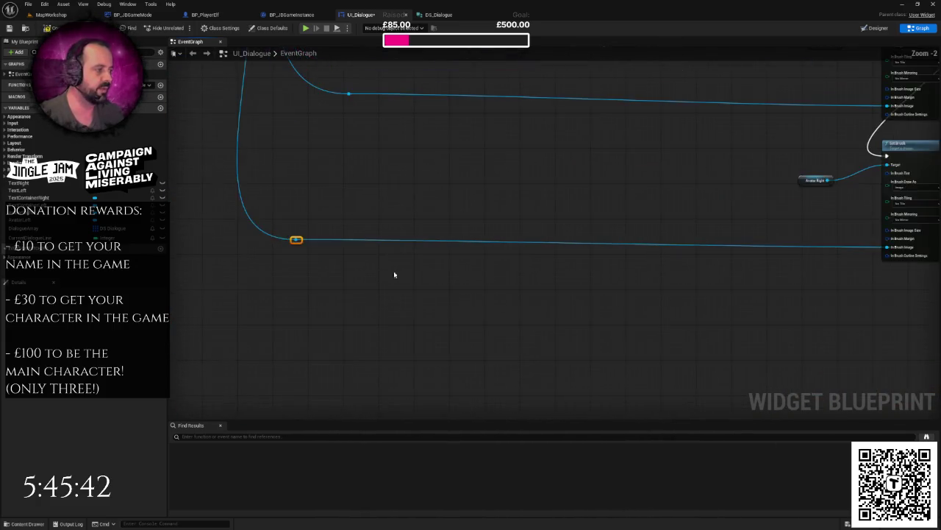
pyautogui.moveTo(343, 224); pyautogui.dragTo(344, 228)
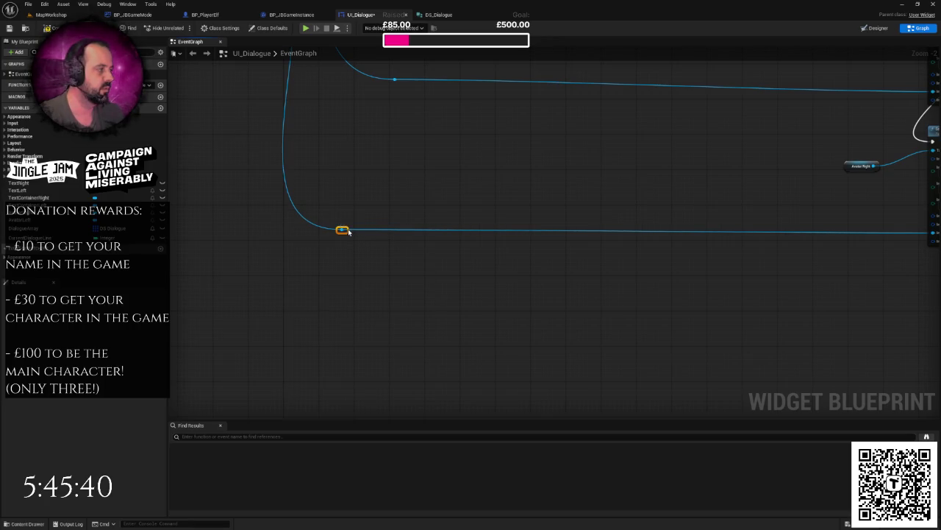
pyautogui.moveTo(377, 156)
pyautogui.mouseDown()
pyautogui.moveTo(442, 211)
pyautogui.moveTo(298, 196)
pyautogui.mouseUp()
pyautogui.click(426, 238)
# Zoom out and back in to review the whole UI_Dialogue event graph.
pyautogui.scroll(-8, 427, 237)
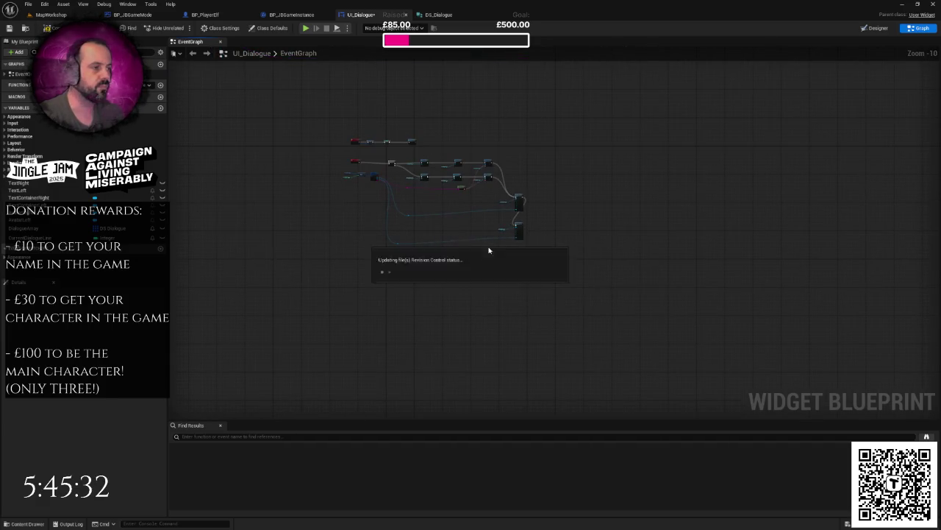
pyautogui.scroll(3, 466, 229)
pyautogui.scroll(-5, 460, 231)
pyautogui.scroll(6, 458, 242)
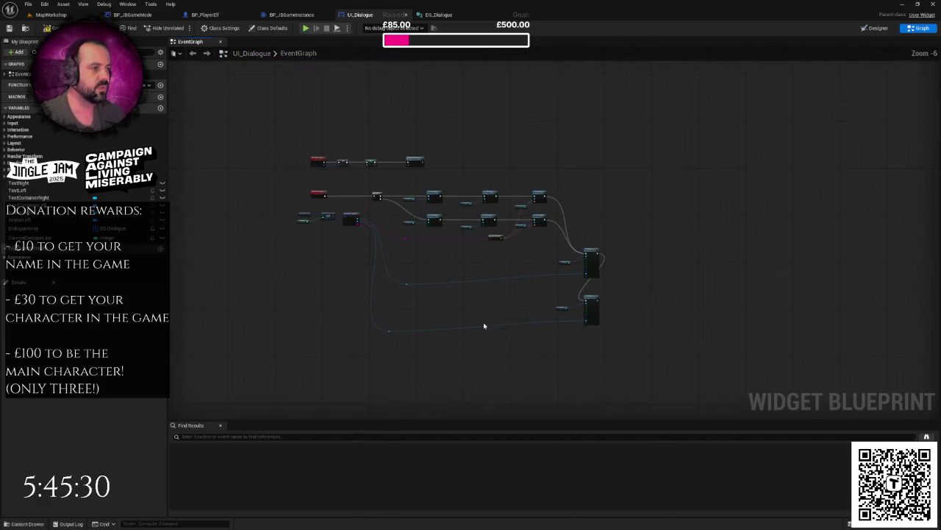
pyautogui.scroll(4, 441, 294)
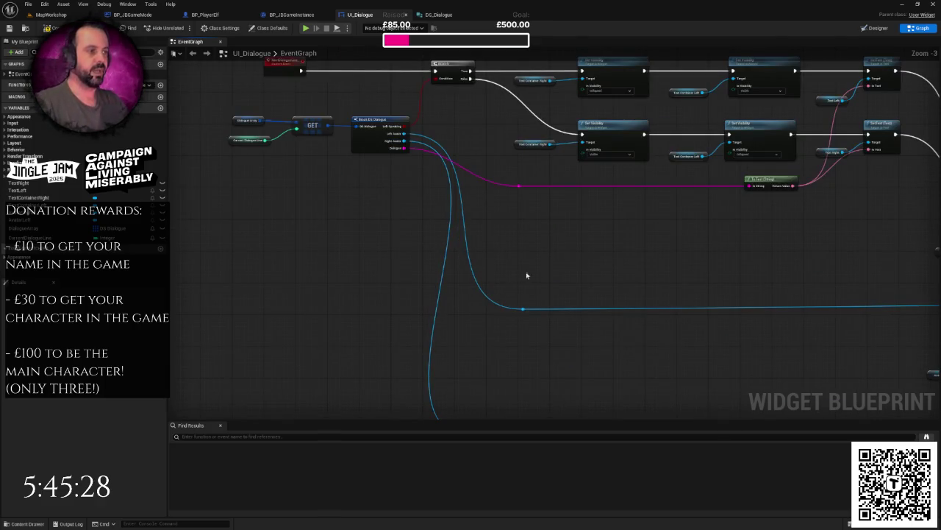
pyautogui.scroll(-2, 526, 272)
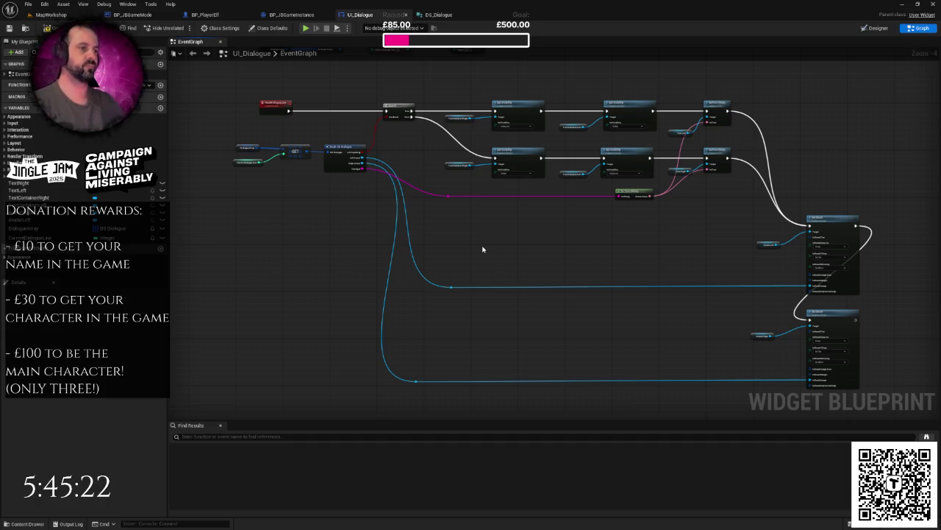
pyautogui.scroll(-1, 464, 258)
pyautogui.rightClick(464, 261)
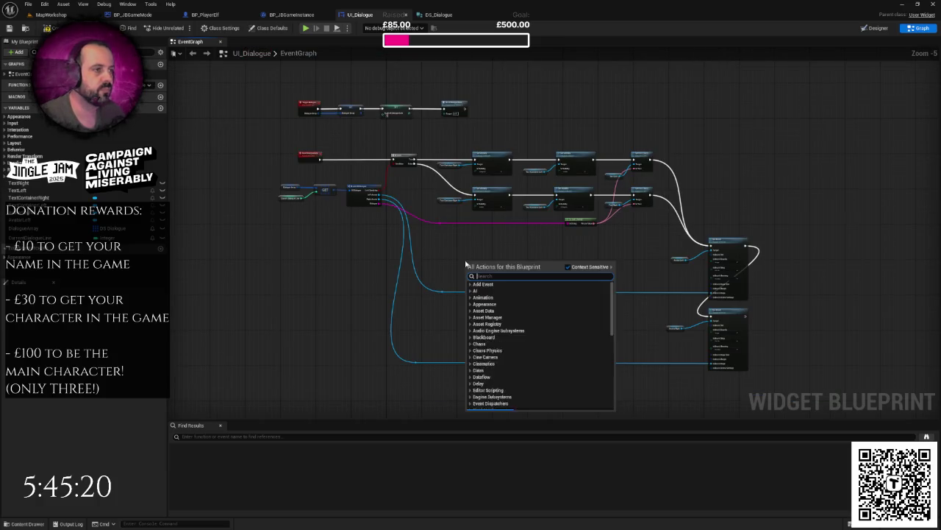
# Add an Increment Int node on Current Dialogue Line, running right after Set Brush.
pyautogui.click(455, 252)
pyautogui.moveTo(455, 253); pyautogui.dragTo(465, 259)
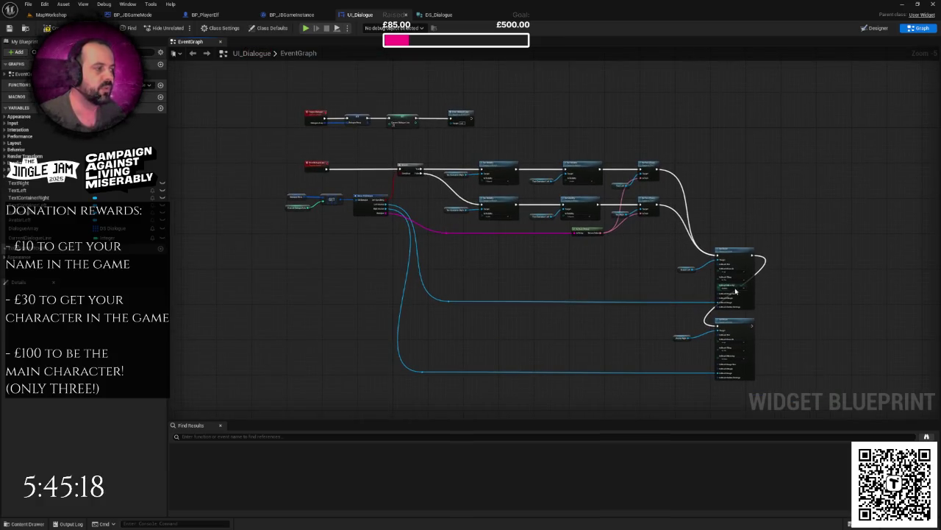
pyautogui.scroll(1, 420, 247)
pyautogui.scroll(1, 341, 249)
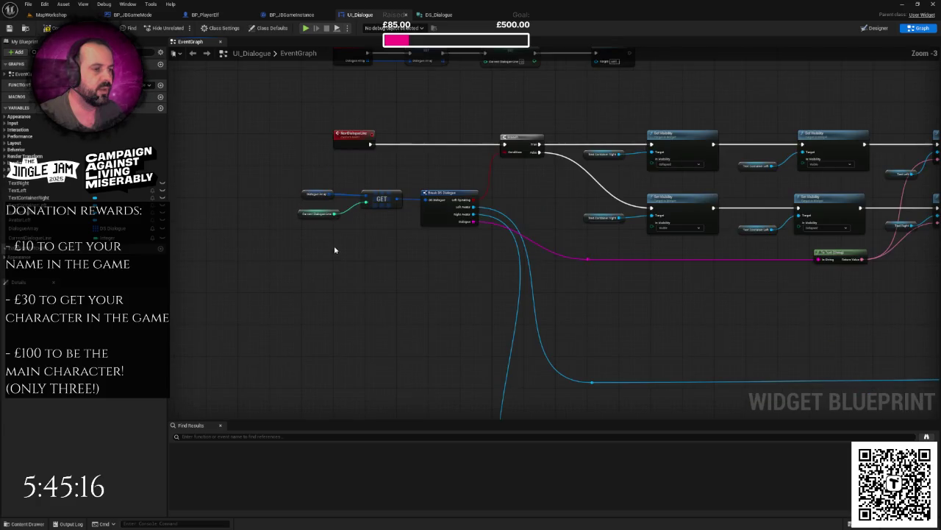
pyautogui.click(316, 213)
pyautogui.scroll(-3, 445, 230)
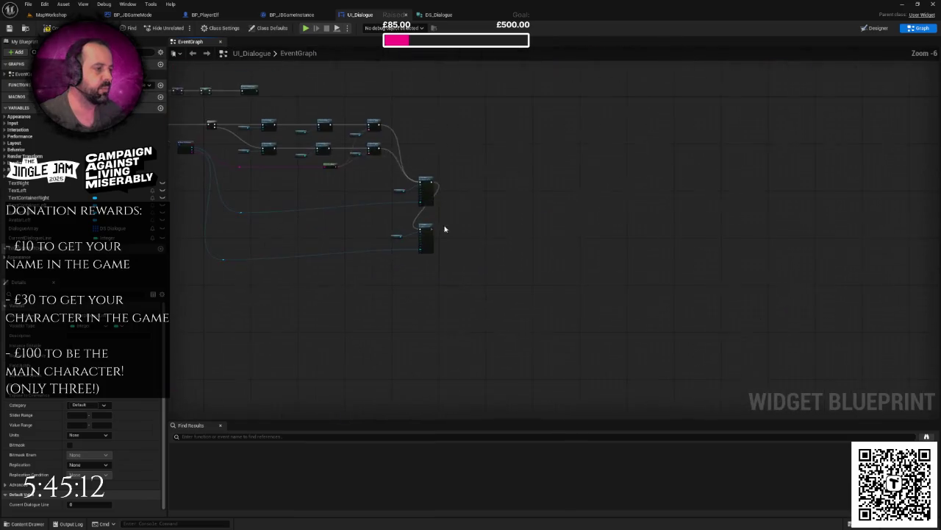
pyautogui.scroll(4, 444, 230)
pyautogui.moveTo(444, 243); pyautogui.dragTo(482, 216)
pyautogui.write('+')
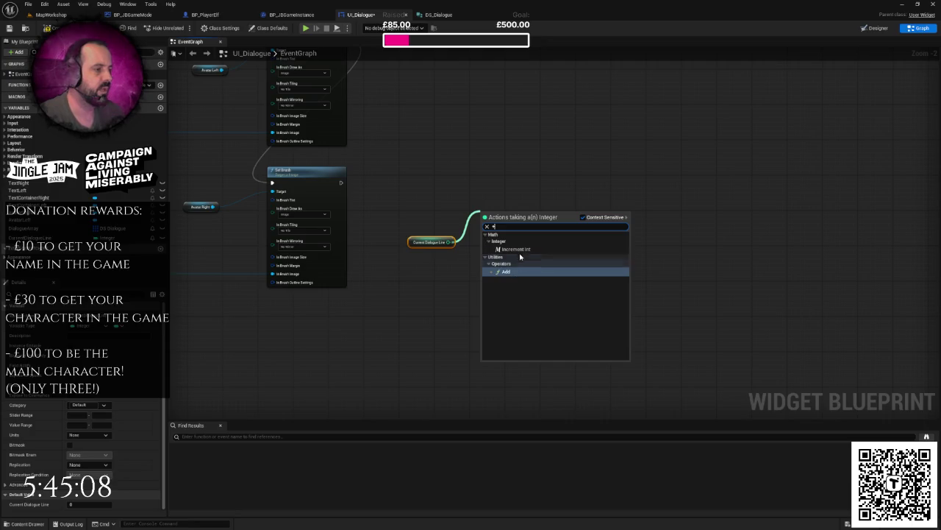
pyautogui.click(516, 250)
pyautogui.moveTo(341, 183)
pyautogui.mouseDown()
pyautogui.moveTo(488, 222)
pyautogui.moveTo(492, 185)
pyautogui.mouseUp()
# Feed the incremented value into a Greater Equal (>=) node and bring in DialogueArray.
pyautogui.scroll(-1, 492, 184)
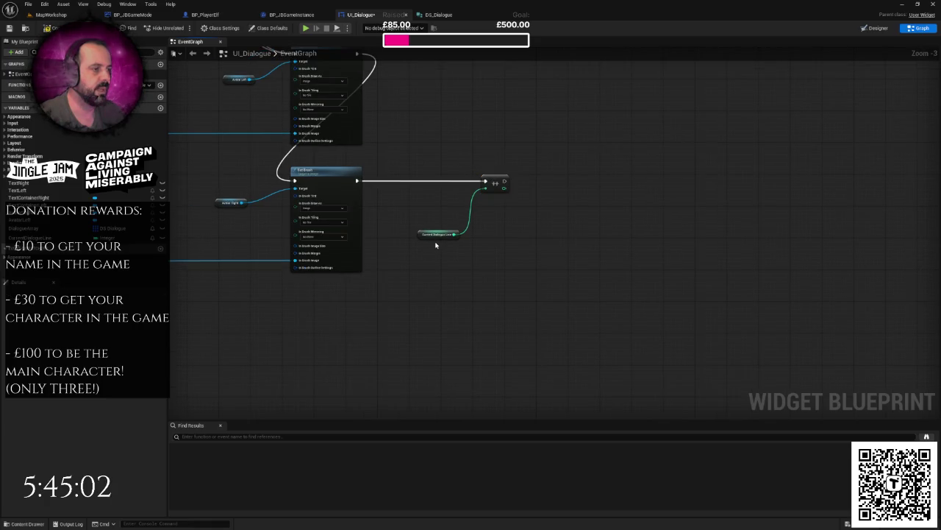
pyautogui.moveTo(434, 237)
pyautogui.mouseDown()
pyautogui.moveTo(441, 215)
pyautogui.moveTo(439, 282)
pyautogui.mouseUp()
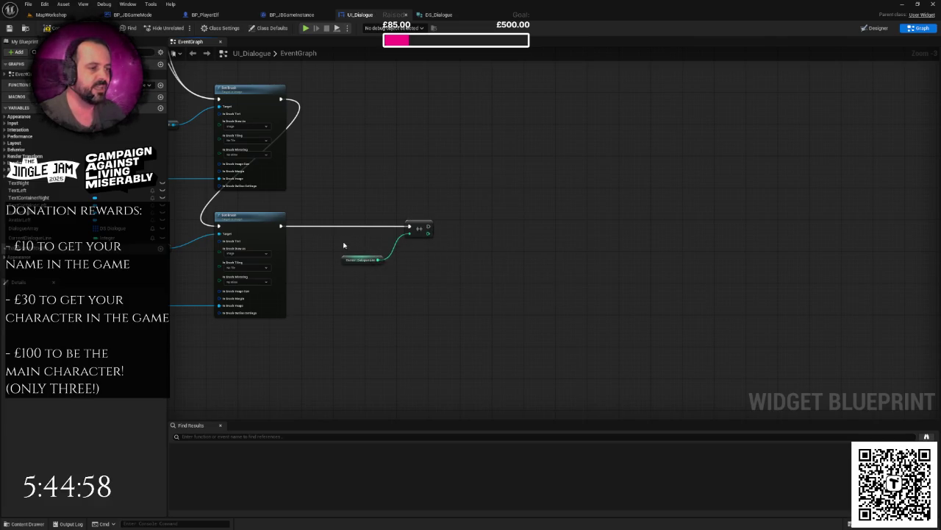
pyautogui.moveTo(344, 245); pyautogui.dragTo(413, 286)
pyautogui.moveTo(428, 233); pyautogui.dragTo(467, 248)
pyautogui.write('equ')
pyautogui.click(480, 274)
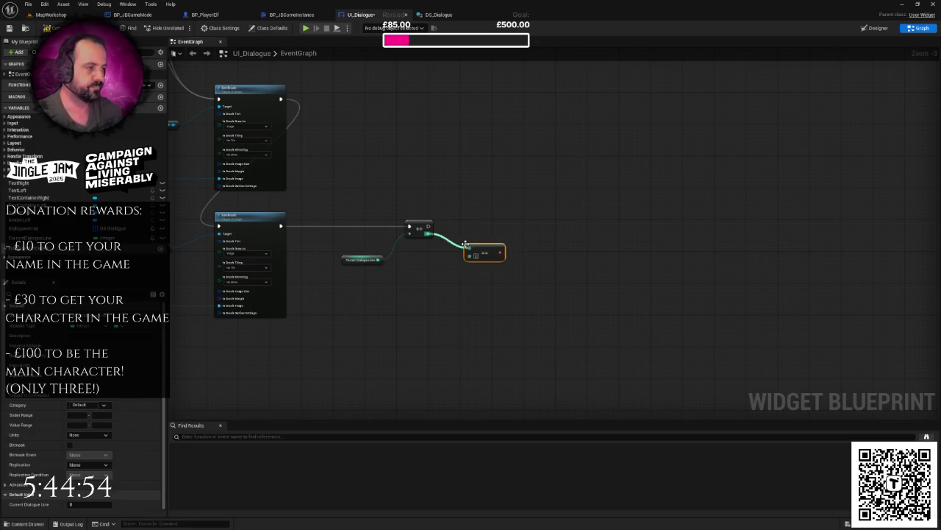
pyautogui.press('Delete')
pyautogui.moveTo(428, 234); pyautogui.dragTo(471, 259)
pyautogui.write('great')
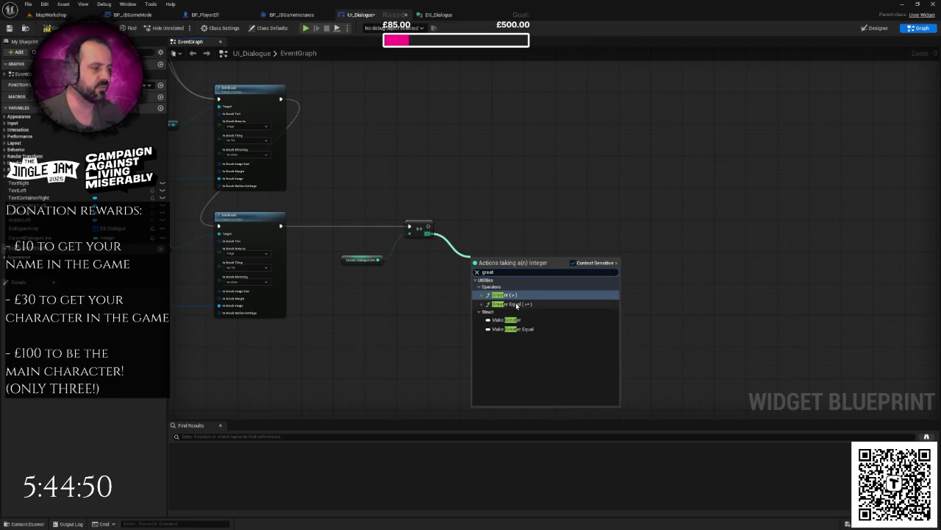
pyautogui.click(518, 304)
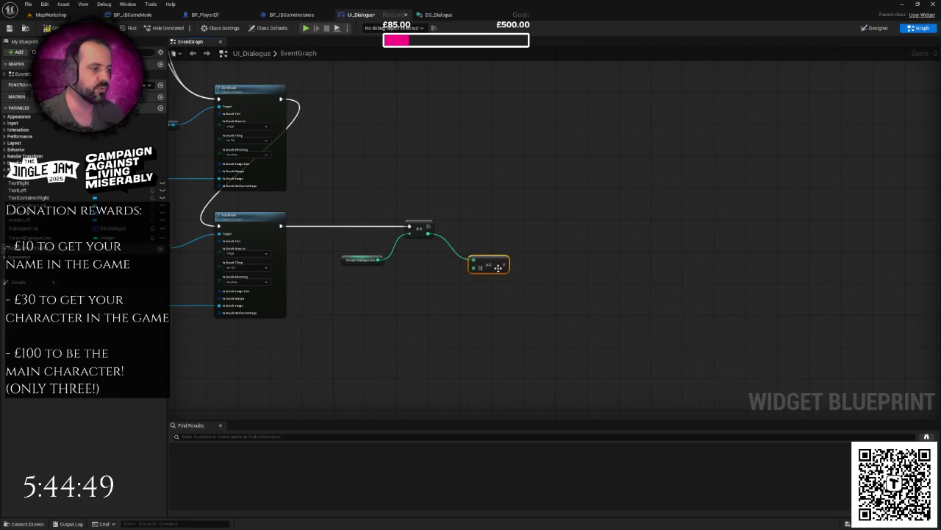
pyautogui.moveTo(30, 229)
pyautogui.mouseDown()
pyautogui.moveTo(381, 297)
pyautogui.moveTo(412, 292)
pyautogui.moveTo(407, 285)
pyautogui.mouseUp()
pyautogui.click(381, 296)
pyautogui.write('le')
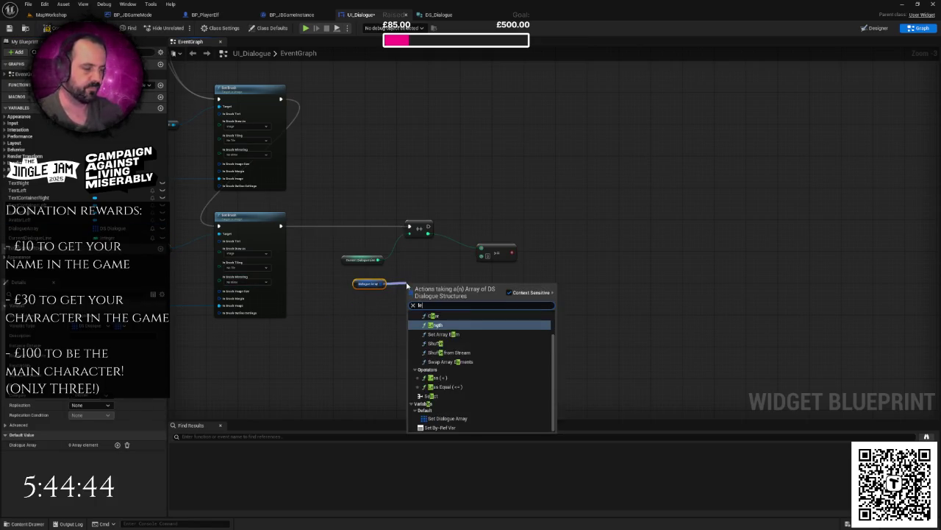
pyautogui.write('n')
pyautogui.press('Return')
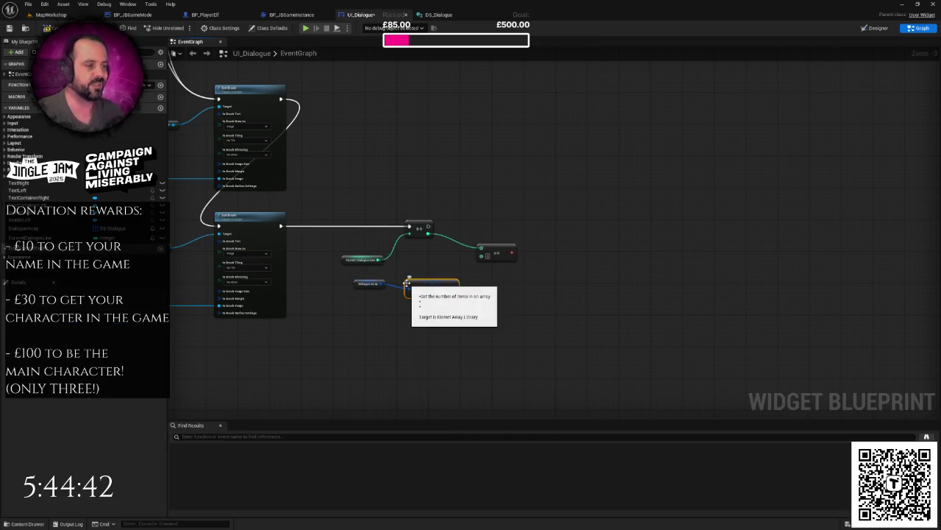
pyautogui.moveTo(429, 283)
pyautogui.mouseDown()
pyautogui.moveTo(427, 268)
pyautogui.moveTo(496, 265)
pyautogui.moveTo(487, 253)
pyautogui.moveTo(500, 228)
pyautogui.mouseUp()
pyautogui.click(359, 243)
pyautogui.click(474, 252)
pyautogui.write('bra')
pyautogui.click(529, 281)
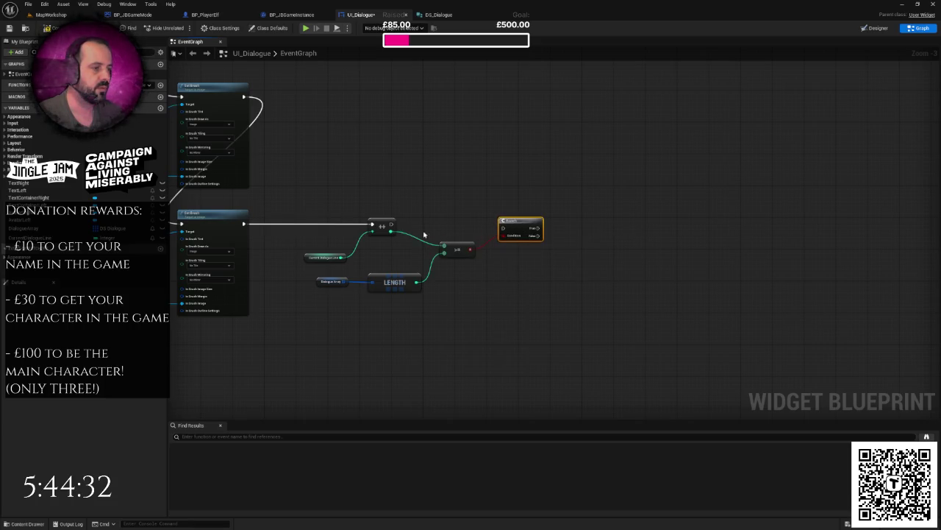
pyautogui.moveTo(391, 225); pyautogui.dragTo(505, 229)
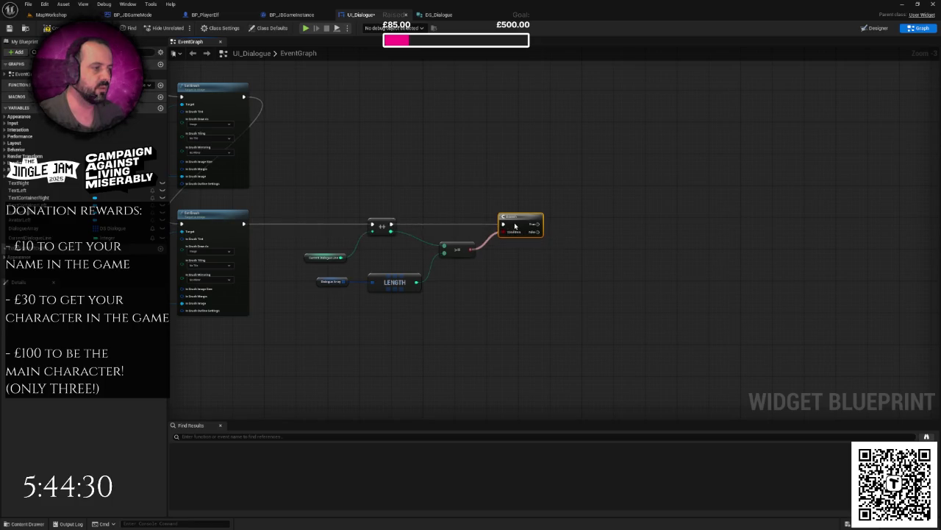
pyautogui.scroll(-4, 668, 255)
pyautogui.scroll(2, 425, 282)
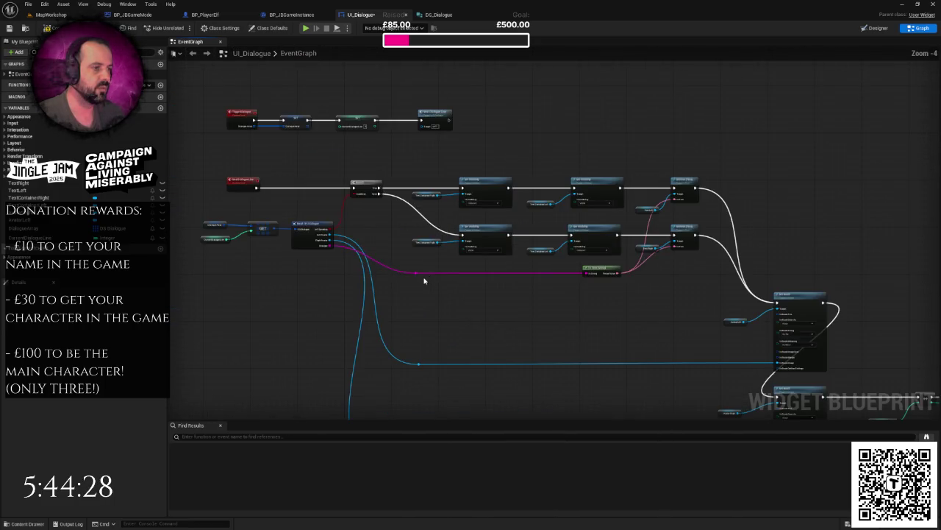
pyautogui.rightClick(386, 248)
pyautogui.click(374, 233)
pyautogui.moveTo(374, 233); pyautogui.dragTo(252, 189)
pyautogui.moveTo(618, 260)
pyautogui.mouseDown()
pyautogui.moveTo(493, 211)
pyautogui.moveTo(598, 237)
pyautogui.mouseUp()
pyautogui.click(691, 229)
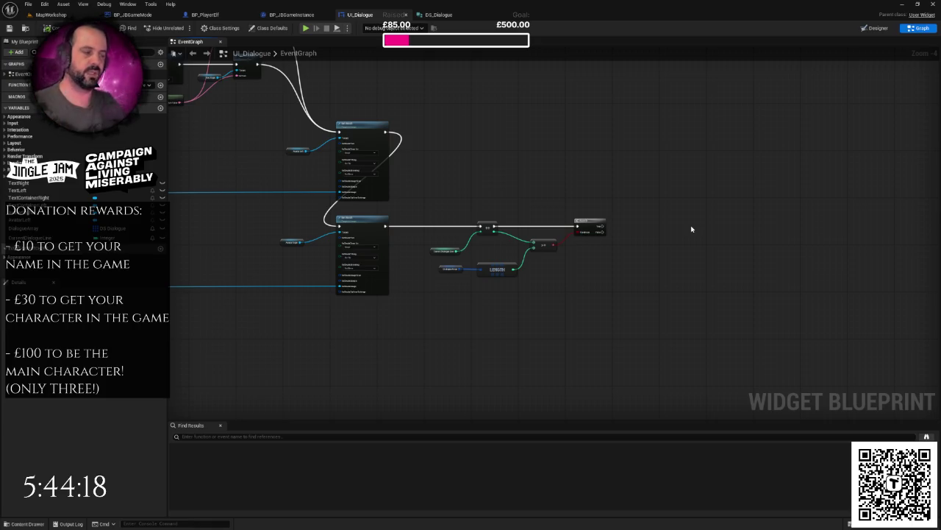
pyautogui.scroll(-1, 662, 238)
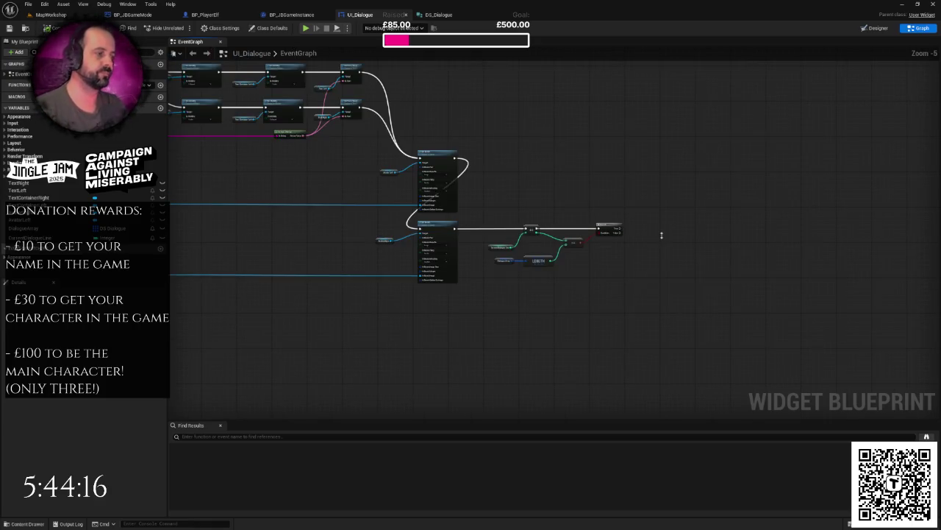
pyautogui.rightClick(662, 235)
pyautogui.click(636, 211)
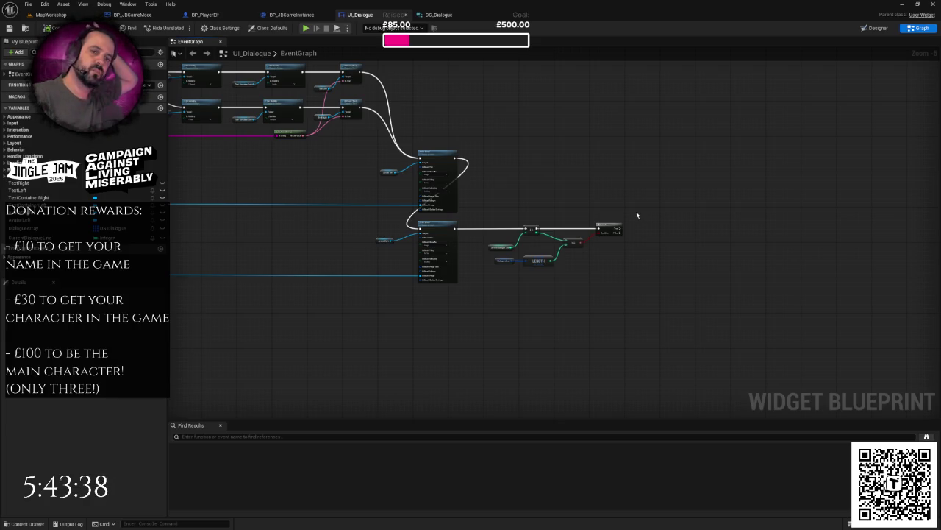
pyautogui.scroll(-2, 637, 212)
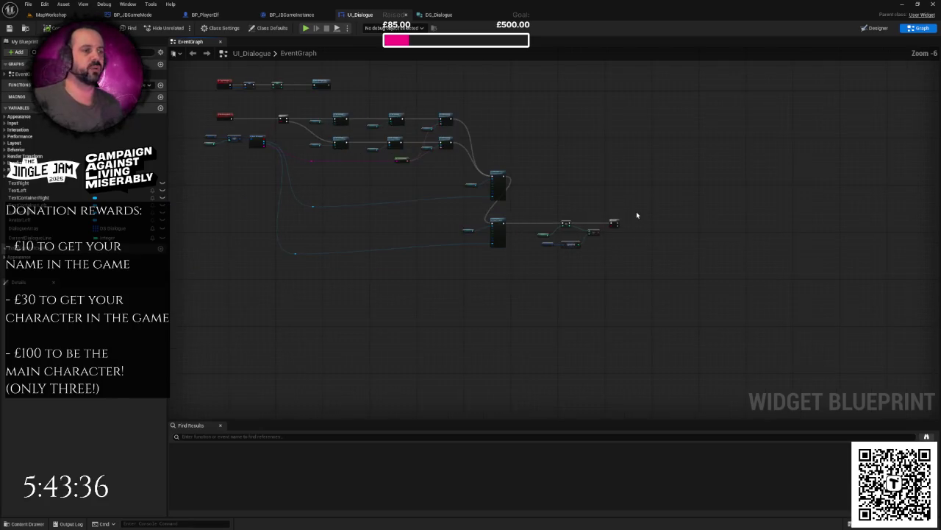
# Pan around the UI_Dialogue graph, then switch to the MapWorkshop level tab.
pyautogui.scroll(4, 473, 187)
pyautogui.moveTo(474, 188); pyautogui.dragTo(486, 288)
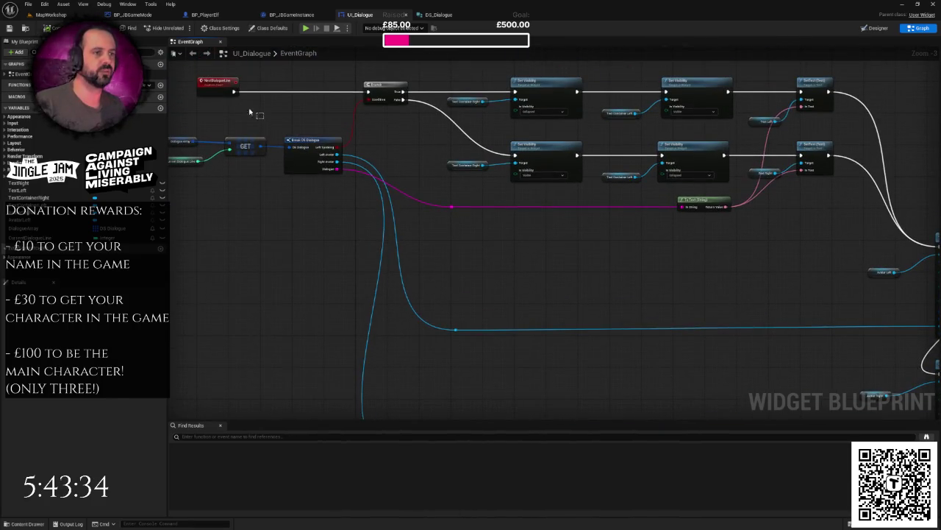
pyautogui.scroll(-3, 320, 273)
pyautogui.scroll(3, 447, 309)
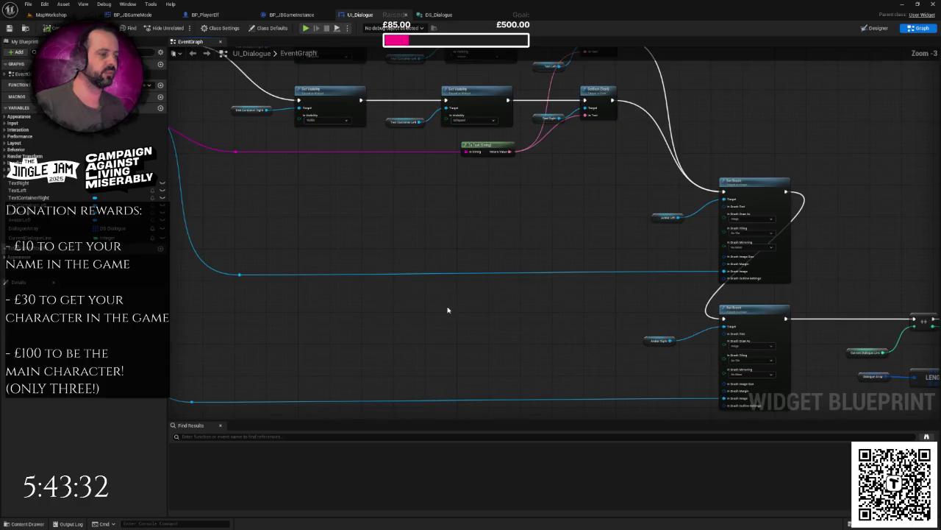
pyautogui.scroll(-3, 427, 304)
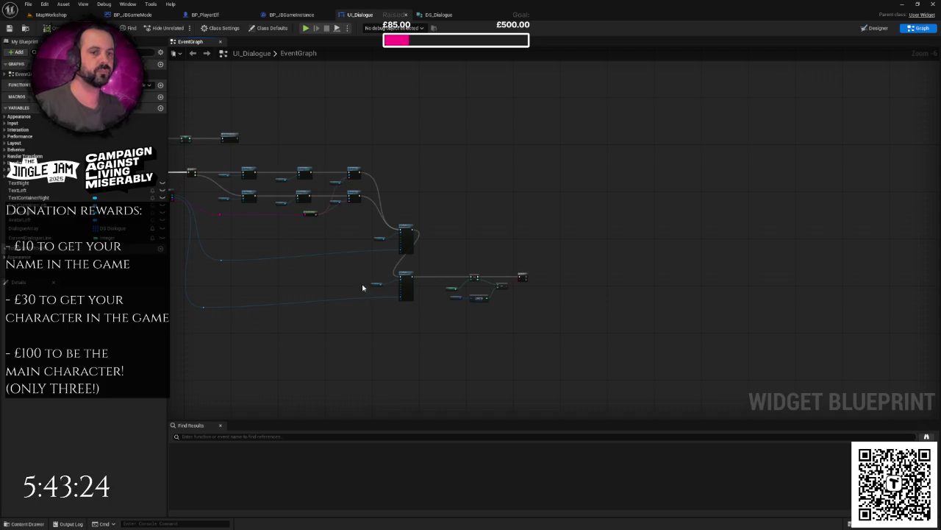
pyautogui.scroll(2, 480, 268)
pyautogui.rightClick(497, 264)
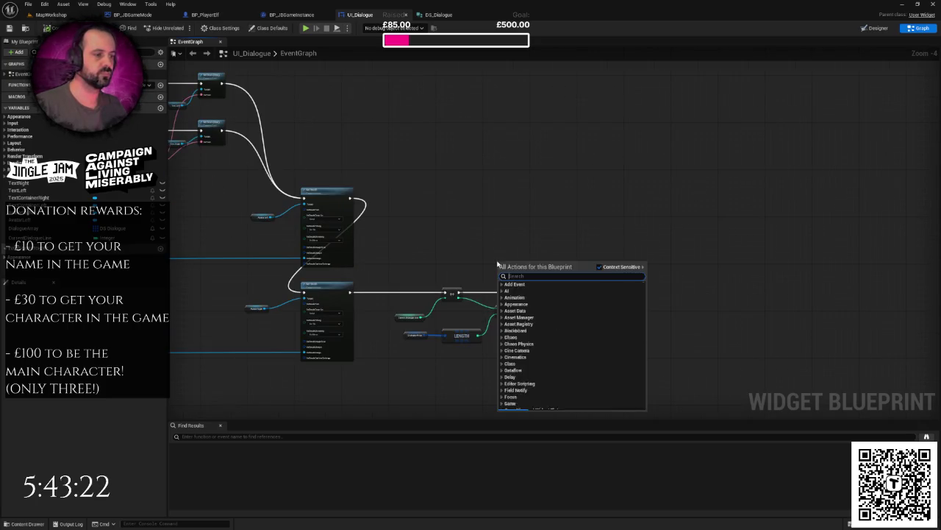
pyautogui.click(477, 250)
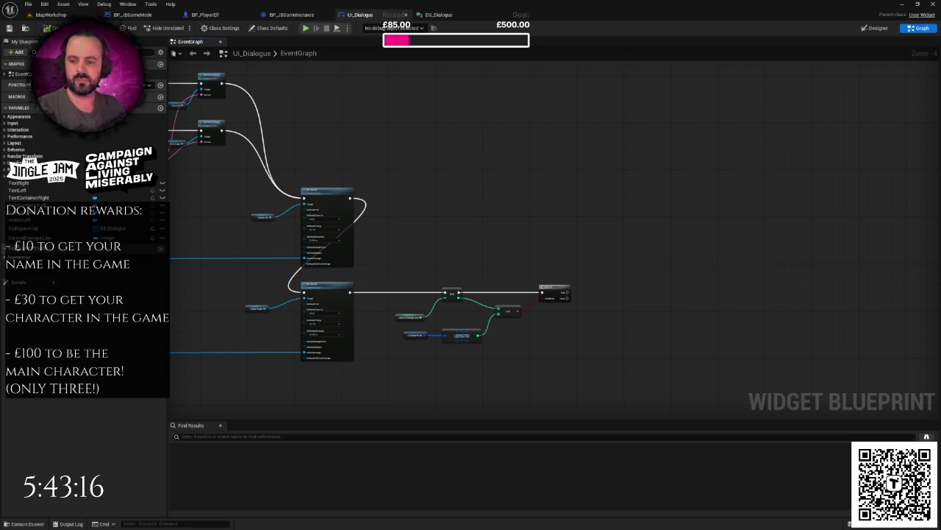
pyautogui.click(65, 15)
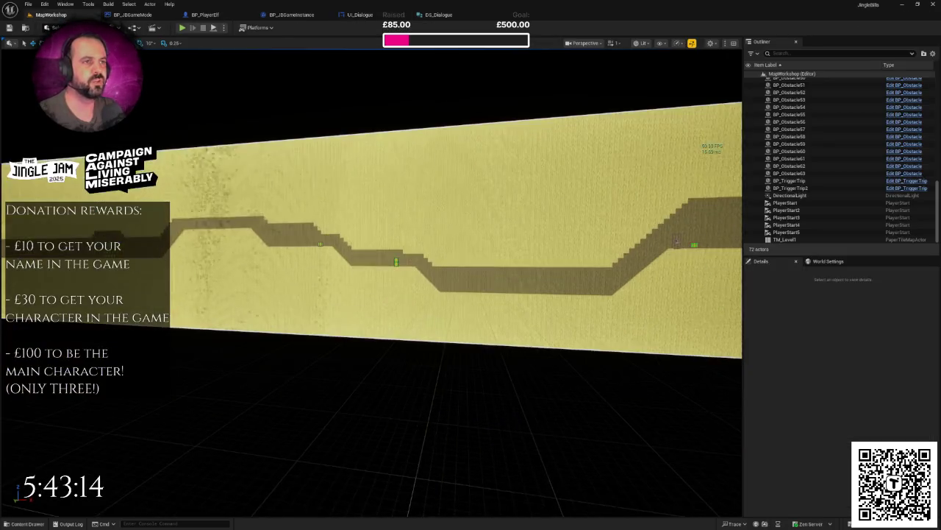
# Via the Content Drawer, open BP_PlayerController from Blueprints > Characters > Player.
pyautogui.click(289, 15)
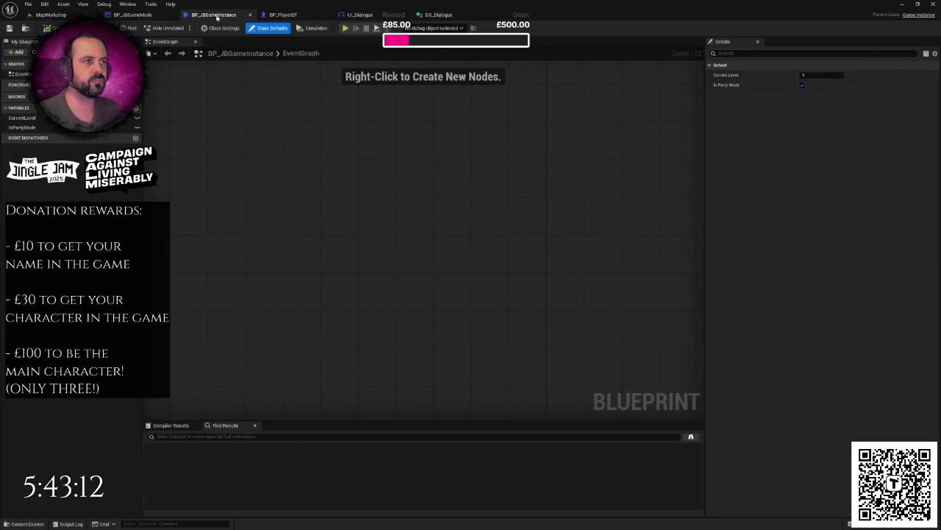
pyautogui.click(44, 15)
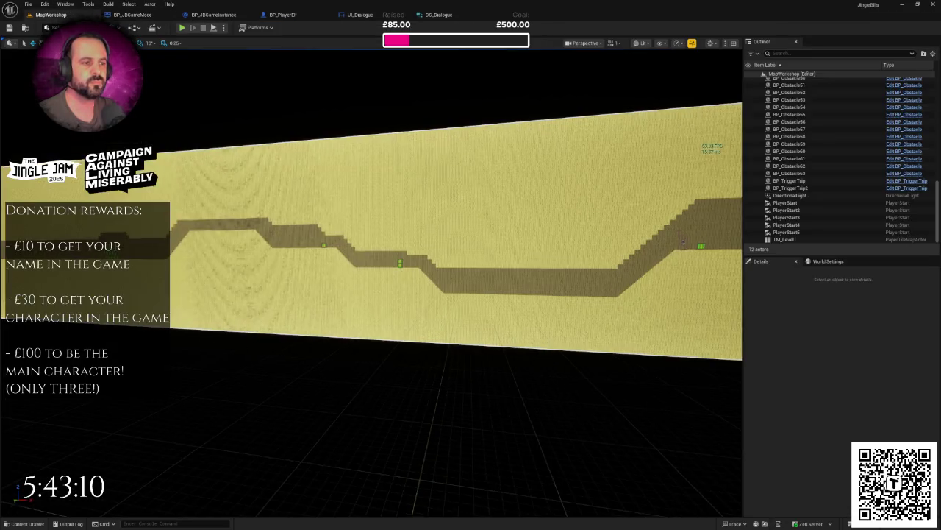
pyautogui.hotkey('ctrl', 'space')
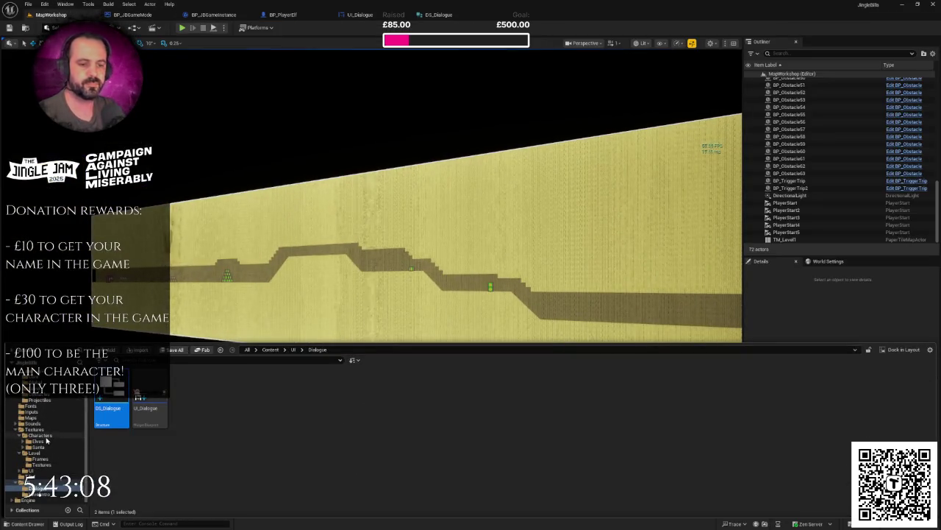
pyautogui.click(44, 435)
pyautogui.scroll(2, 48, 427)
pyautogui.click(40, 394)
pyautogui.doubleClick(149, 386)
pyautogui.click(188, 390)
pyautogui.doubleClick(186, 384)
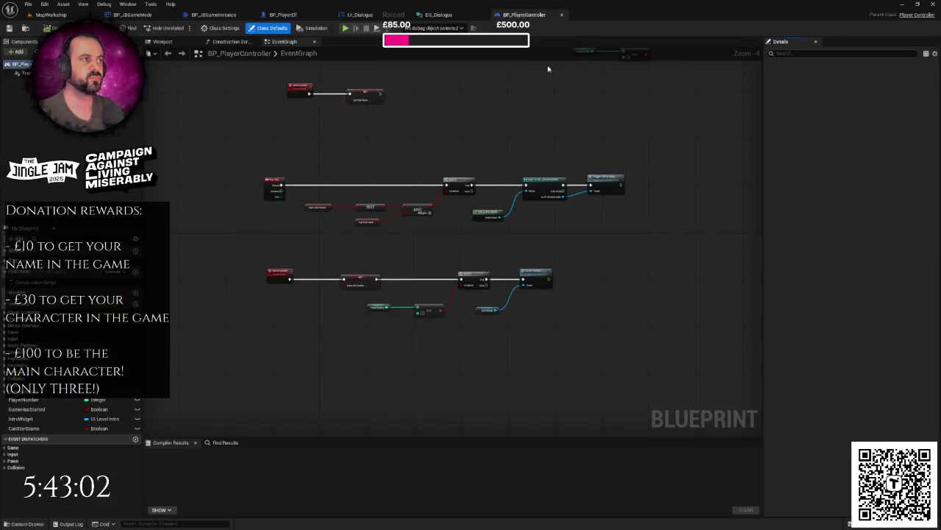
# Dock the BP_PlayerController tab beside BP_JBGameInstance and shift the two top nodes left.
pyautogui.moveTo(511, 20); pyautogui.dragTo(286, 22)
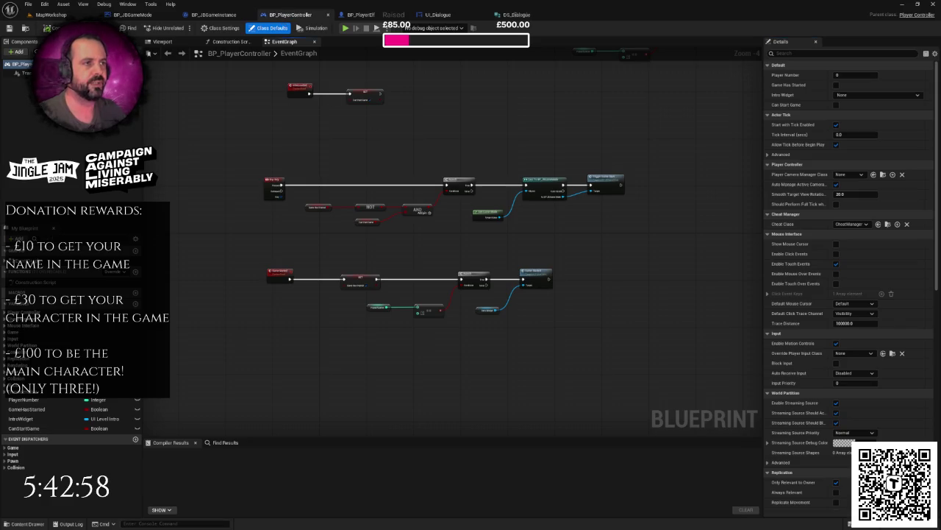
pyautogui.moveTo(379, 195)
pyautogui.mouseDown()
pyautogui.moveTo(257, 163)
pyautogui.moveTo(349, 183)
pyautogui.moveTo(340, 184)
pyautogui.mouseUp()
pyautogui.click(373, 162)
# Box-select the whole top row of nodes and raise it slightly.
pyautogui.scroll(-1, 369, 159)
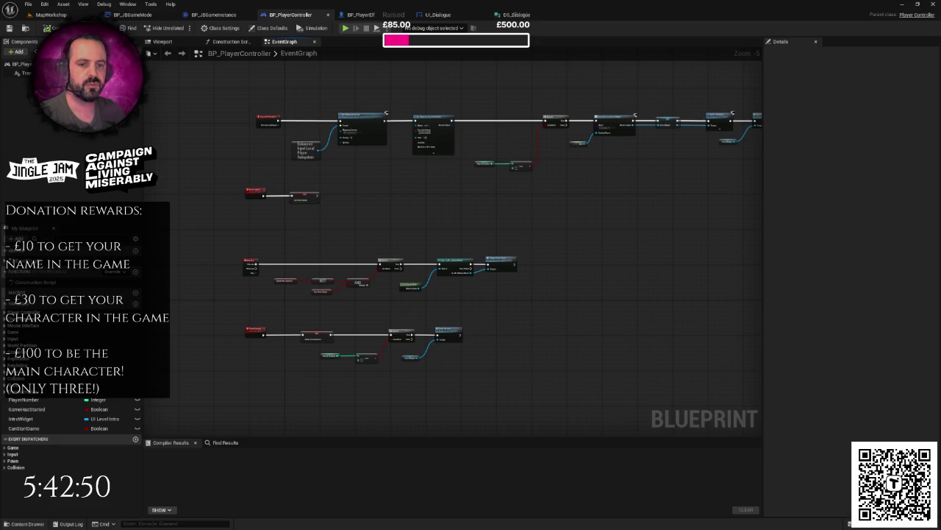
pyautogui.scroll(-2, 537, 204)
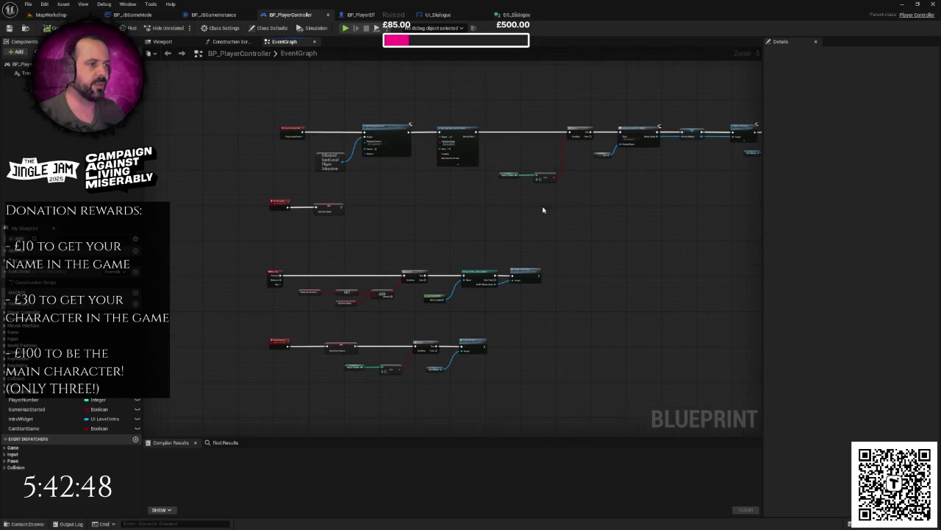
pyautogui.moveTo(298, 125)
pyautogui.mouseDown()
pyautogui.moveTo(515, 196)
pyautogui.moveTo(622, 188)
pyautogui.mouseUp()
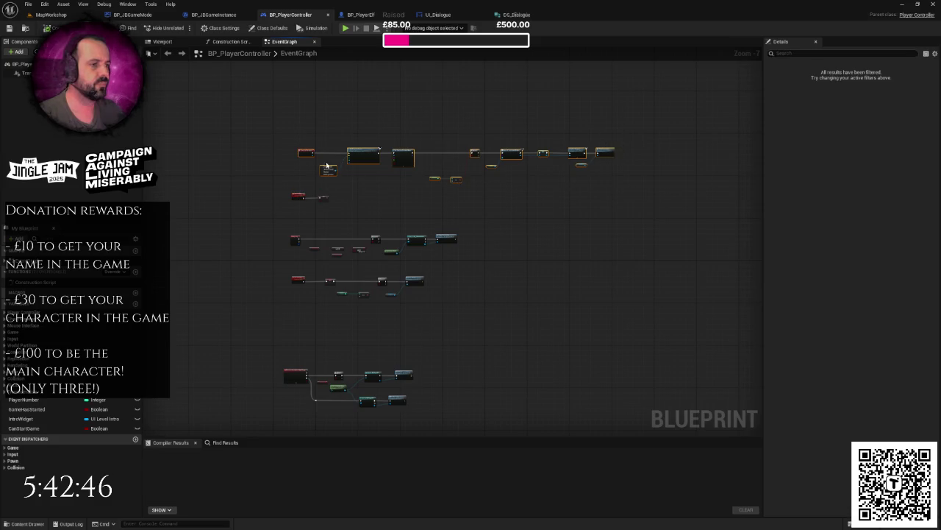
pyautogui.scroll(5, 323, 181)
pyautogui.click(343, 209)
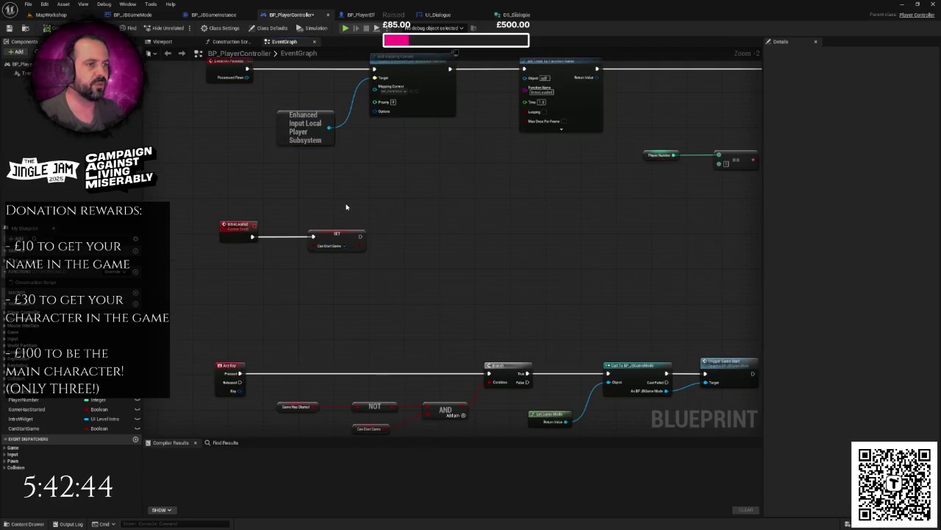
pyautogui.scroll(-3, 346, 209)
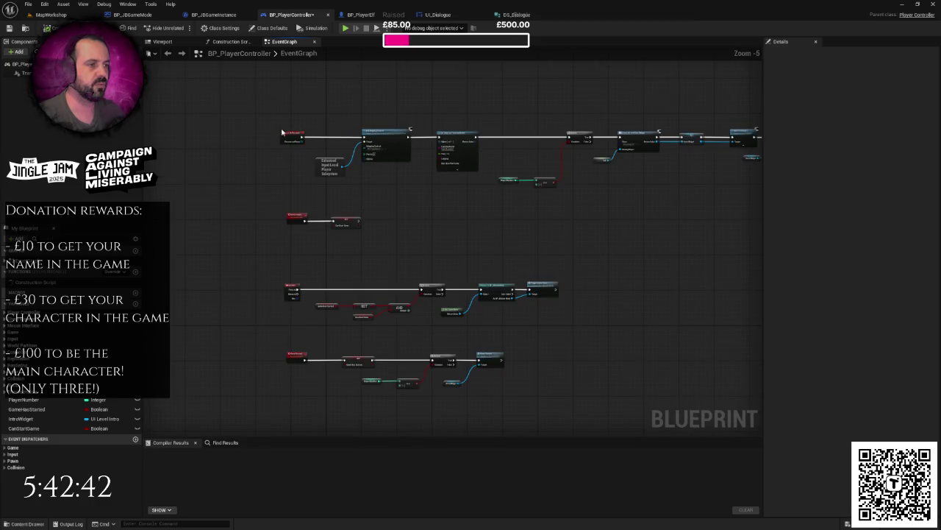
pyautogui.scroll(-1, 361, 157)
pyautogui.moveTo(286, 93)
pyautogui.mouseDown()
pyautogui.moveTo(657, 173)
pyautogui.moveTo(673, 162)
pyautogui.mouseUp()
pyautogui.scroll(1, 403, 109)
pyautogui.moveTo(402, 109); pyautogui.dragTo(402, 98)
# Create an 'Initialise' comment over the top row, show its bubble when zoomed, and enlarge it.
pyautogui.rightClick(403, 98)
pyautogui.click(431, 282)
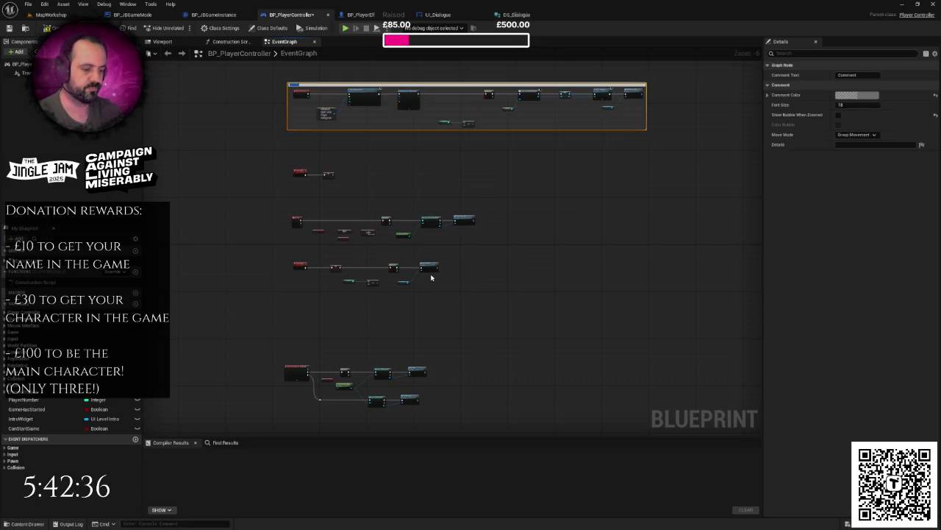
pyautogui.write('Initialise')
pyautogui.press('Return')
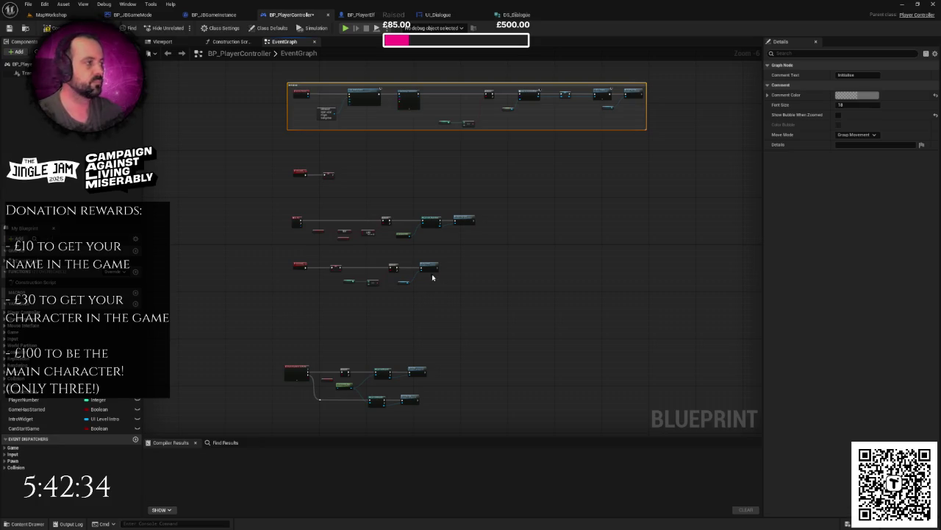
pyautogui.click(838, 116)
pyautogui.moveTo(686, 137); pyautogui.dragTo(689, 187)
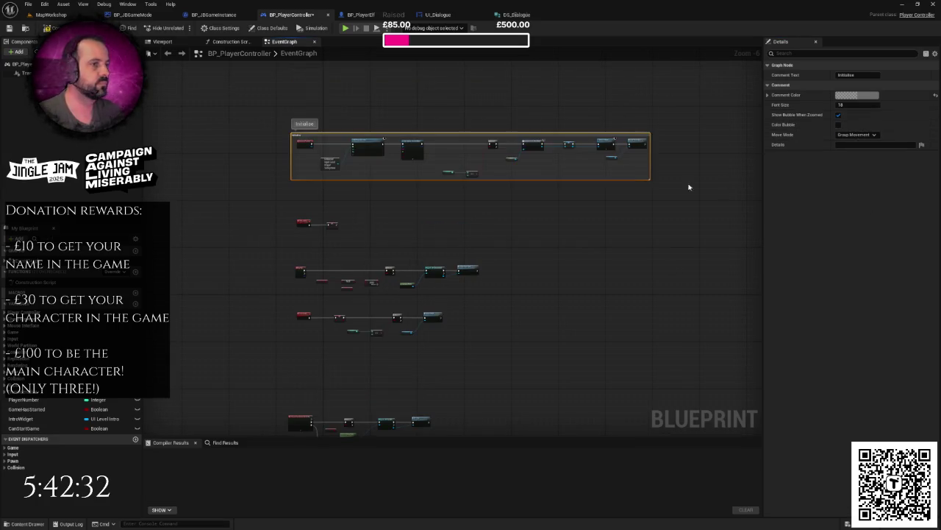
pyautogui.moveTo(294, 134); pyautogui.dragTo(274, 119)
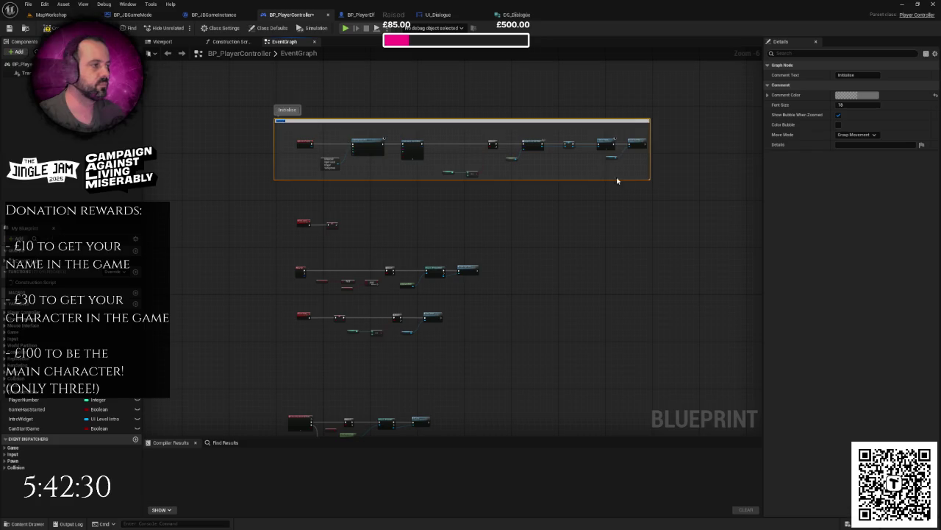
pyautogui.moveTo(649, 183); pyautogui.dragTo(661, 190)
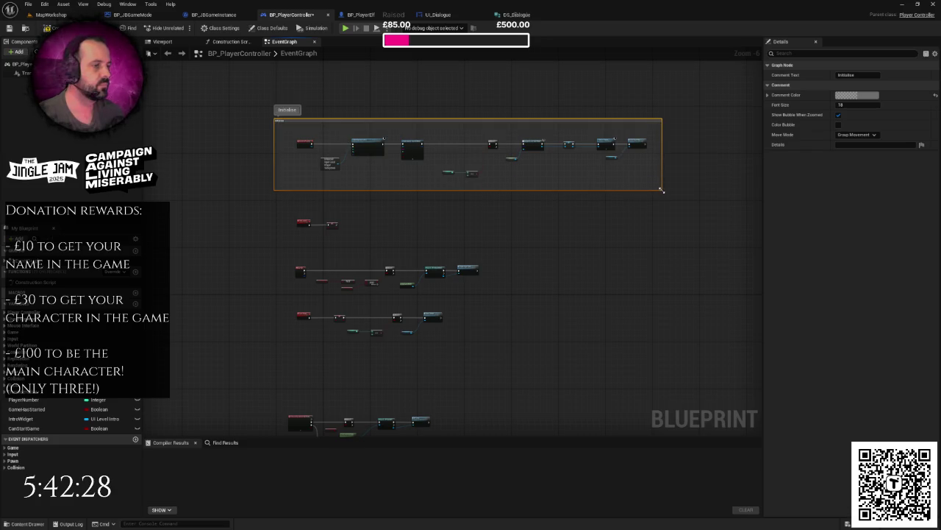
pyautogui.scroll(4, 309, 205)
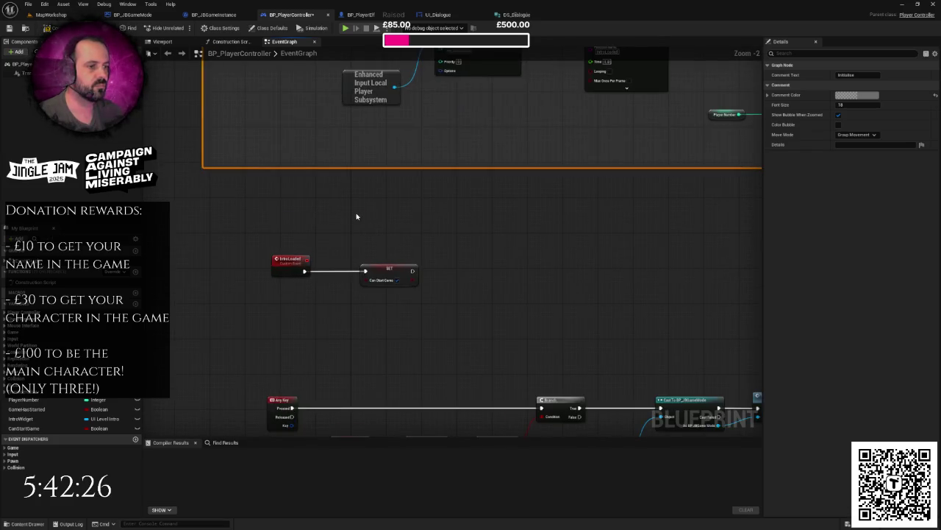
pyautogui.scroll(-2, 357, 218)
pyautogui.scroll(1, 403, 234)
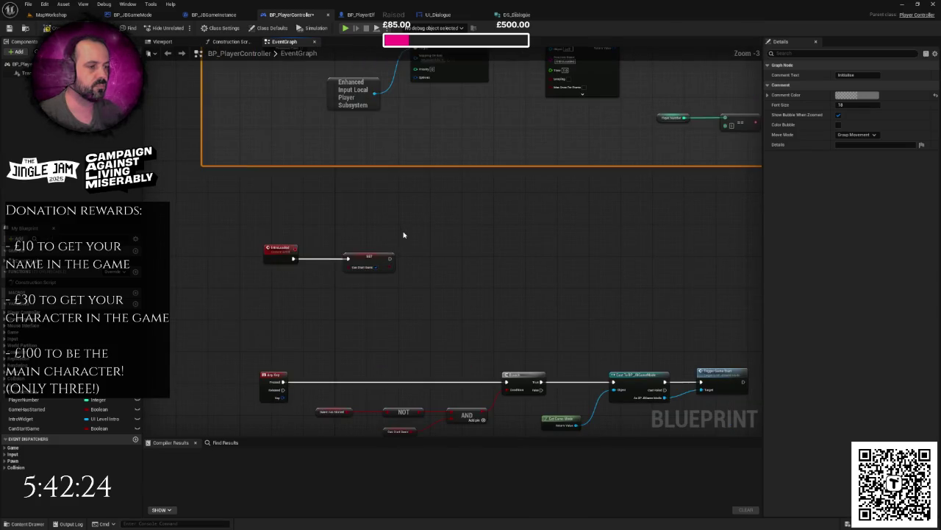
pyautogui.scroll(-3, 403, 235)
pyautogui.moveTo(270, 213); pyautogui.dragTo(603, 355)
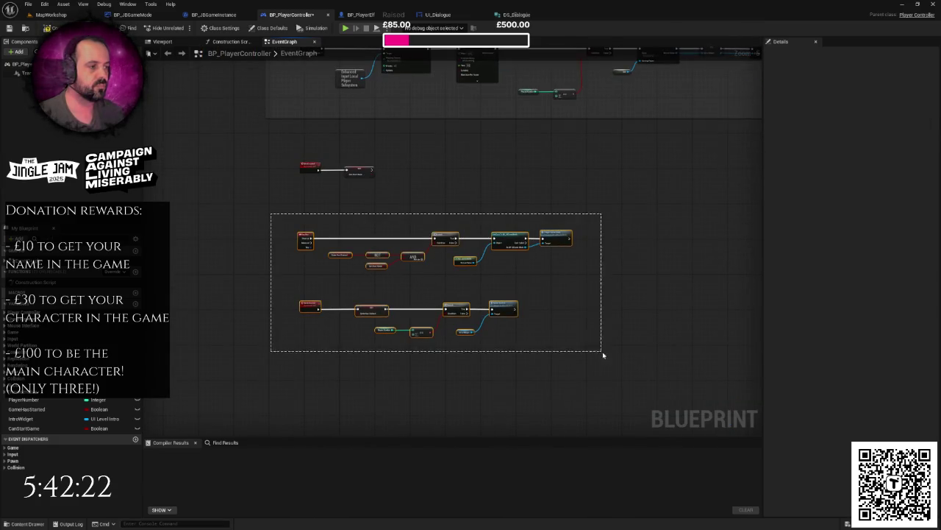
# Extend the Initialise comment downward and move the next two node rows inside it.
pyautogui.moveTo(303, 243); pyautogui.dragTo(298, 272)
pyautogui.click(289, 209)
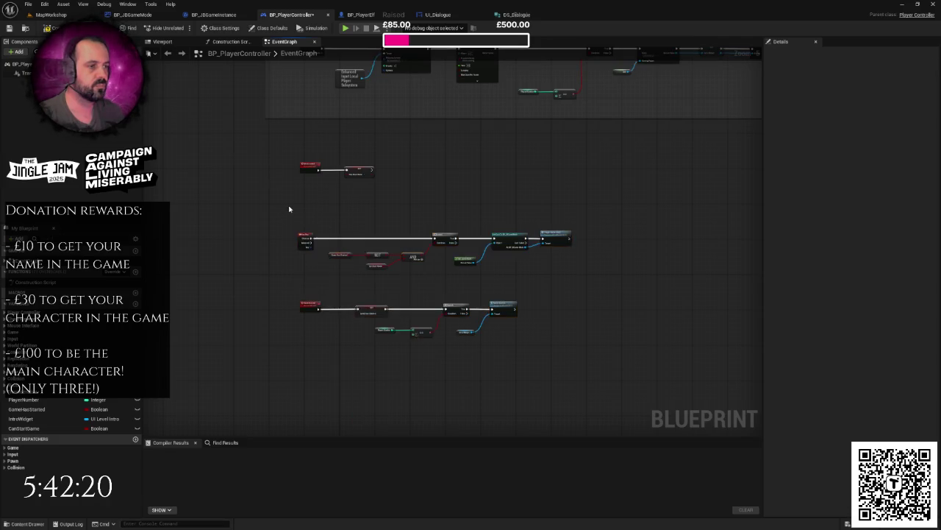
pyautogui.scroll(3, 294, 208)
pyautogui.scroll(-4, 382, 213)
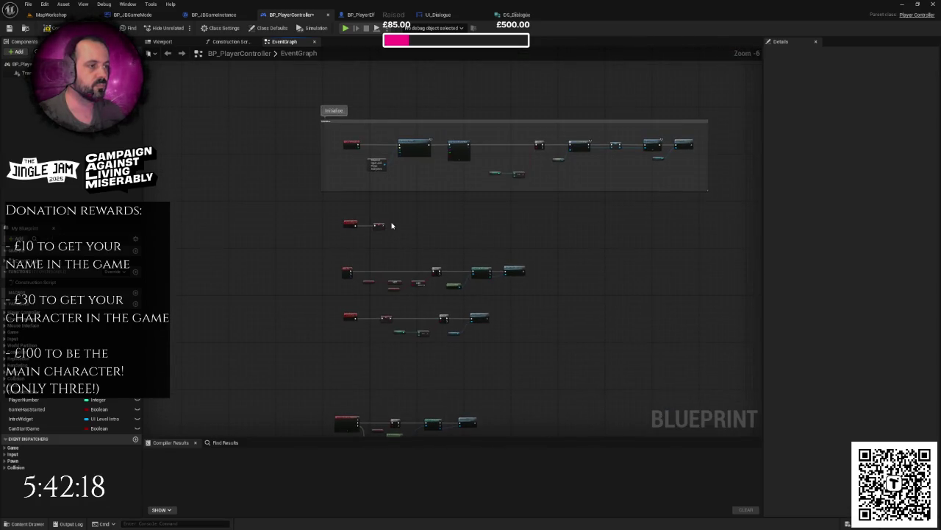
pyautogui.moveTo(419, 190); pyautogui.dragTo(420, 224)
pyautogui.moveTo(343, 211)
pyautogui.mouseDown()
pyautogui.moveTo(380, 229)
pyautogui.moveTo(382, 201)
pyautogui.mouseUp()
pyautogui.click(399, 237)
pyautogui.scroll(3, 420, 222)
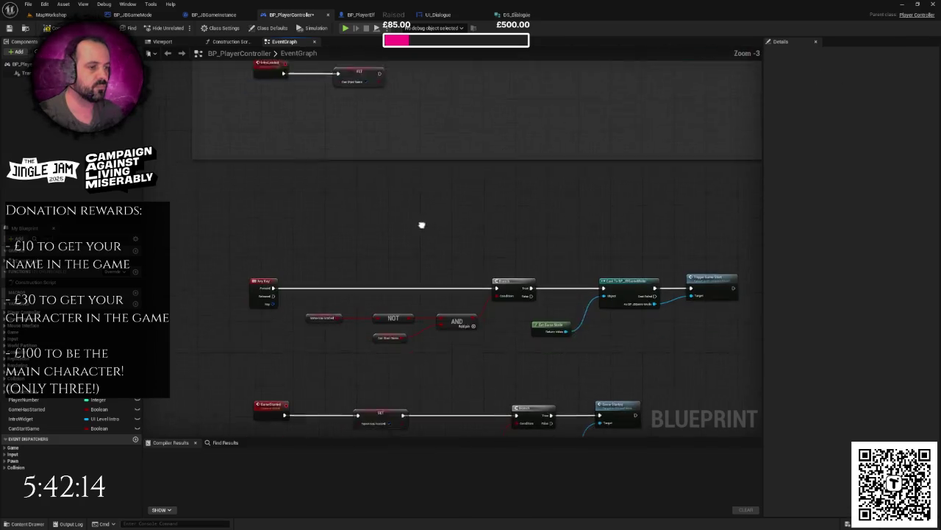
pyautogui.scroll(-2, 437, 220)
pyautogui.moveTo(493, 159); pyautogui.dragTo(493, 213)
pyautogui.moveTo(311, 226); pyautogui.dragTo(611, 269)
pyautogui.moveTo(596, 236); pyautogui.dragTo(594, 162)
# Select the Any Key event row and compile BP_PlayerController with F7.
pyautogui.scroll(1, 496, 199)
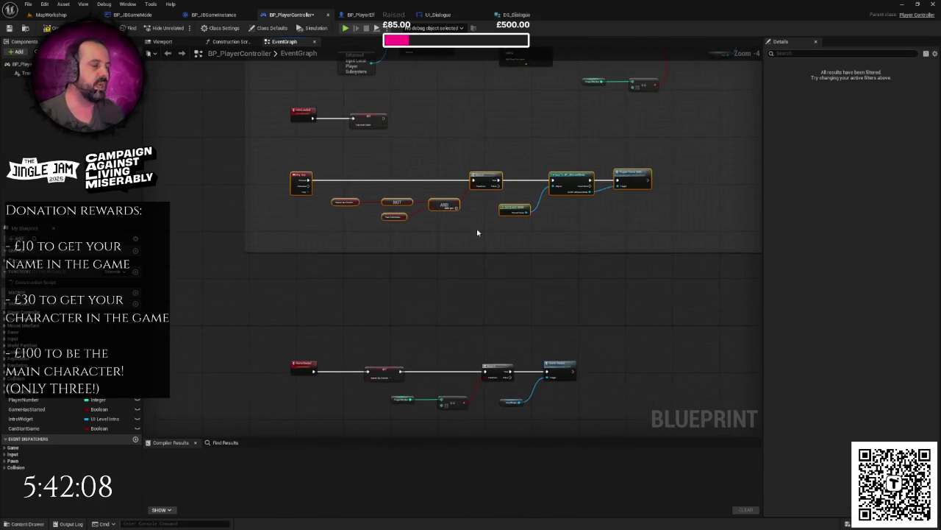
pyautogui.scroll(2, 365, 223)
pyautogui.moveTo(246, 134); pyautogui.dragTo(298, 195)
pyautogui.press('F7')
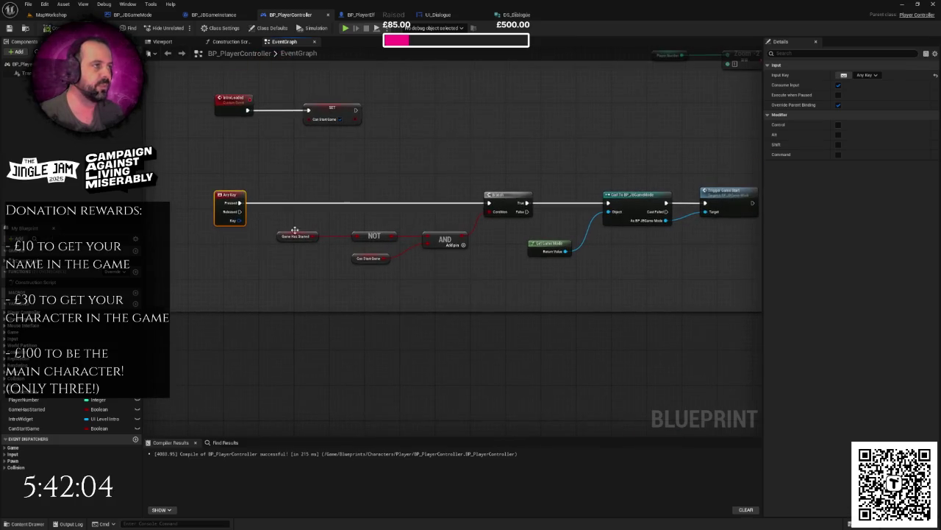
pyautogui.scroll(-1, 499, 179)
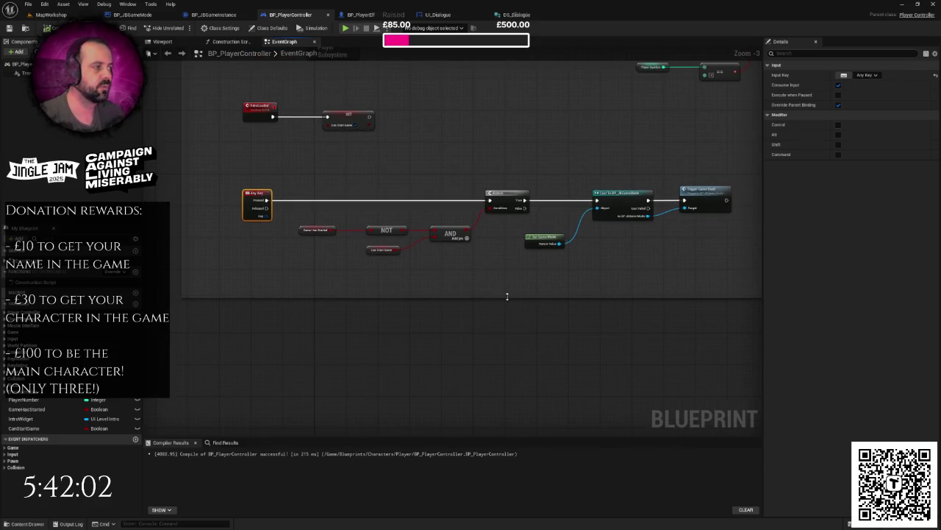
pyautogui.scroll(-1, 507, 296)
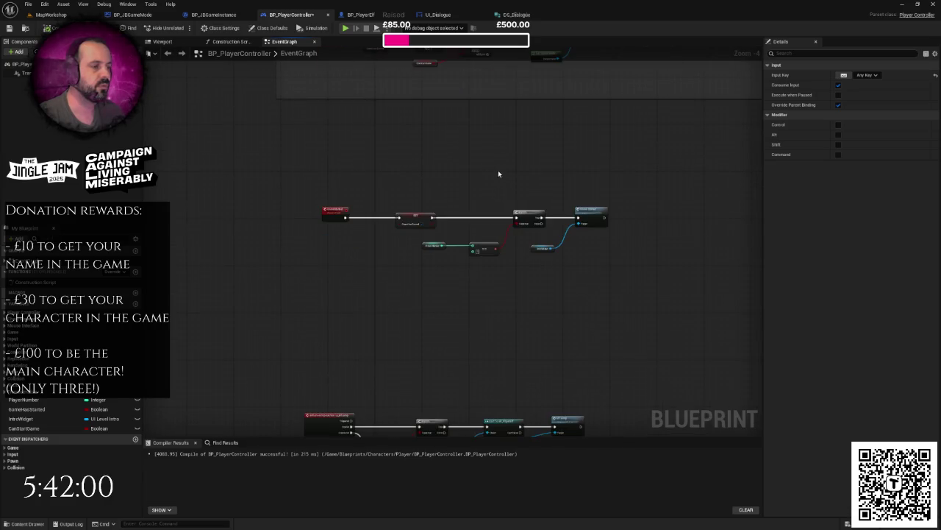
# Pull the lower node group up and stretch the comment down over the next row.
pyautogui.moveTo(497, 174); pyautogui.dragTo(498, 129)
pyautogui.moveTo(328, 125); pyautogui.dragTo(626, 236)
pyautogui.moveTo(335, 167)
pyautogui.mouseDown()
pyautogui.moveTo(329, 145)
pyautogui.moveTo(334, 197)
pyautogui.mouseUp()
pyautogui.scroll(-2, 331, 145)
pyautogui.scroll(2, 368, 197)
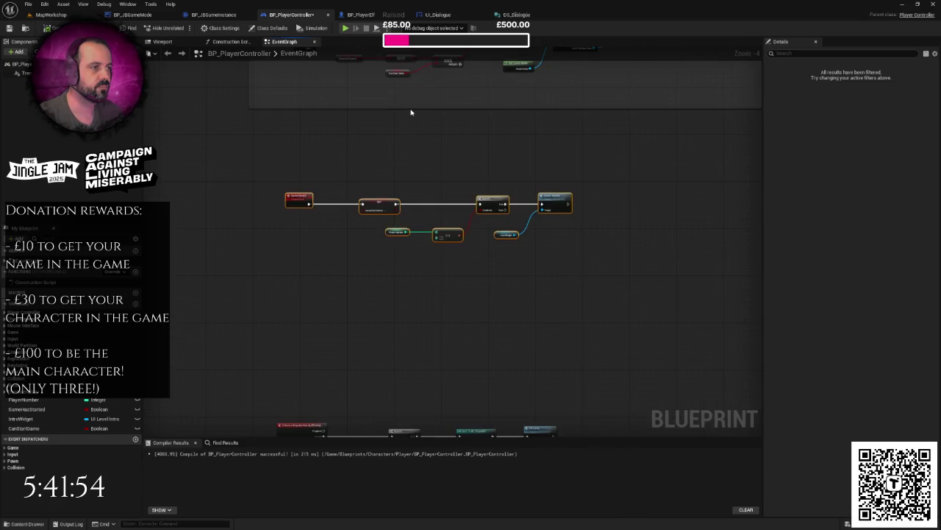
pyautogui.moveTo(410, 110); pyautogui.dragTo(427, 271)
pyautogui.moveTo(298, 172); pyautogui.dragTo(574, 279)
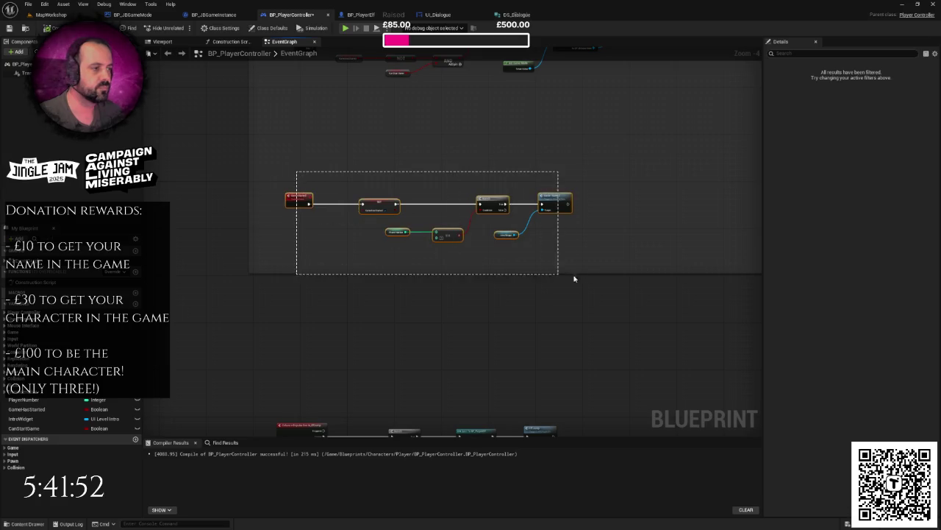
# Move the last event row into the comment, retitle it 'Initialise and start game', and save.
pyautogui.moveTo(302, 199); pyautogui.dragTo(312, 133)
pyautogui.scroll(-1, 328, 183)
pyautogui.press('Home')
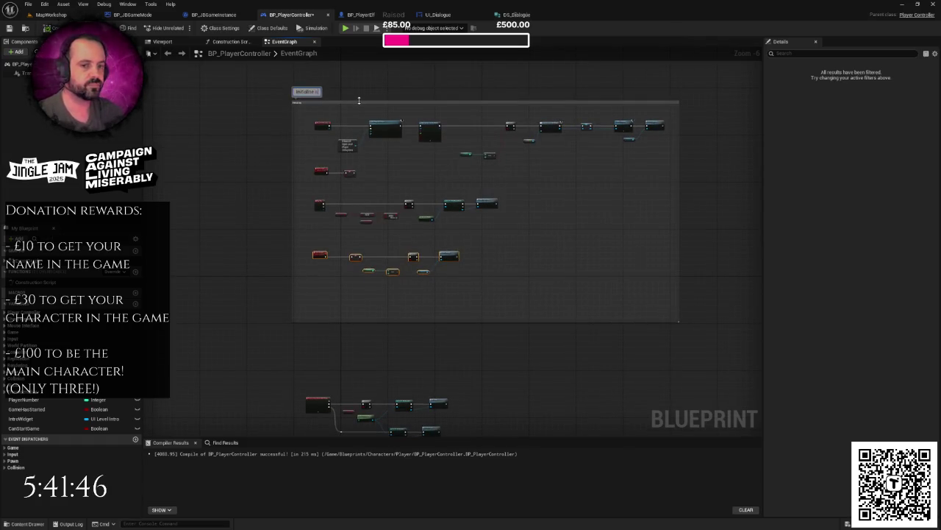
pyautogui.write('nd start game')
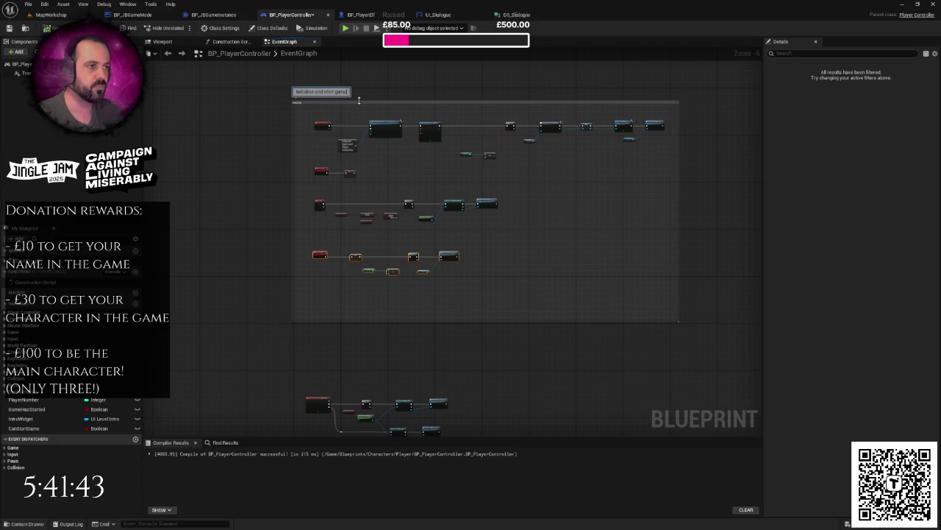
pyautogui.press('Return')
pyautogui.hotkey('ctrl', 's')
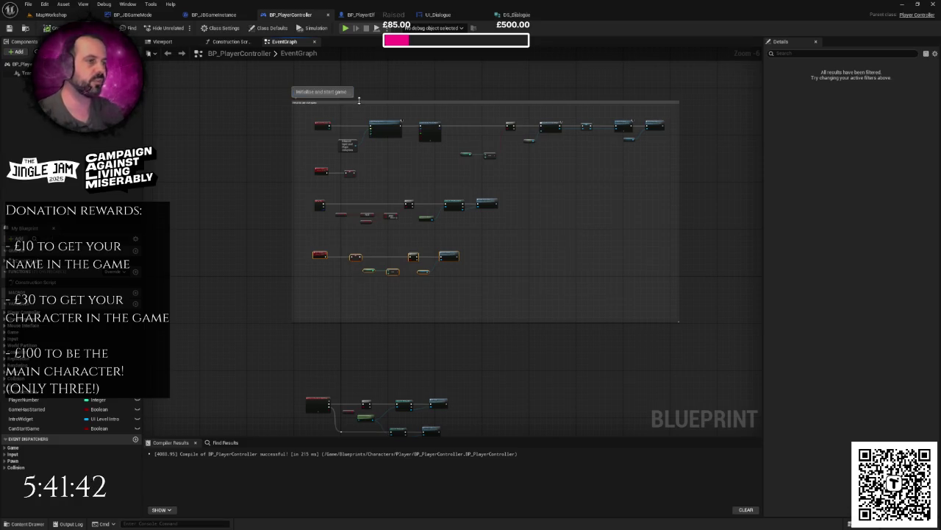
# Move the lower node groups up and recentre the graph on the input action rows.
pyautogui.click(537, 190)
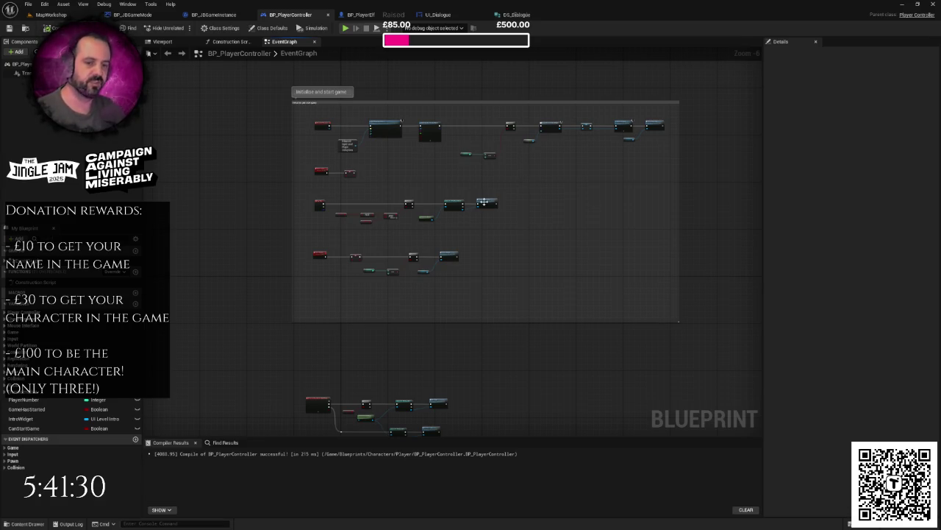
pyautogui.scroll(-2, 492, 236)
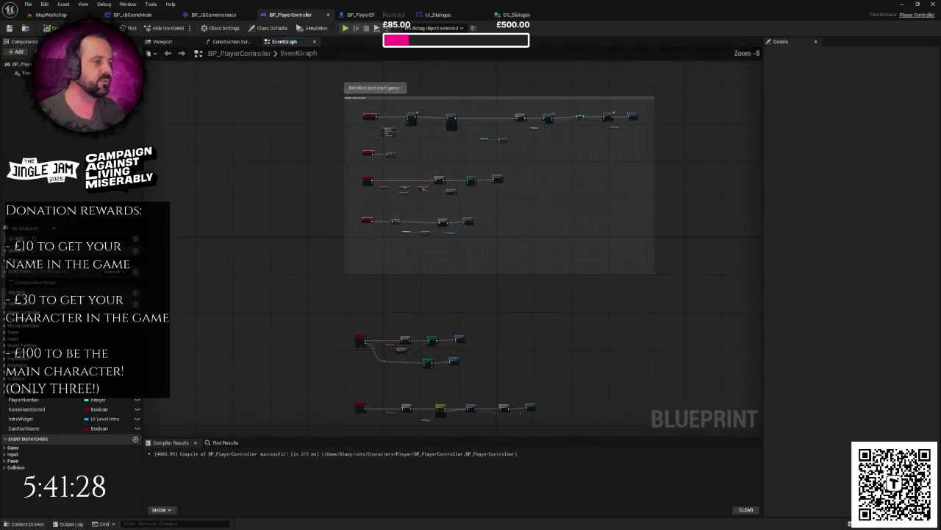
pyautogui.moveTo(332, 197); pyautogui.dragTo(567, 358)
pyautogui.moveTo(359, 219); pyautogui.dragTo(366, 193)
pyautogui.click(371, 203)
pyautogui.scroll(5, 380, 211)
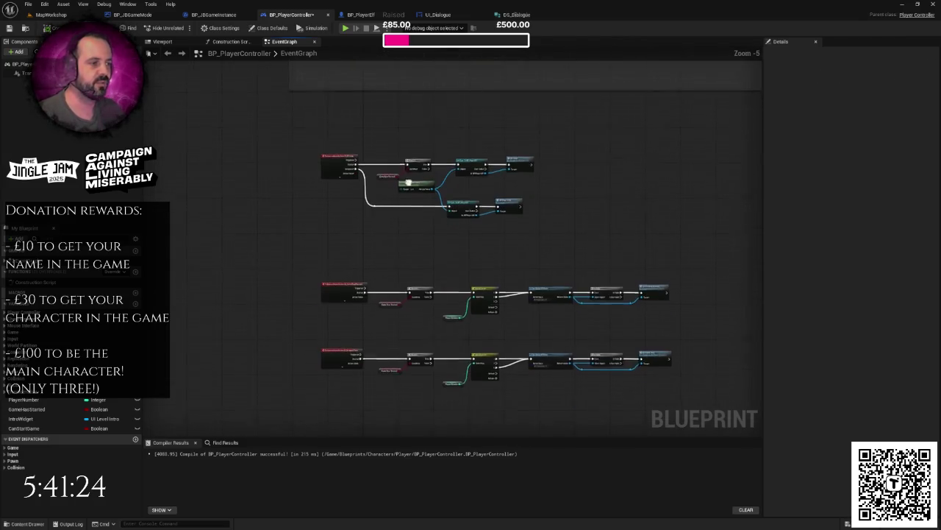
pyautogui.scroll(-1, 402, 231)
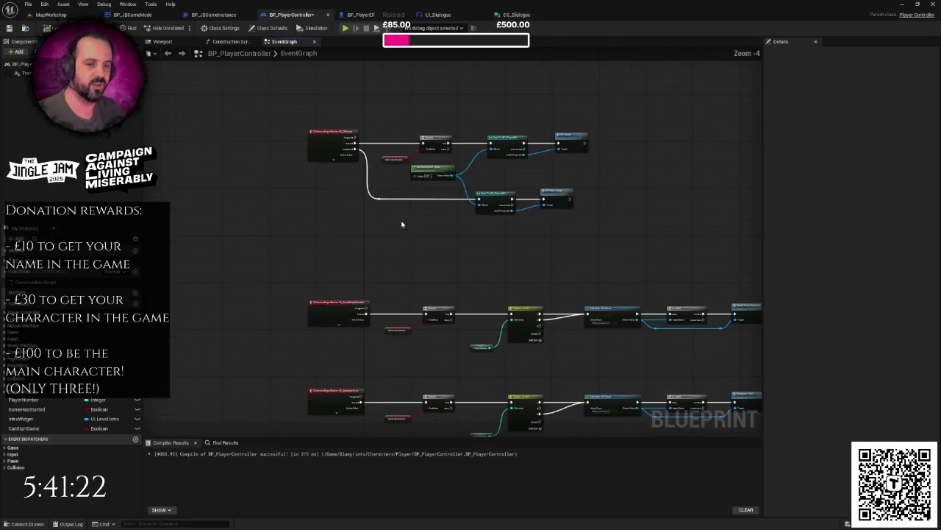
pyautogui.scroll(-1, 412, 237)
pyautogui.moveTo(361, 223)
pyautogui.mouseDown()
pyautogui.moveTo(314, 233)
pyautogui.moveTo(270, 218)
pyautogui.mouseUp()
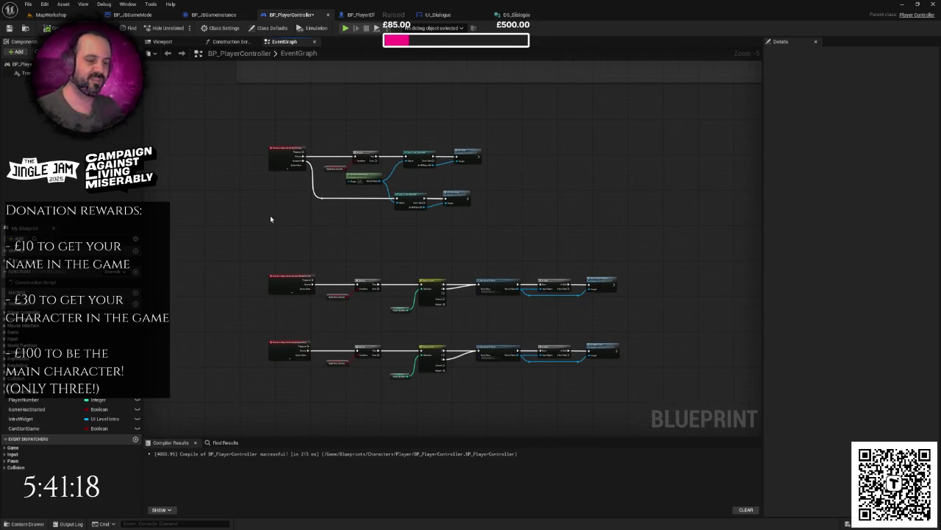
pyautogui.click(51, 15)
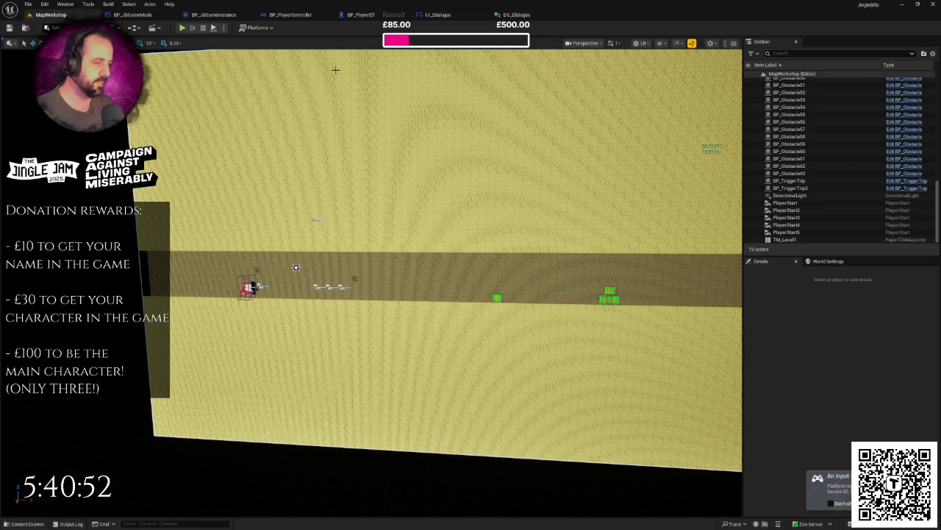
# Pull the MapWorkshop view back and level it square-on to the obstacle lane.
pyautogui.scroll(5, 445, 268)
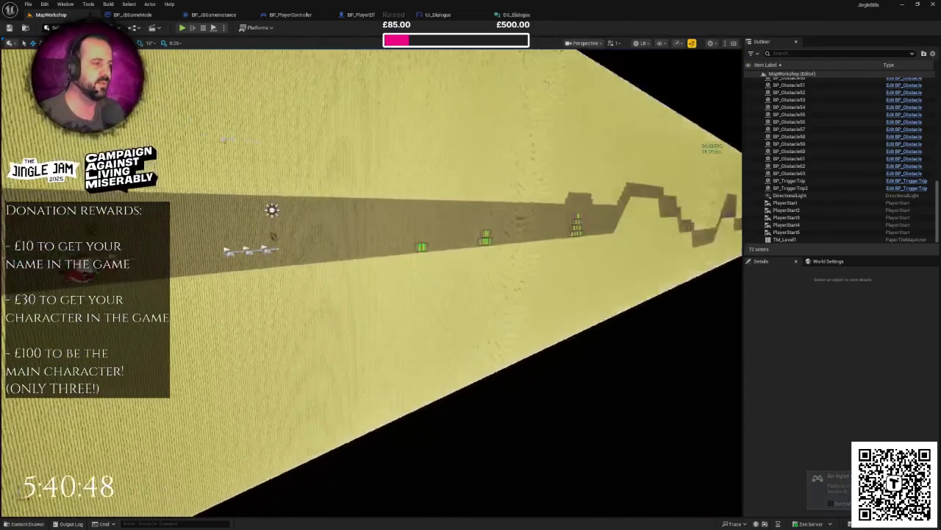
pyautogui.moveTo(445, 181)
pyautogui.mouseDown()
pyautogui.moveTo(434, 177)
pyautogui.moveTo(444, 181)
pyautogui.mouseUp()
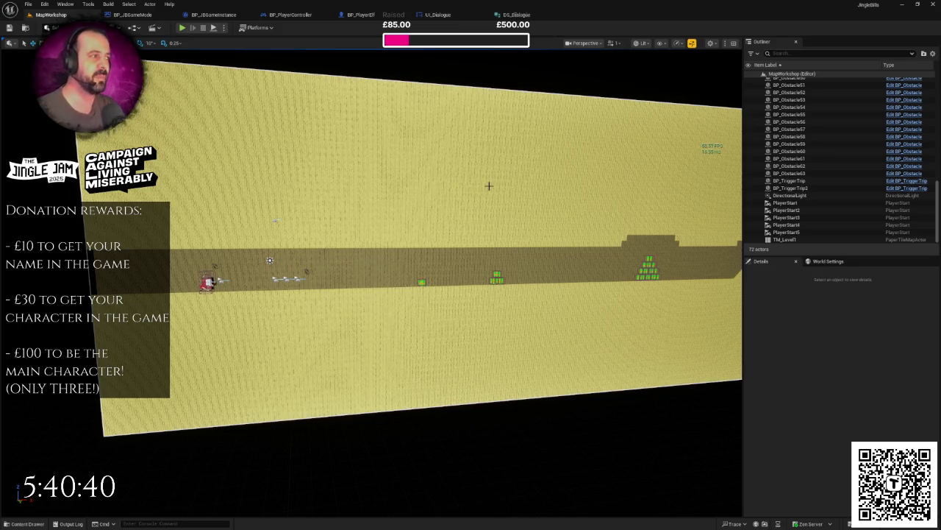
pyautogui.moveTo(489, 186); pyautogui.dragTo(458, 164)
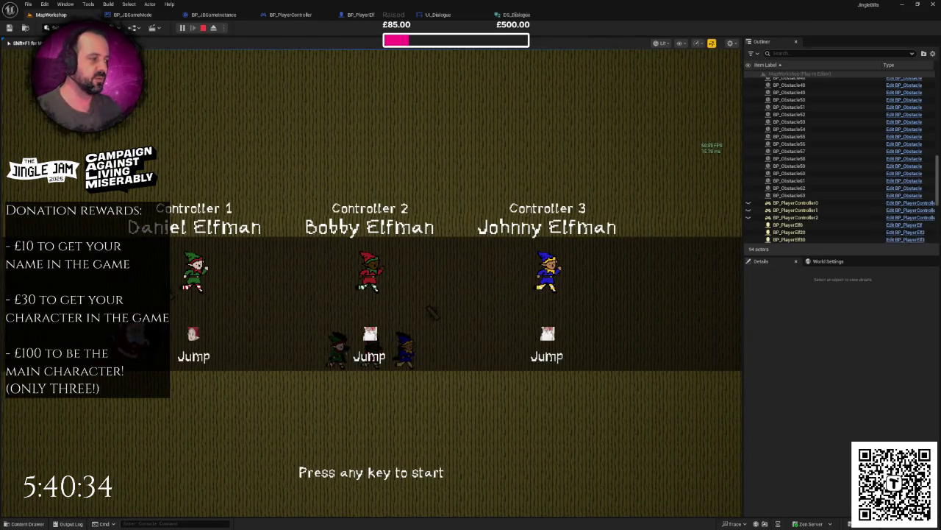
# Start the game from the lobby and jump the elf over the first present.
pyautogui.press('F11')
pyautogui.press('space')
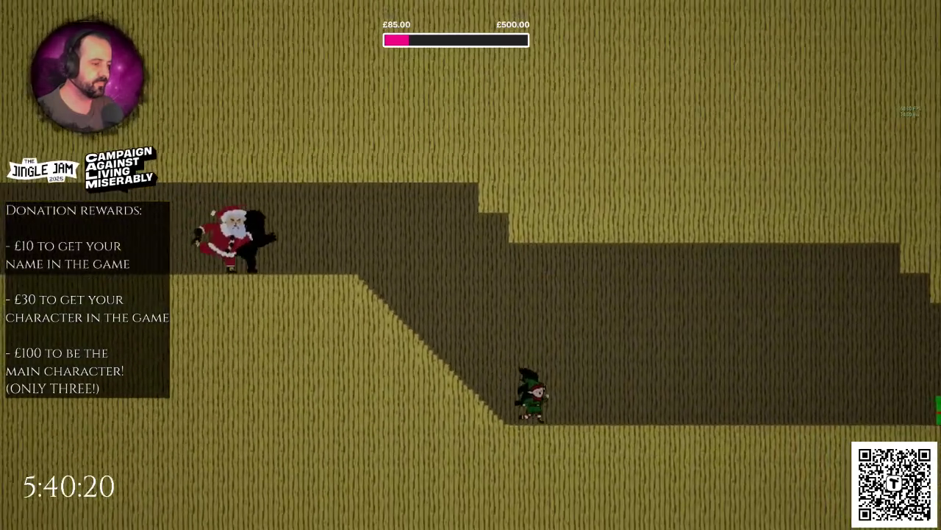
pyautogui.press('space')
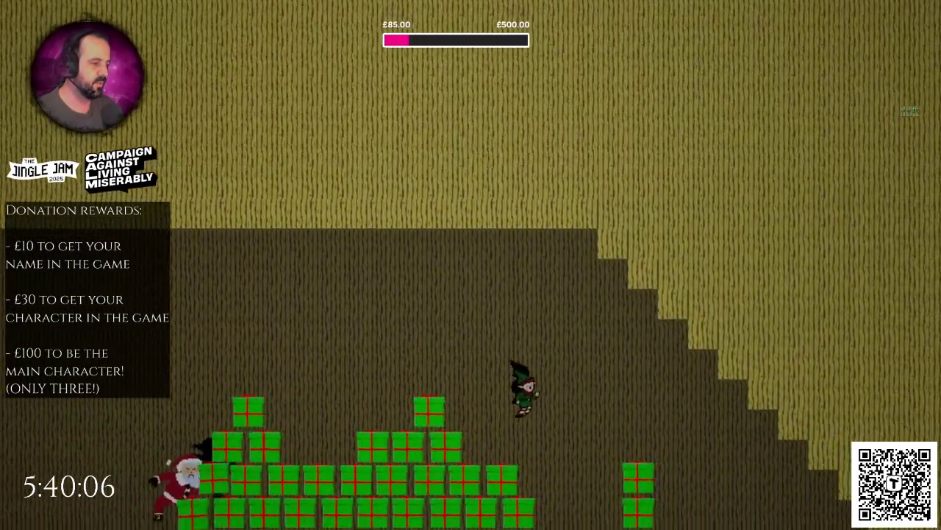
# Run the elf right over slopes, hills and ledges, jumping presents ahead of Santa.
pyautogui.press('Right')
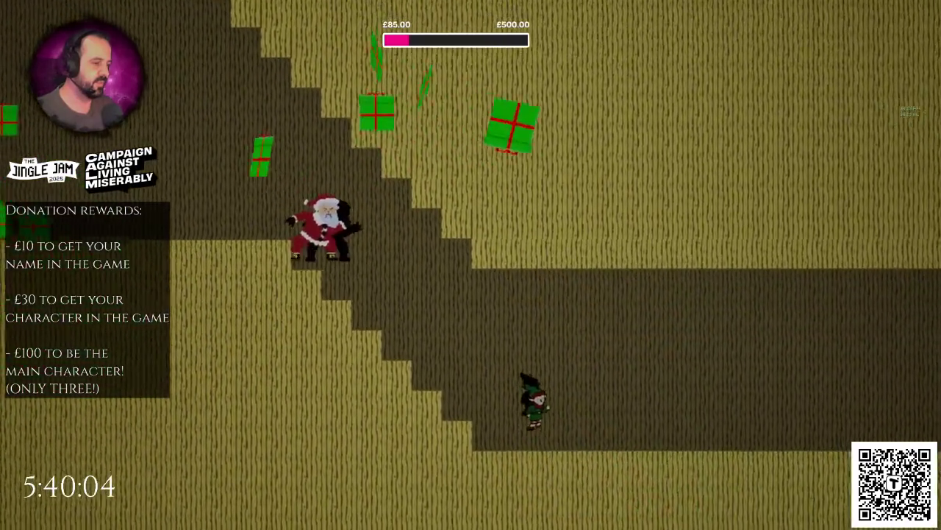
pyautogui.press('Right')
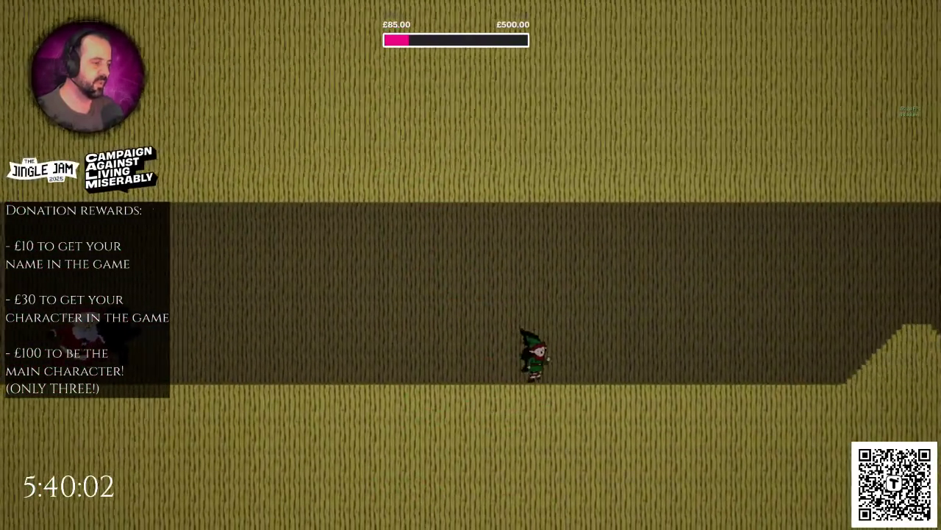
pyautogui.press('Right')
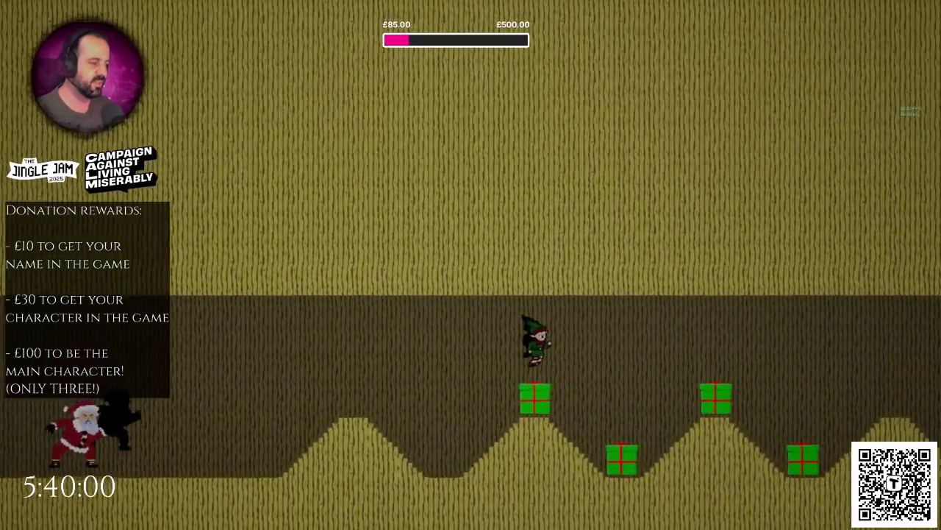
pyautogui.press('Right')
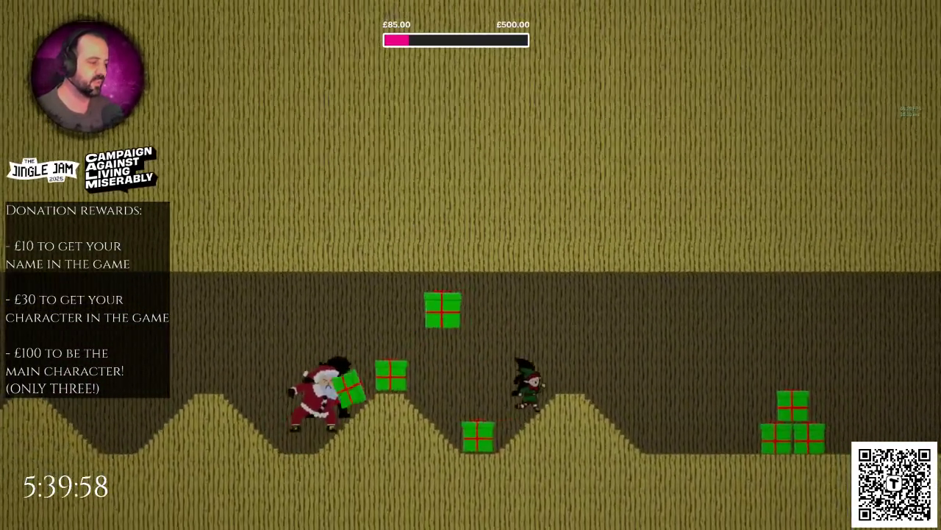
pyautogui.press('Right')
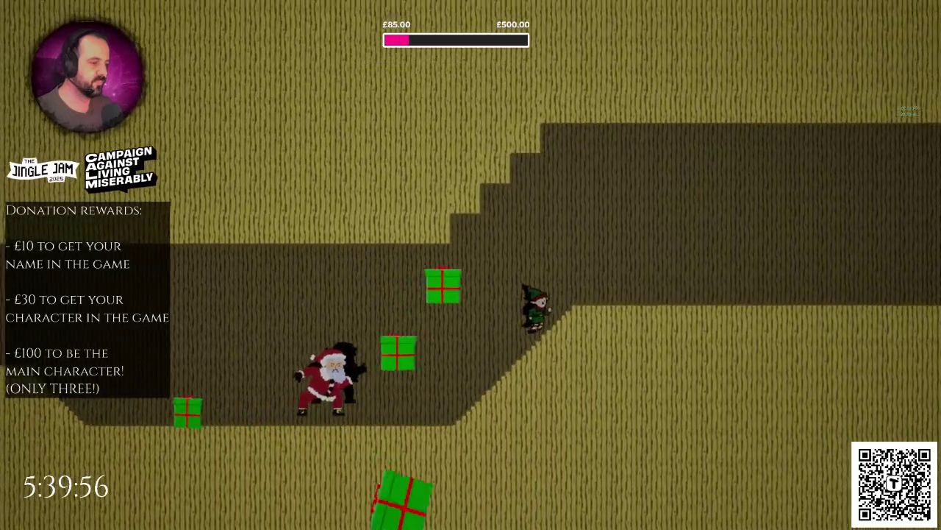
pyautogui.press('Right')
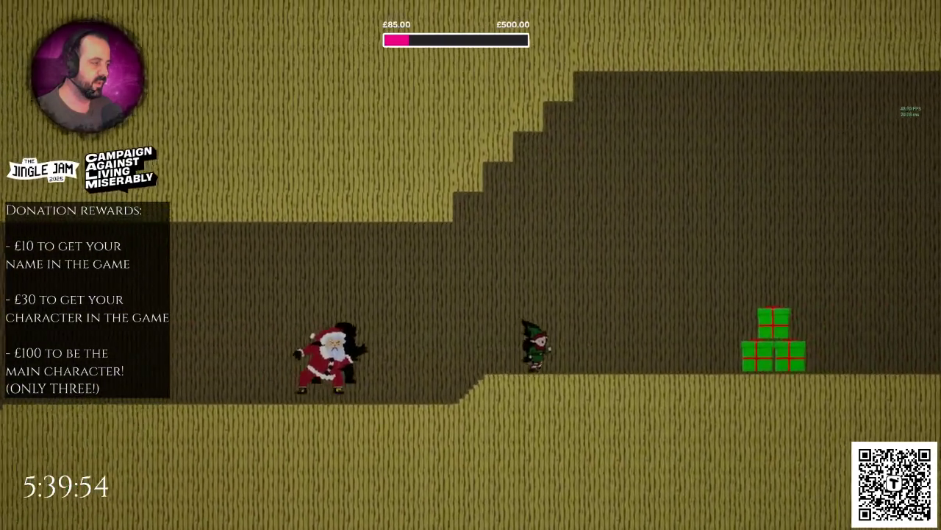
pyautogui.press('Right')
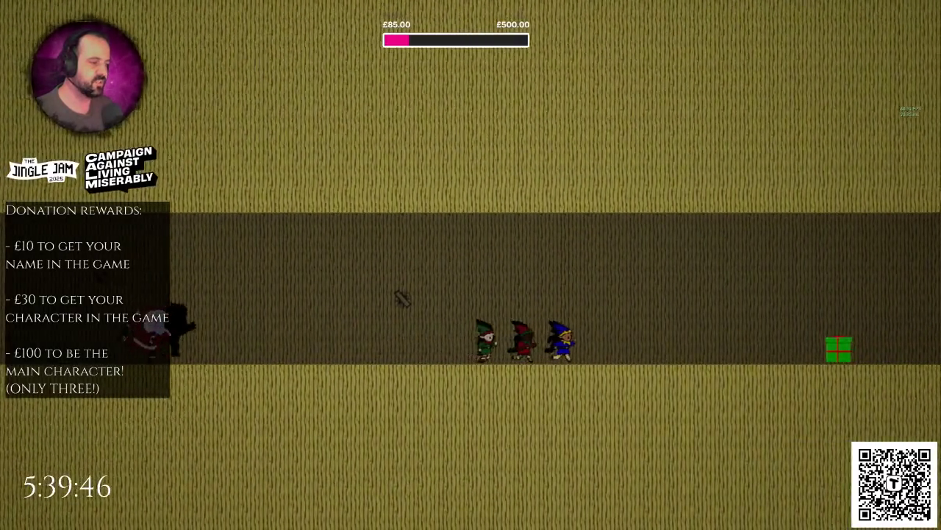
pyautogui.press('space')
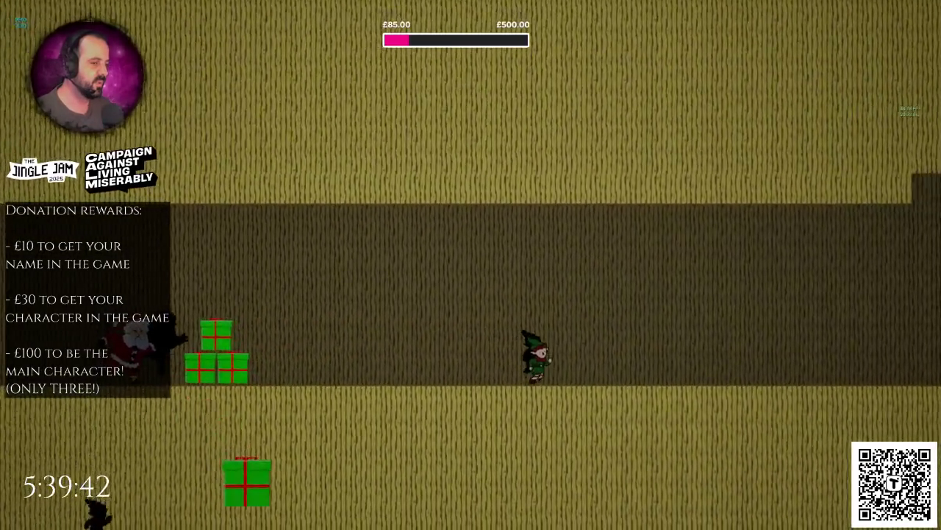
pyautogui.press('space')
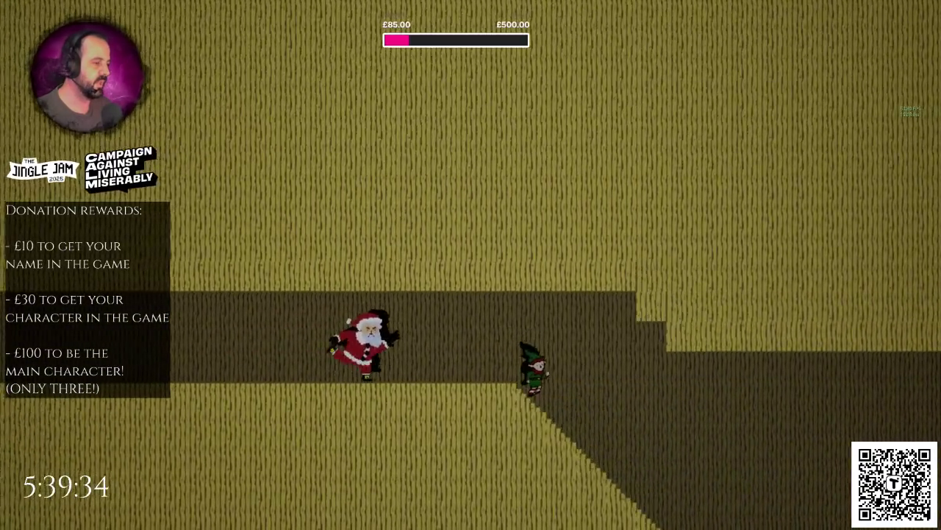
pyautogui.press('space')
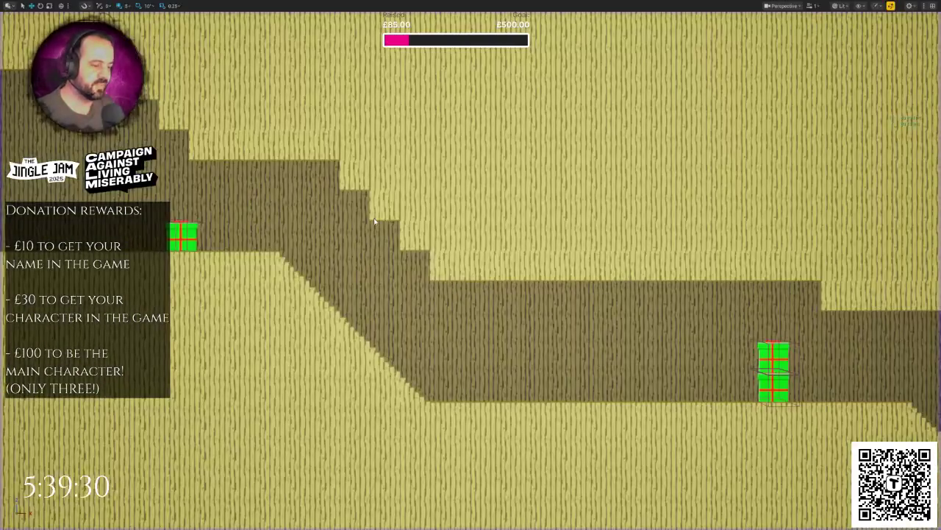
# Relaunch the level in Play mode with Alt+P.
pyautogui.hotkey('alt', 'p')
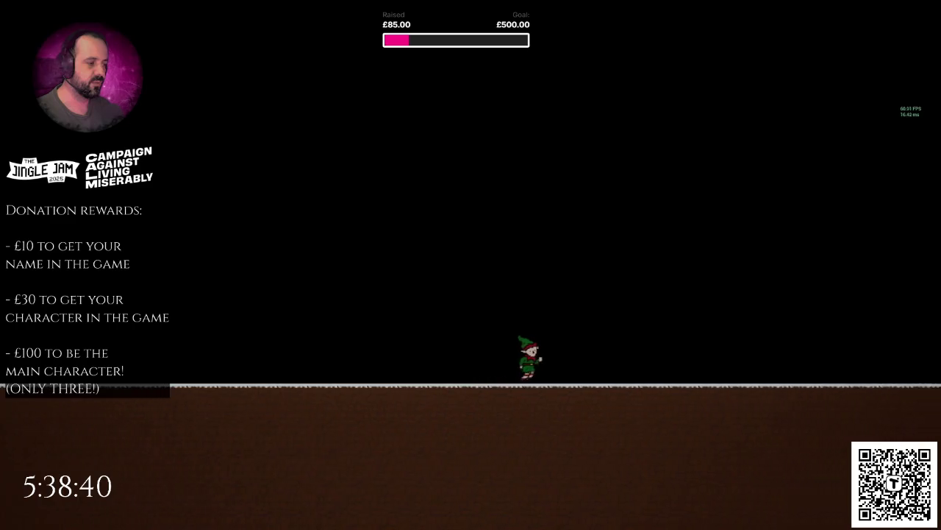
# Stop the game and orbit the editor view out to look along the whole obstacle track.
pyautogui.press('Escape')
pyautogui.moveTo(453, 252); pyautogui.dragTo(520, 276)
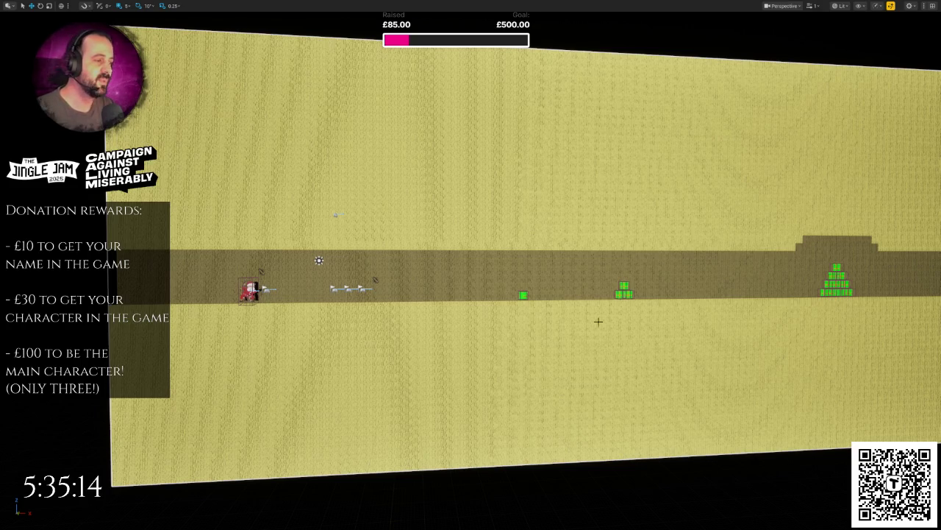
pyautogui.moveTo(582, 325)
pyautogui.mouseDown()
pyautogui.moveTo(633, 323)
pyautogui.moveTo(529, 290)
pyautogui.moveTo(511, 336)
pyautogui.mouseUp()
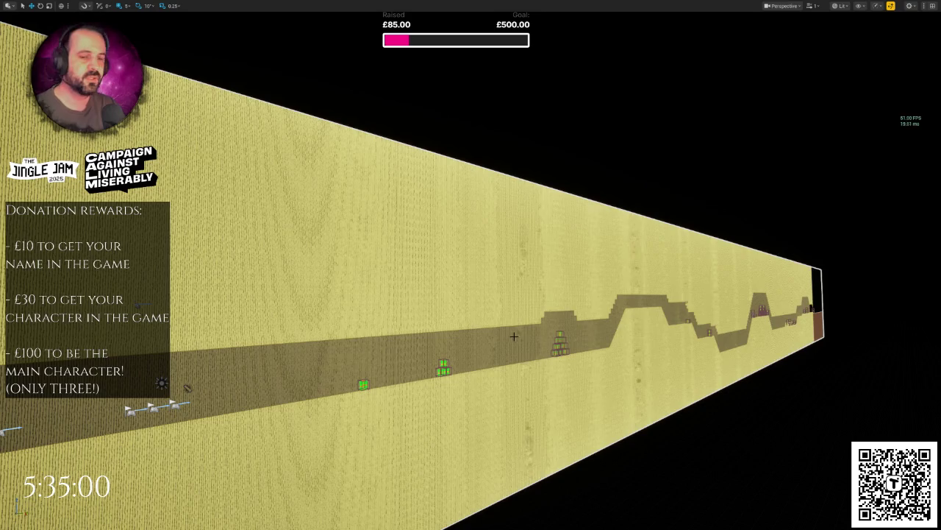
# Leave immersive mode, fly the view closer to the level, and bring up the DS_Dialogue structure.
pyautogui.moveTo(522, 351)
pyautogui.mouseDown()
pyautogui.moveTo(505, 328)
pyautogui.moveTo(560, 341)
pyautogui.moveTo(548, 334)
pyautogui.mouseUp()
pyautogui.press('F11')
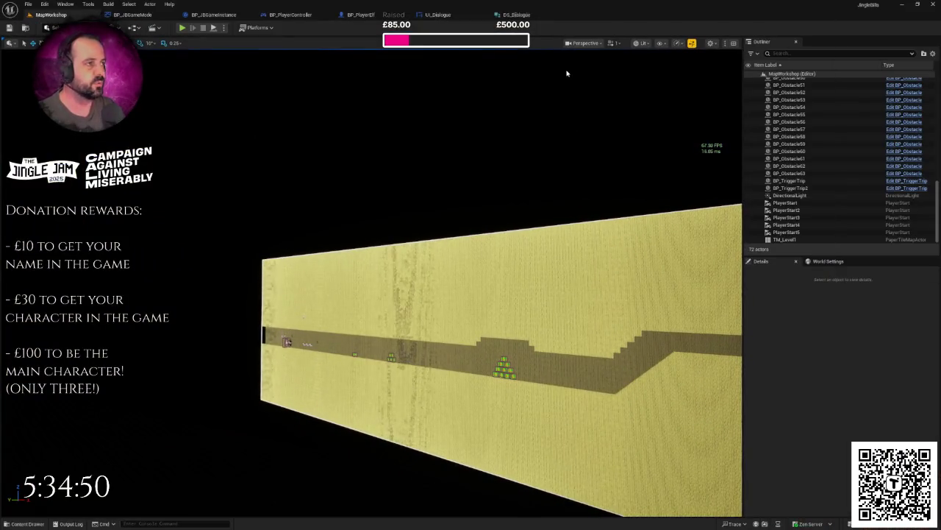
pyautogui.moveTo(476, 273); pyautogui.dragTo(436, 280)
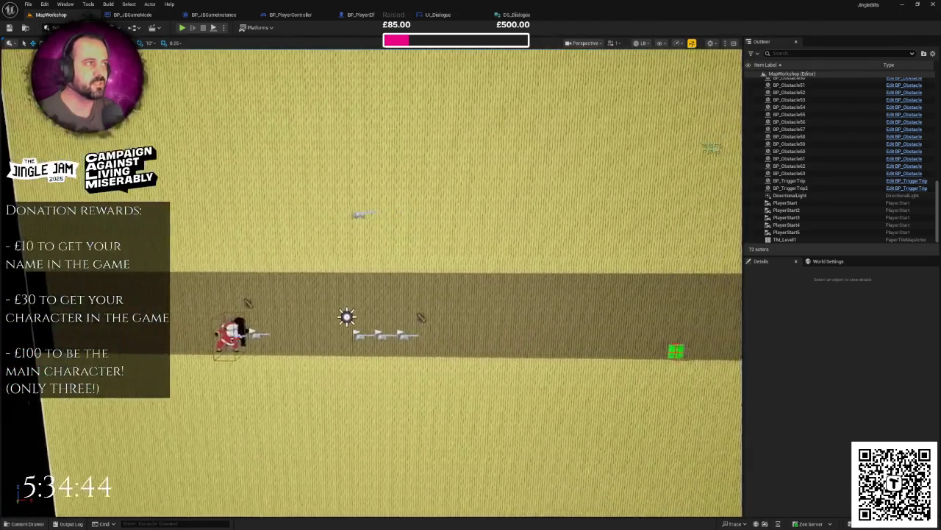
pyautogui.click(516, 15)
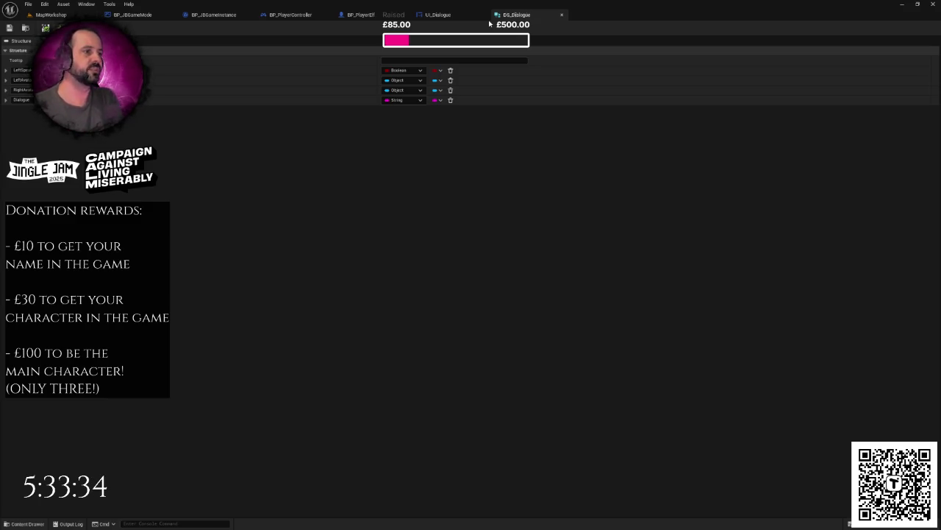
# Inspect the UI_Dialogue widget's Event Graph.
pyautogui.click(445, 16)
pyautogui.scroll(-4, 582, 206)
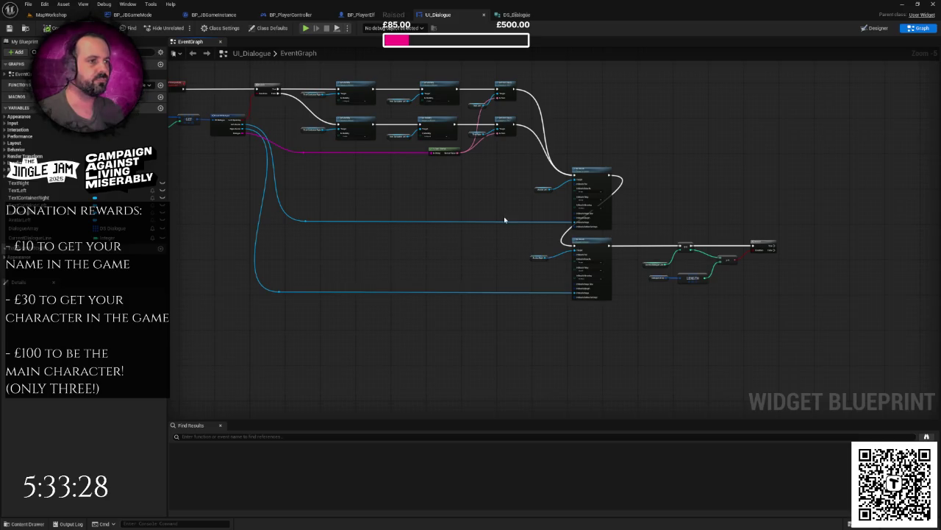
pyautogui.scroll(-2, 504, 213)
pyautogui.moveTo(457, 218); pyautogui.dragTo(459, 225)
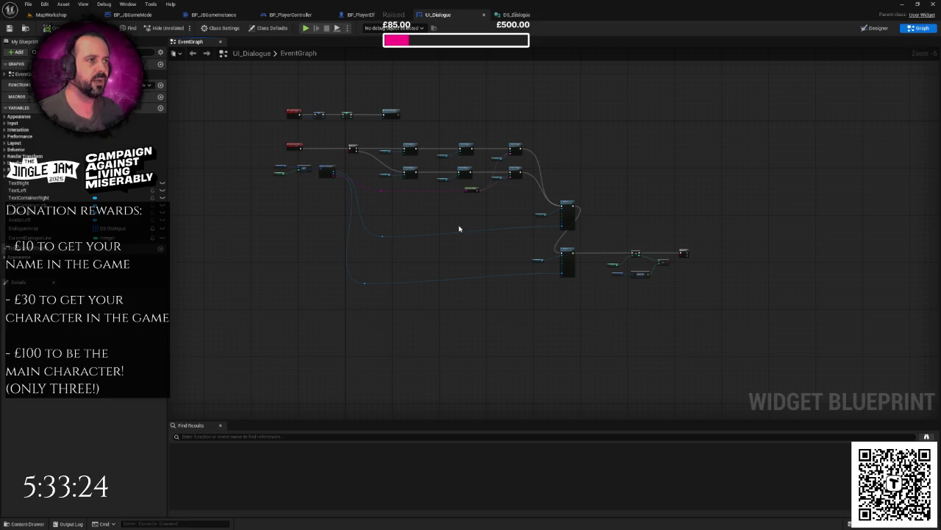
# Return to BP_PlayerController and box-select its three lower node groups.
pyautogui.click(298, 14)
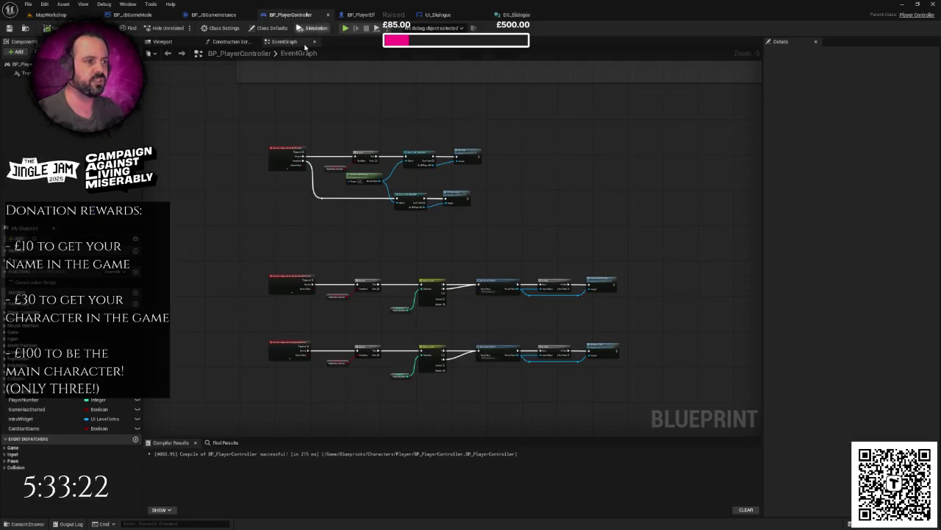
pyautogui.scroll(-2, 364, 170)
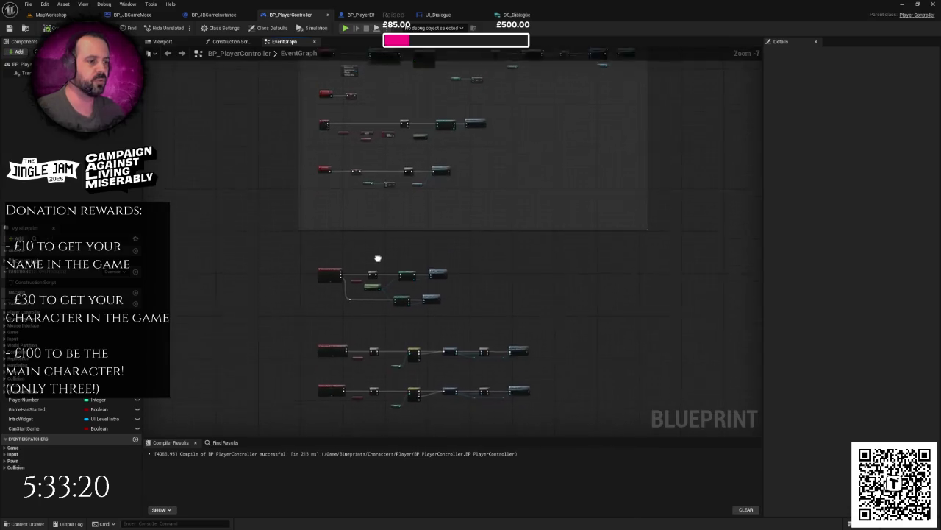
pyautogui.scroll(5, 382, 221)
pyautogui.scroll(-4, 383, 213)
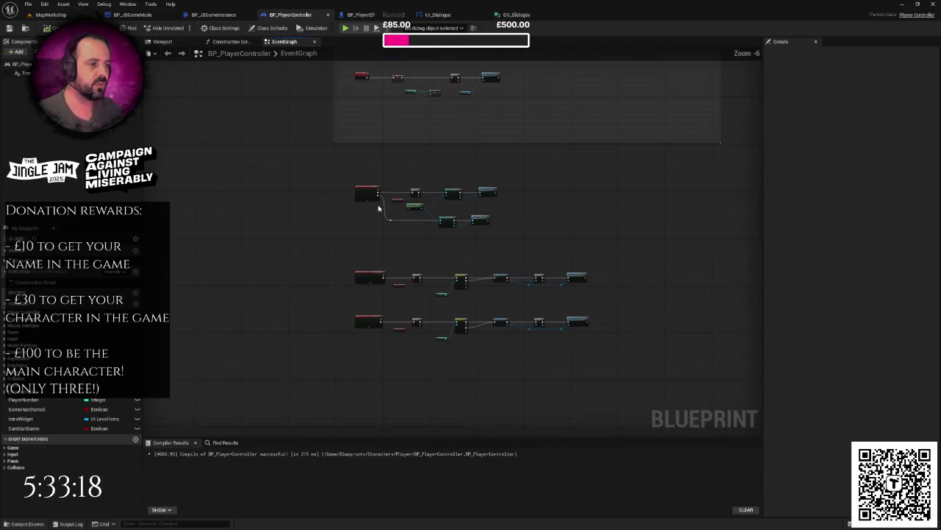
pyautogui.moveTo(378, 209); pyautogui.dragTo(351, 184)
pyautogui.moveTo(299, 142); pyautogui.dragTo(559, 316)
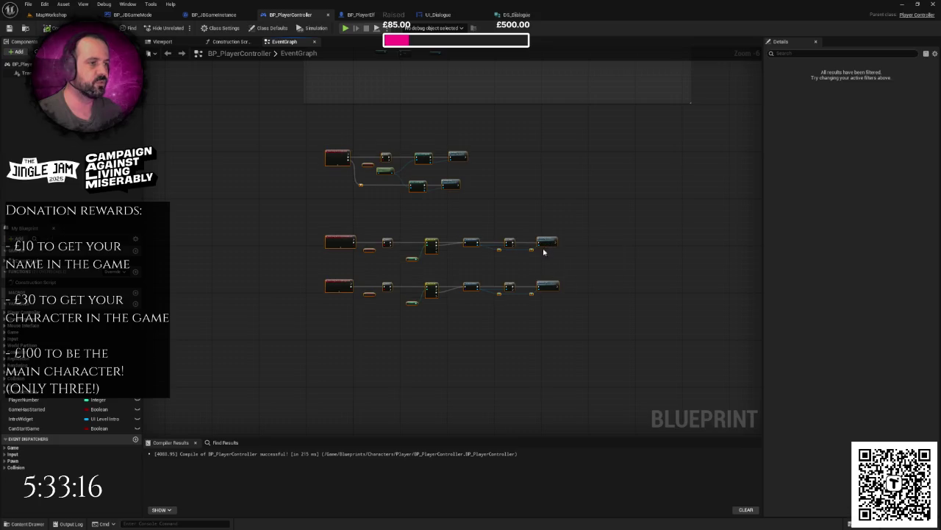
# Wrap the selected node groups in a new comment titled Controls.
pyautogui.rightClick(544, 251)
pyautogui.click(553, 438)
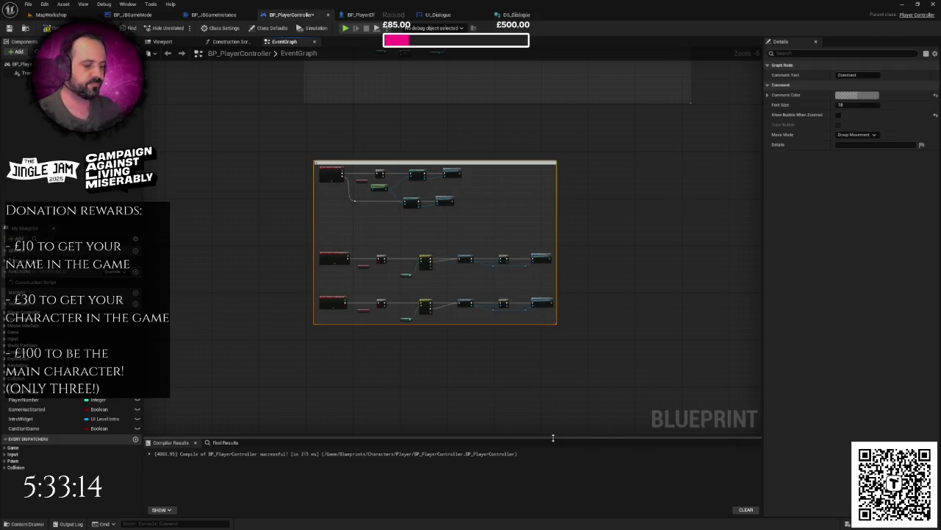
pyautogui.press('Return')
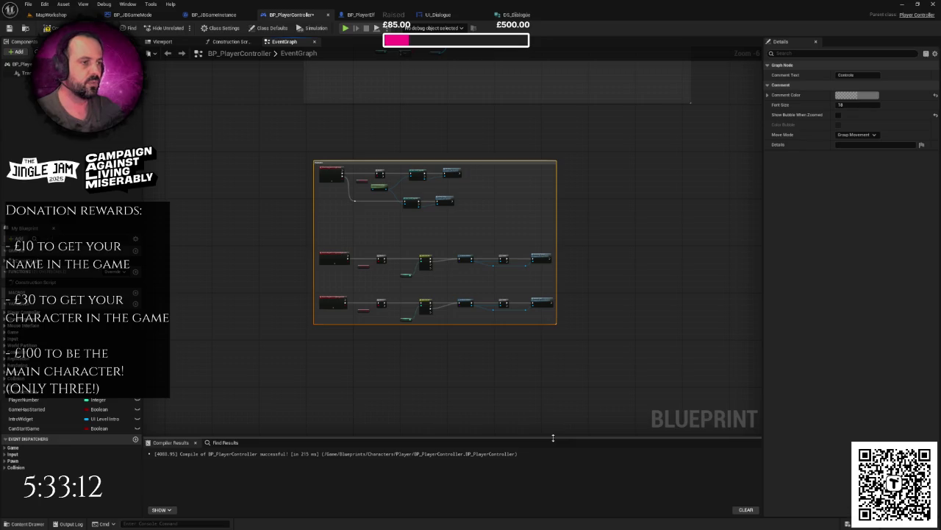
# Colour the Controls comment blue and enable Show Bubble When Zoomed and Color Bubble.
pyautogui.click(872, 96)
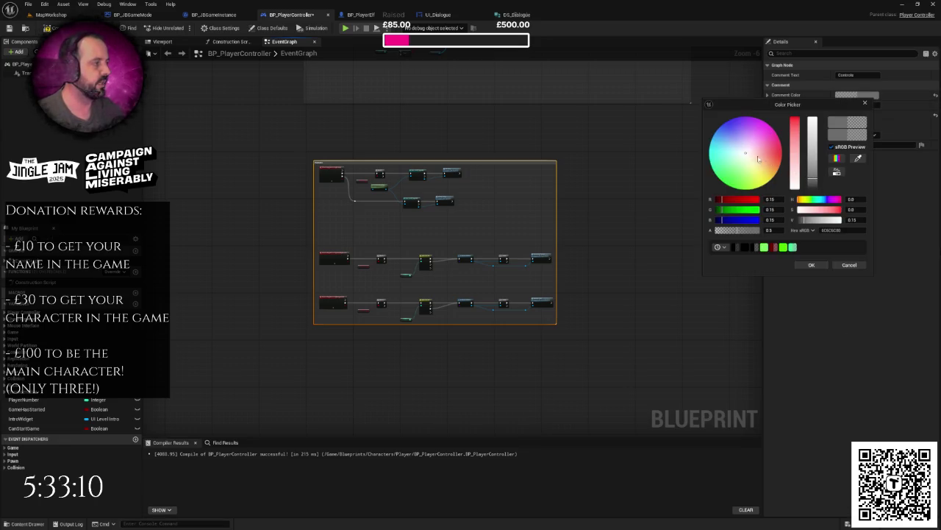
pyautogui.hotkey('ctrl', 'v')
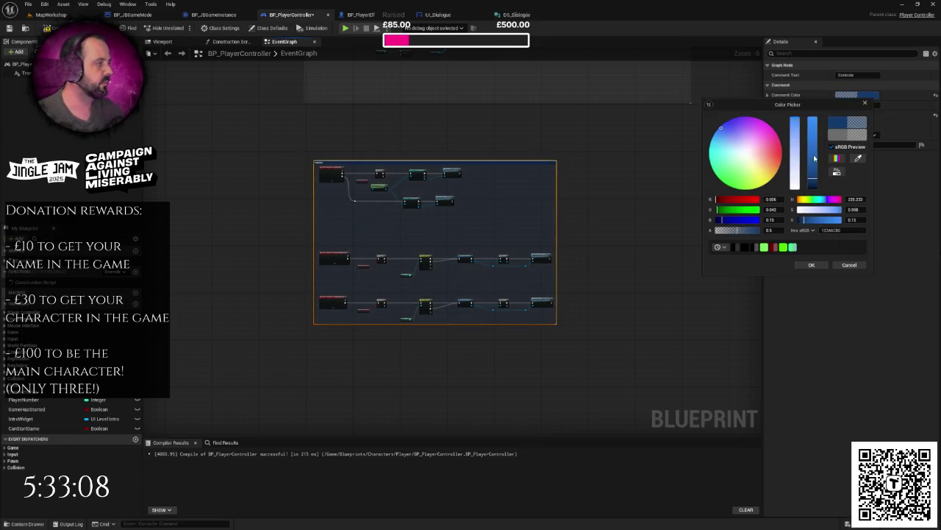
pyautogui.moveTo(815, 158); pyautogui.dragTo(815, 134)
pyautogui.click(811, 265)
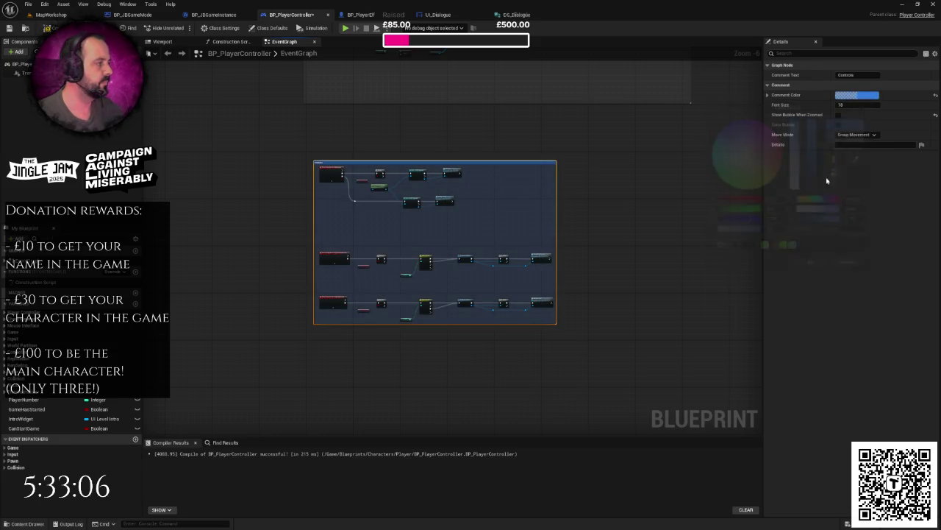
pyautogui.click(838, 114)
pyautogui.click(839, 125)
# Enlarge the Controls comment box rightward and downward.
pyautogui.click(250, 205)
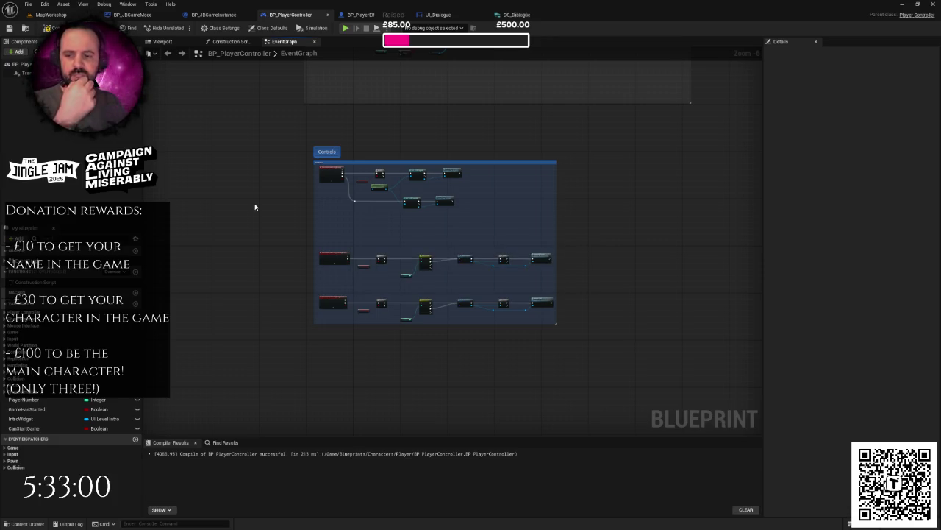
pyautogui.scroll(2, 338, 170)
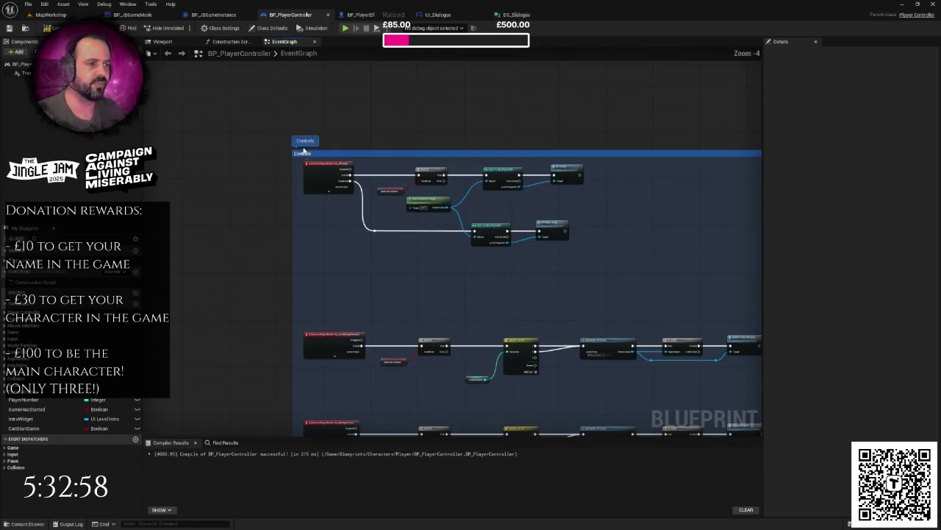
pyautogui.scroll(-4, 441, 183)
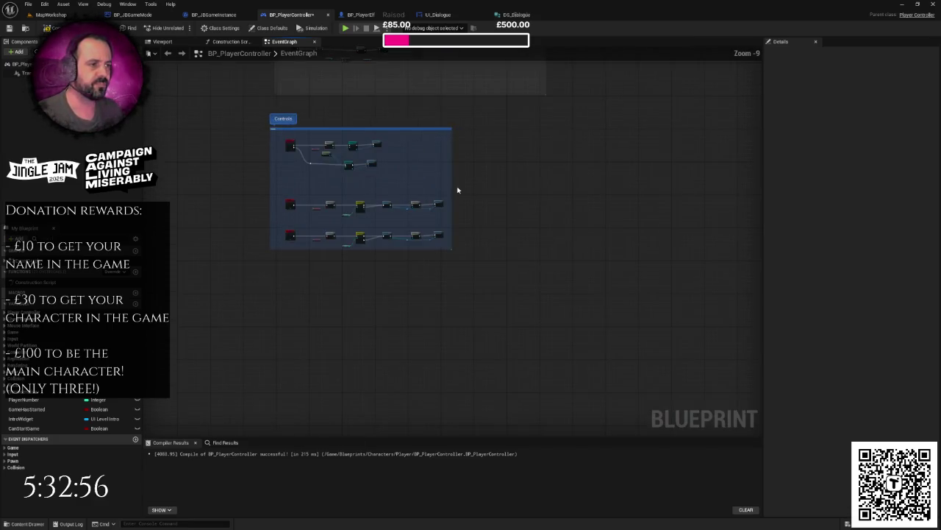
pyautogui.scroll(3, 433, 204)
pyautogui.moveTo(423, 236); pyautogui.dragTo(500, 251)
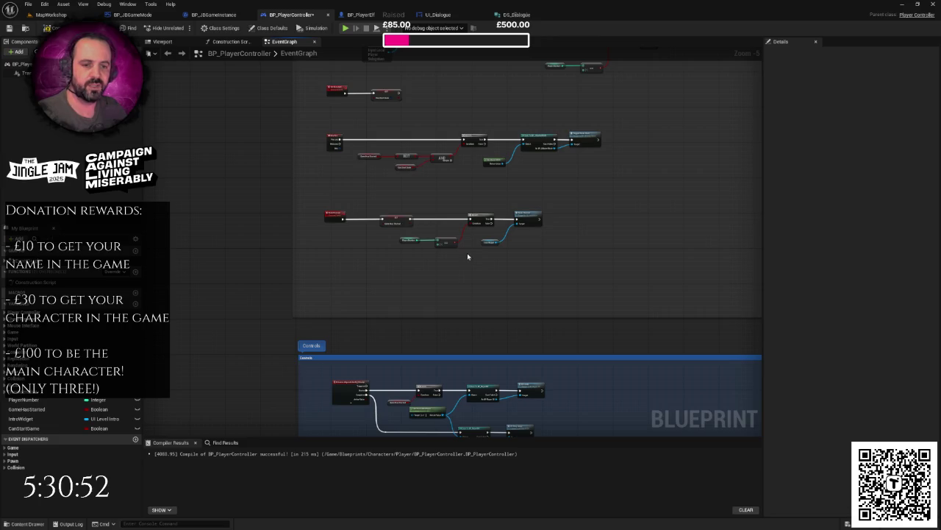
pyautogui.moveTo(459, 265)
pyautogui.mouseDown()
pyautogui.moveTo(451, 223)
pyautogui.moveTo(485, 221)
pyautogui.mouseUp()
pyautogui.scroll(-2, 485, 250)
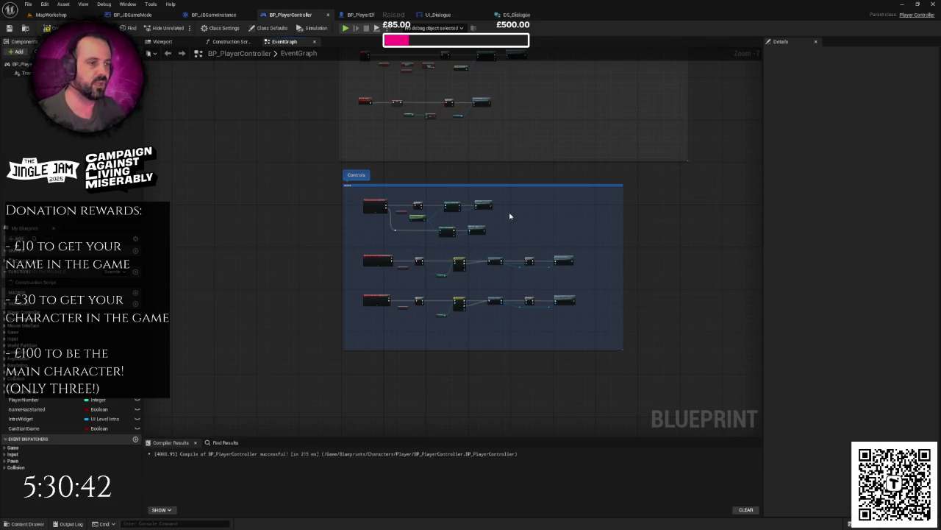
pyautogui.moveTo(510, 217); pyautogui.dragTo(498, 255)
pyautogui.scroll(-1, 469, 238)
pyautogui.moveTo(459, 223)
pyautogui.mouseDown()
pyautogui.moveTo(488, 231)
pyautogui.moveTo(460, 163)
pyautogui.mouseUp()
pyautogui.scroll(1, 469, 202)
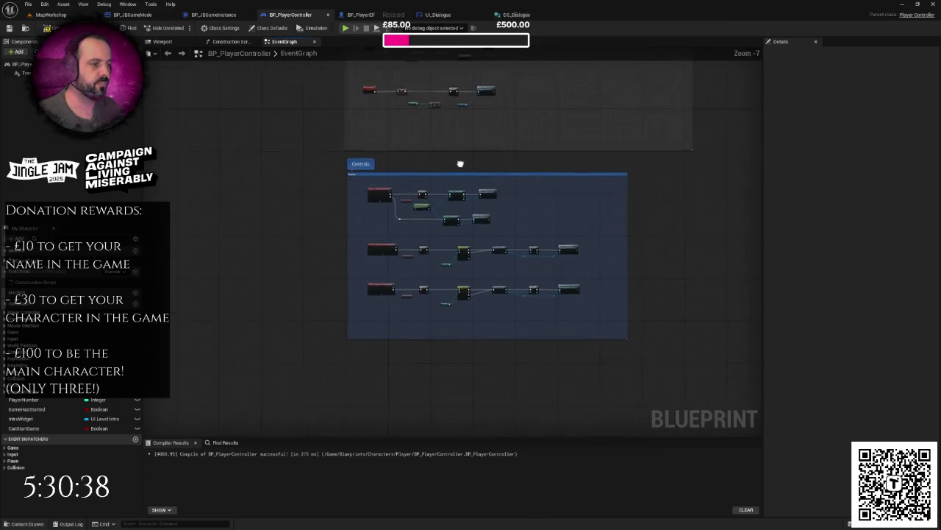
pyautogui.scroll(2, 460, 163)
pyautogui.moveTo(426, 222)
pyautogui.mouseDown()
pyautogui.moveTo(429, 258)
pyautogui.moveTo(419, 259)
pyautogui.moveTo(436, 270)
pyautogui.mouseUp()
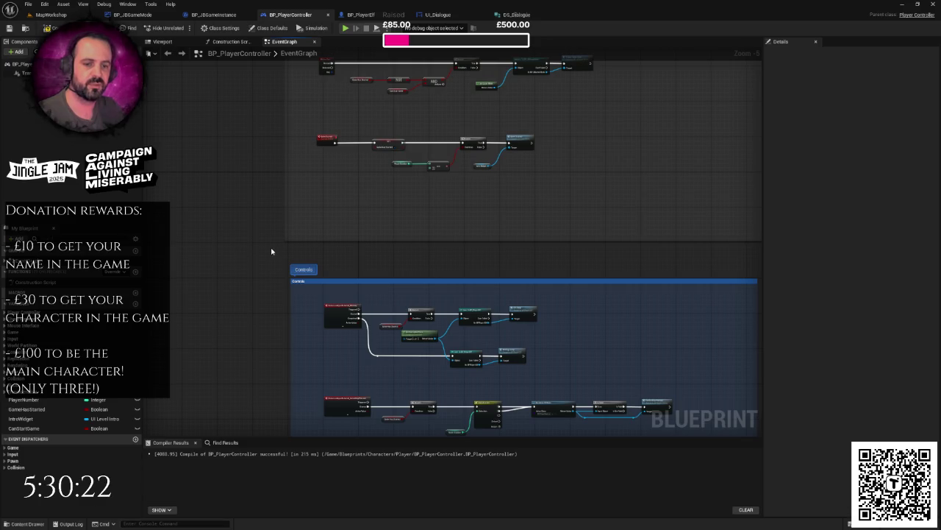
pyautogui.moveTo(450, 263)
pyautogui.mouseDown()
pyautogui.moveTo(469, 252)
pyautogui.moveTo(439, 246)
pyautogui.moveTo(447, 236)
pyautogui.mouseUp()
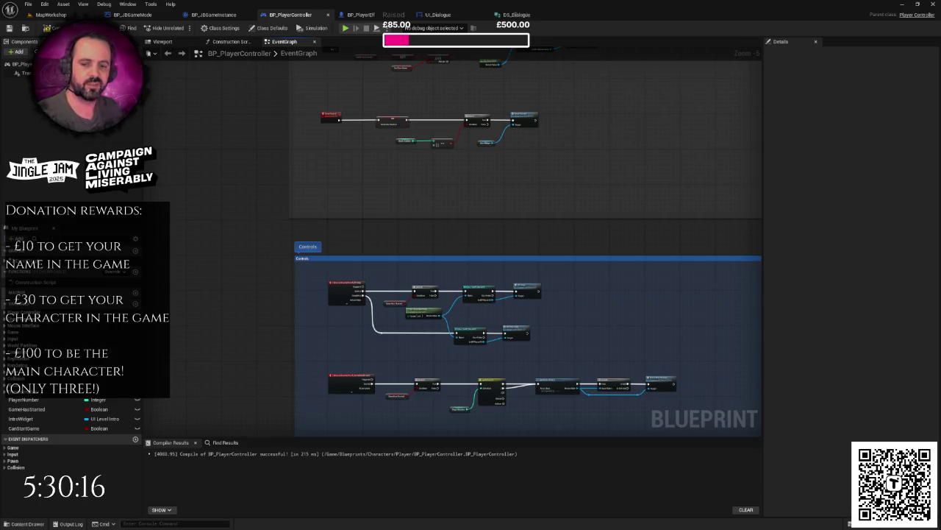
pyautogui.scroll(-2, 431, 184)
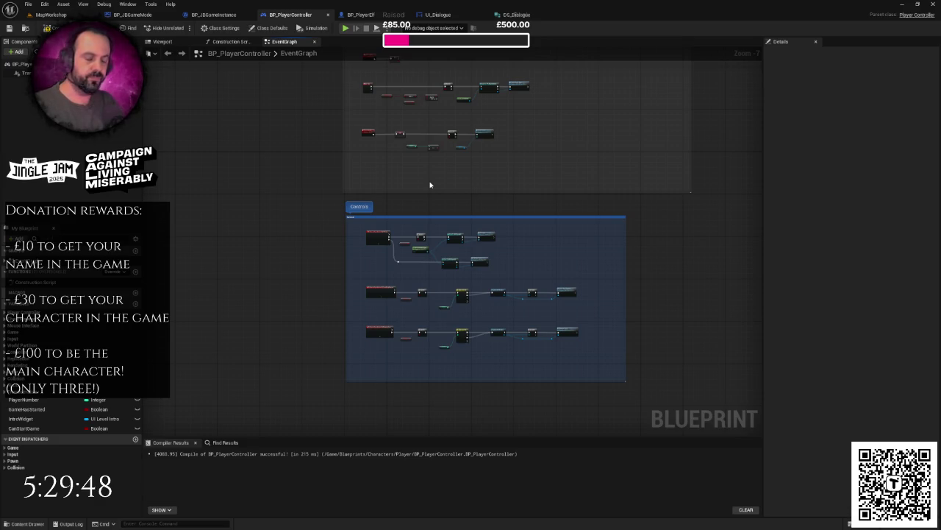
pyautogui.moveTo(434, 209)
pyautogui.mouseDown()
pyautogui.moveTo(431, 199)
pyautogui.moveTo(430, 236)
pyautogui.mouseUp()
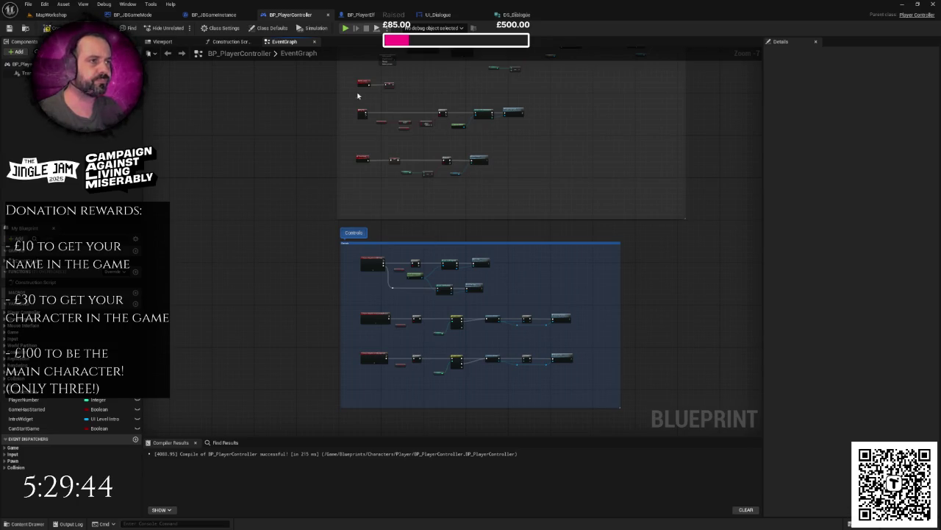
pyautogui.moveTo(414, 141)
pyautogui.mouseDown()
pyautogui.moveTo(452, 208)
pyautogui.moveTo(408, 233)
pyautogui.moveTo(431, 194)
pyautogui.mouseUp()
pyautogui.scroll(4, 463, 213)
# Bring the intro widget creation chain into view and adjust its comment box.
pyautogui.moveTo(373, 228)
pyautogui.mouseDown()
pyautogui.moveTo(684, 224)
pyautogui.moveTo(642, 223)
pyautogui.mouseUp()
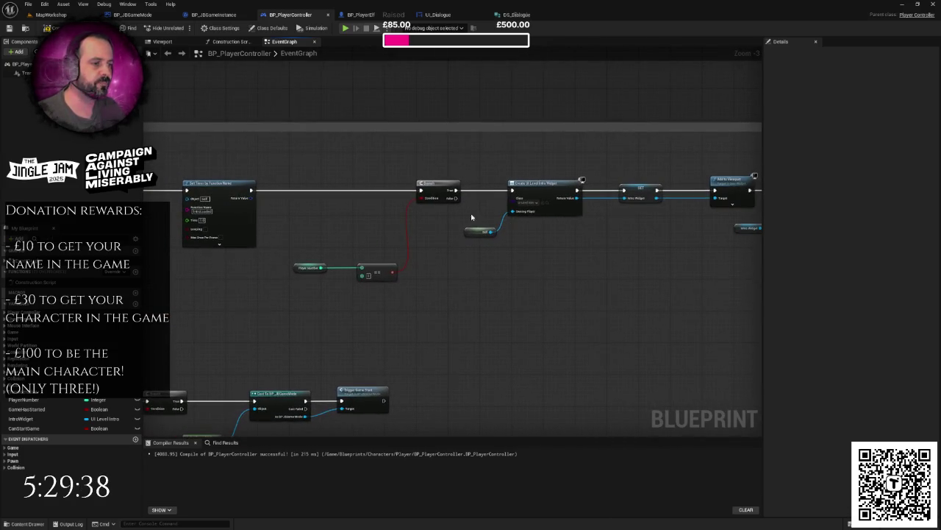
pyautogui.moveTo(311, 163); pyautogui.dragTo(440, 286)
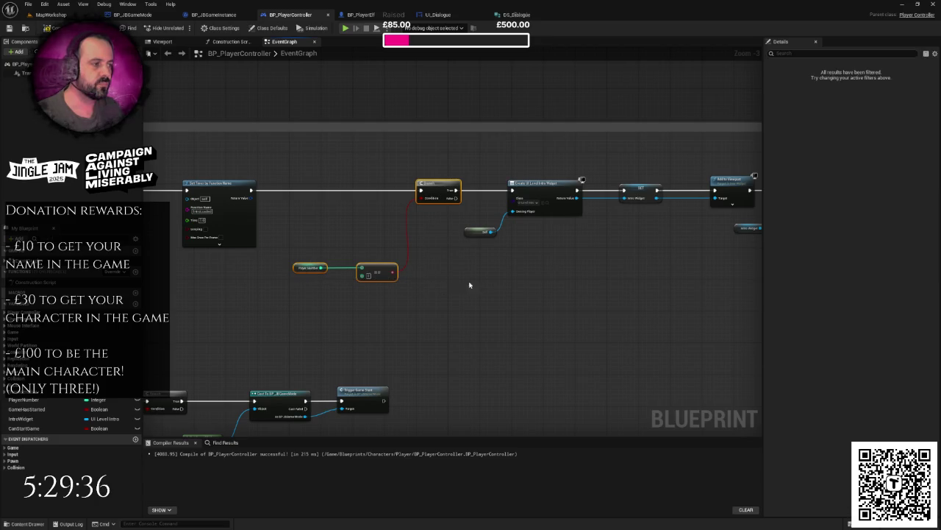
pyautogui.click(467, 250)
pyautogui.scroll(1, 466, 250)
pyautogui.moveTo(366, 163); pyautogui.dragTo(433, 255)
pyautogui.moveTo(433, 254); pyautogui.dragTo(360, 245)
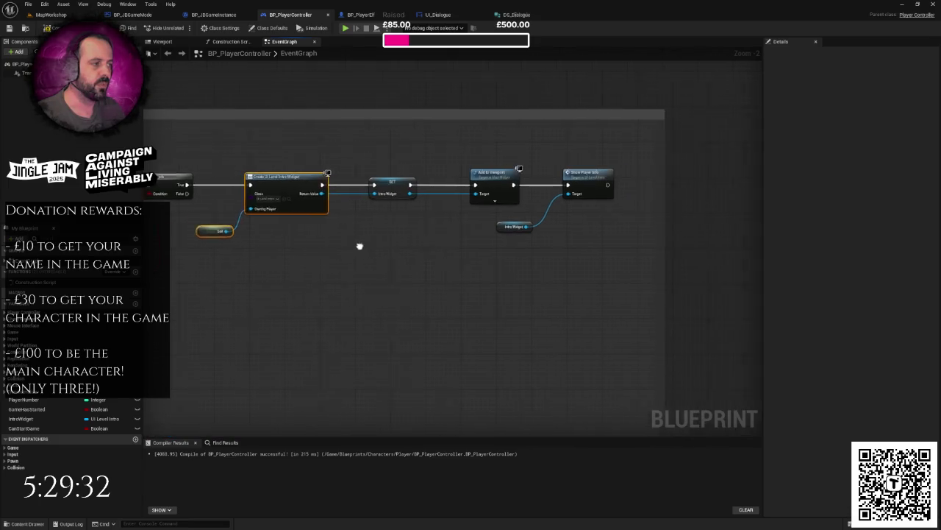
pyautogui.moveTo(477, 214); pyautogui.dragTo(707, 214)
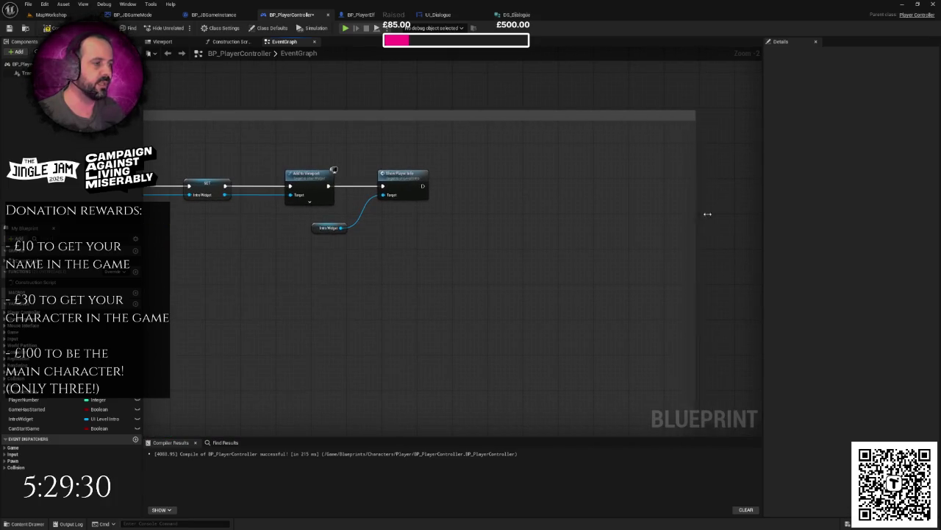
pyautogui.press('Delete')
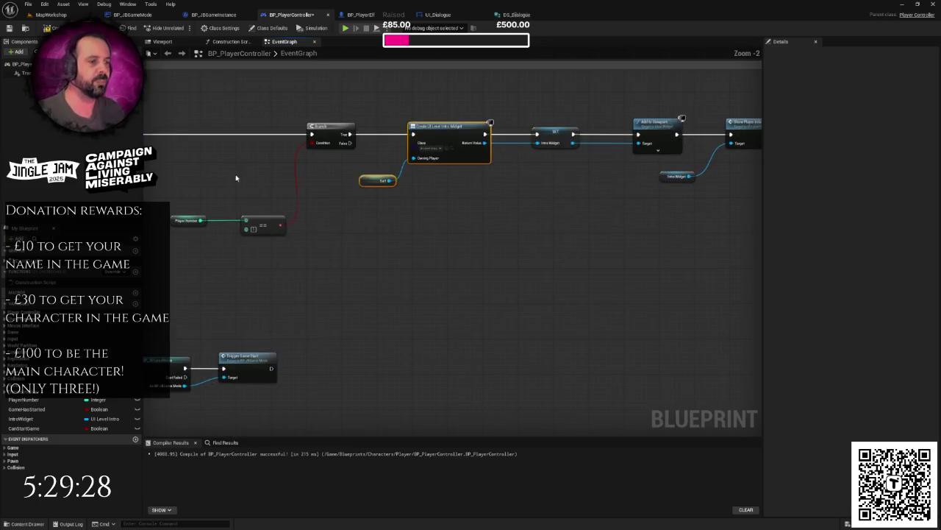
# Move the Player Number == nodes up beside the Branch, then cut Create Widget and Self.
pyautogui.moveTo(237, 203); pyautogui.dragTo(294, 288)
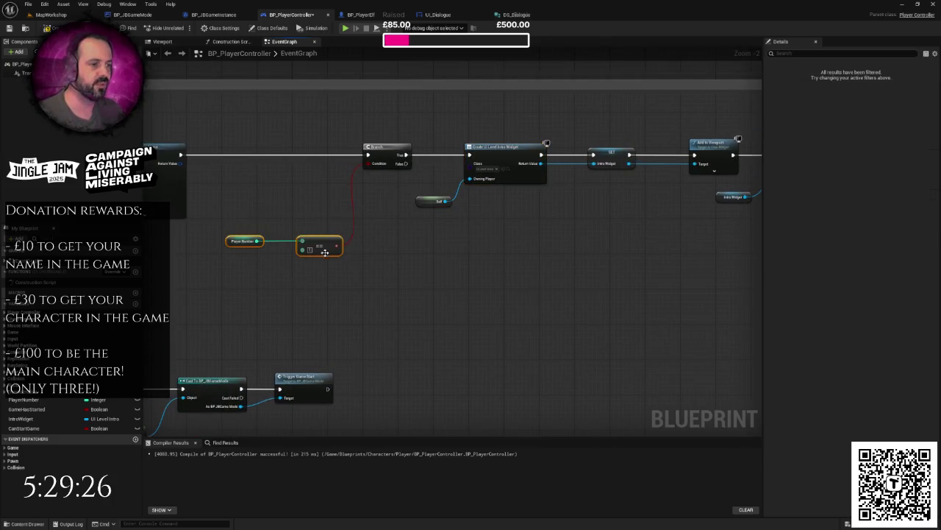
pyautogui.moveTo(324, 252); pyautogui.dragTo(324, 202)
pyautogui.scroll(-2, 380, 238)
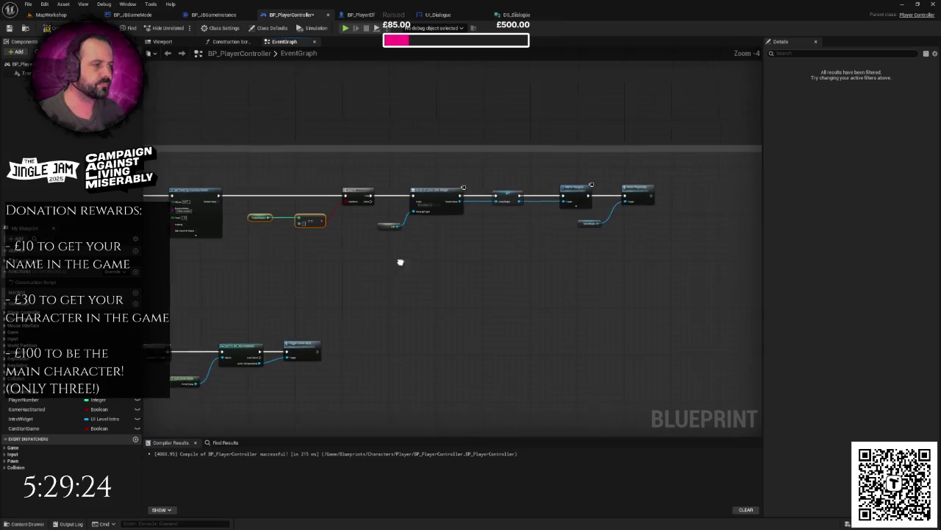
pyautogui.scroll(2, 400, 262)
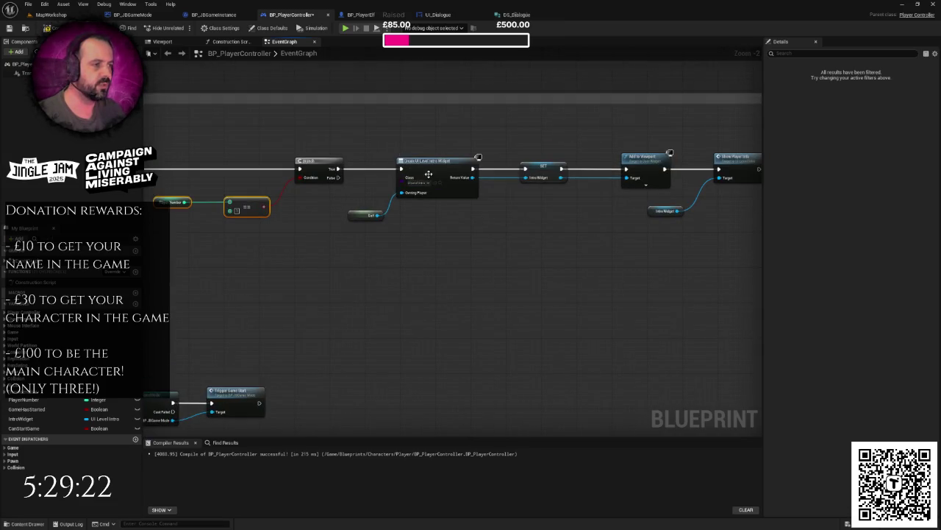
pyautogui.moveTo(362, 142); pyautogui.dragTo(429, 240)
pyautogui.hotkey('ctrl', 'x')
# Paste a Create Widget node set to UI_Dialogue at the chain's end and wire its exec.
pyautogui.hotkey('ctrl', 'v')
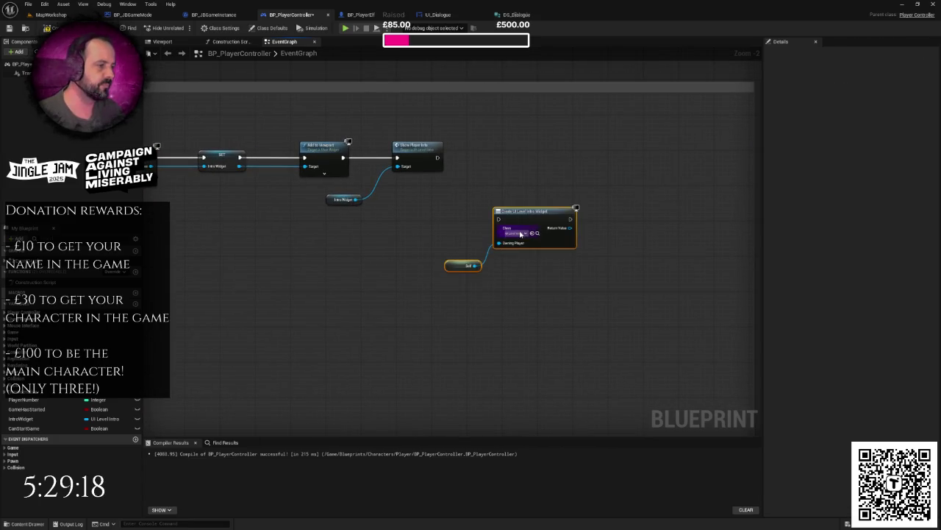
pyautogui.click(521, 234)
pyautogui.write('ui_')
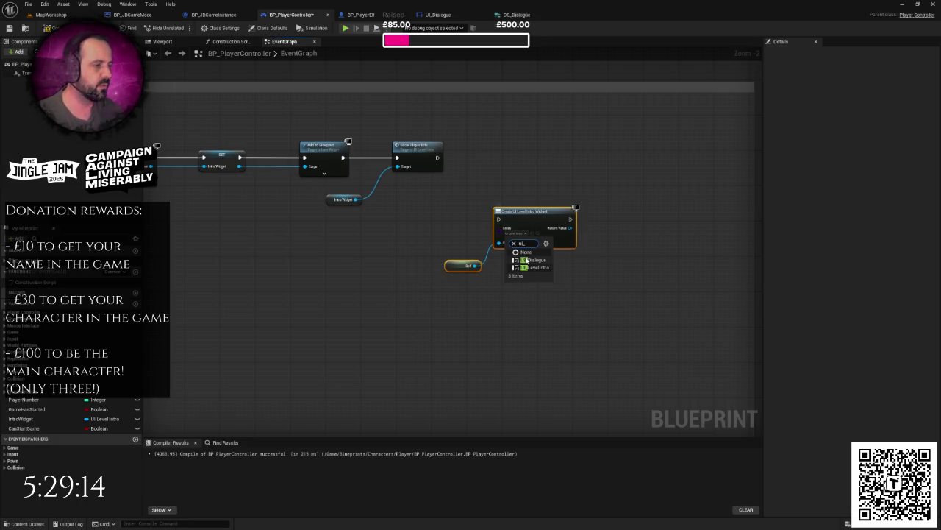
pyautogui.click(527, 261)
pyautogui.click(527, 261)
pyautogui.moveTo(438, 158); pyautogui.dragTo(498, 219)
pyautogui.moveTo(441, 276)
pyautogui.mouseDown()
pyautogui.moveTo(526, 221)
pyautogui.moveTo(569, 162)
pyautogui.moveTo(508, 184)
pyautogui.moveTo(545, 193)
pyautogui.moveTo(563, 176)
pyautogui.mouseUp()
pyautogui.click(617, 166)
# Promote the widget's return value to a new variable named WidgetDialogue.
pyautogui.click(566, 232)
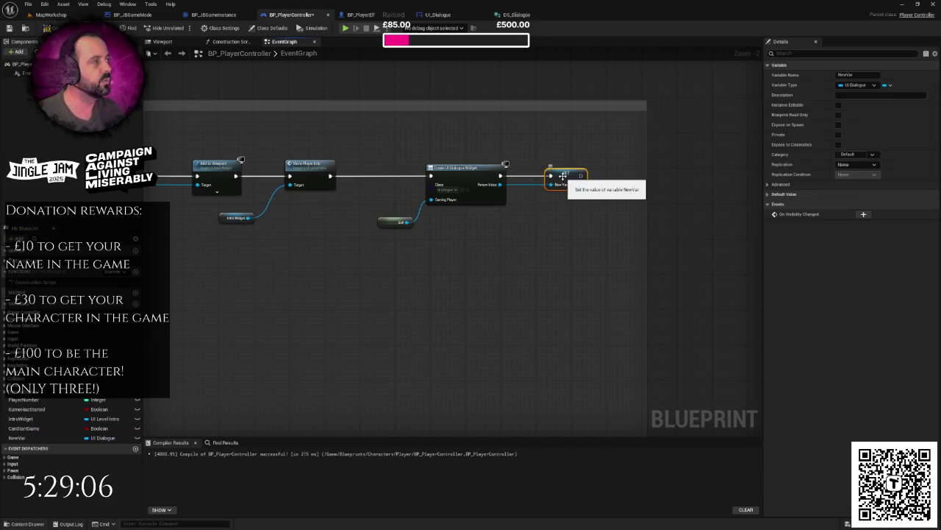
pyautogui.moveTo(525, 218); pyautogui.dragTo(490, 223)
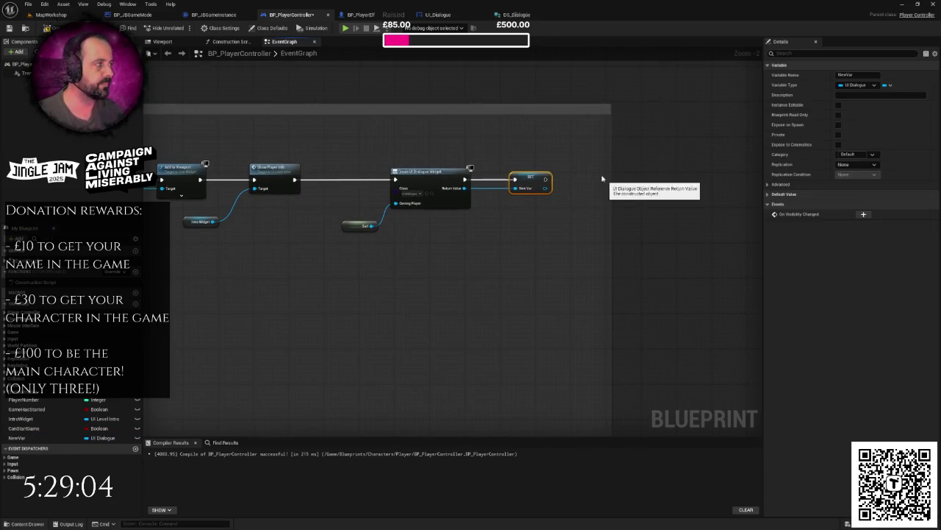
pyautogui.click(846, 74)
pyautogui.write('W')
pyautogui.write('g')
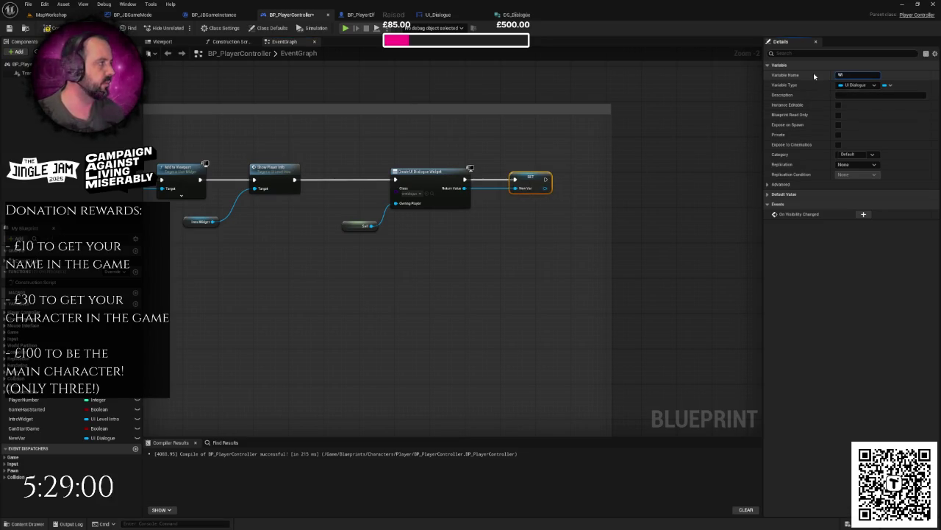
pyautogui.write('dgetDialogue')
pyautogui.press('Return')
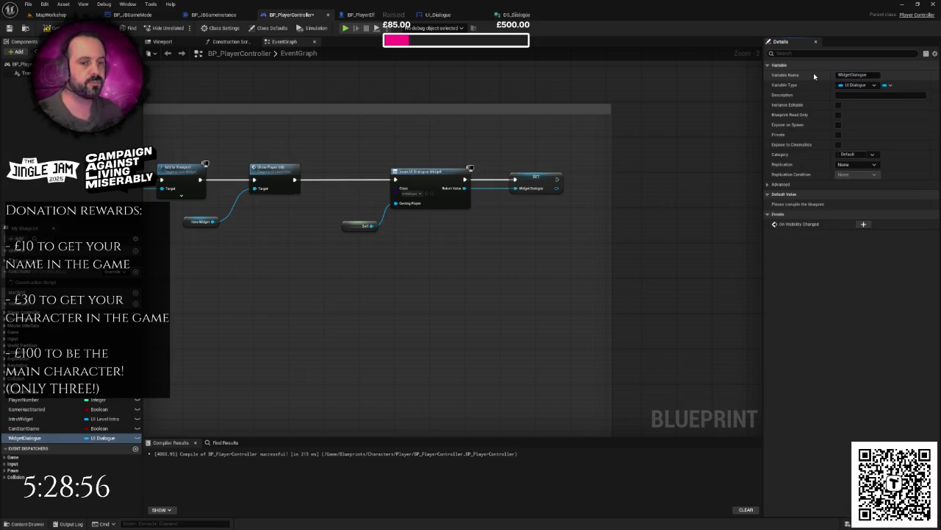
# Bring the Create UI Dialogue Widget and SET nodes into view and select the SET node.
pyautogui.scroll(-1, 500, 213)
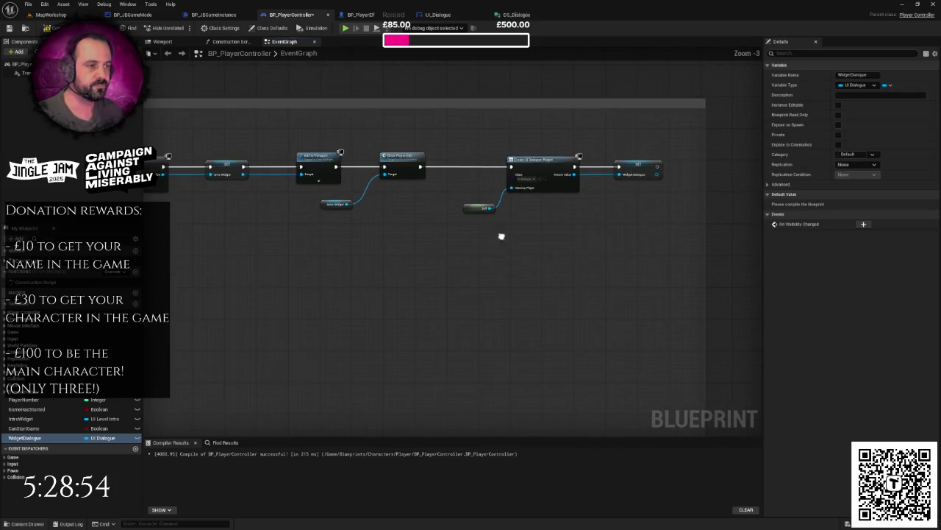
pyautogui.scroll(-1, 536, 256)
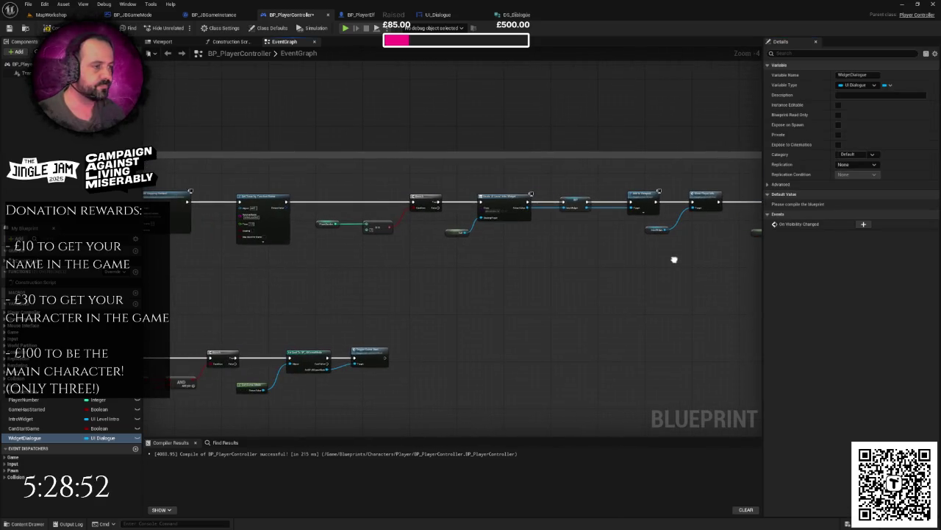
pyautogui.scroll(1, 630, 257)
pyautogui.moveTo(563, 252); pyautogui.dragTo(240, 258)
pyautogui.moveTo(467, 248)
pyautogui.mouseDown()
pyautogui.moveTo(624, 246)
pyautogui.moveTo(478, 253)
pyautogui.mouseUp()
pyautogui.scroll(3, 478, 253)
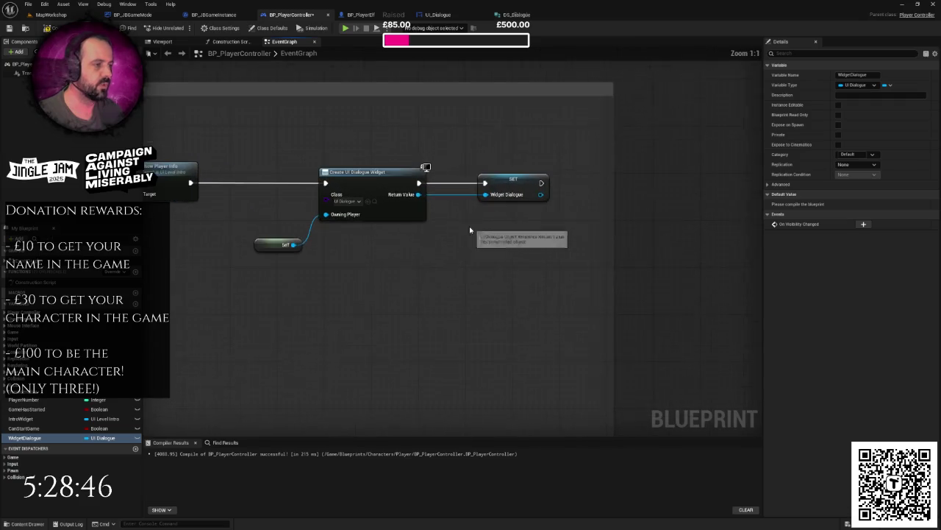
pyautogui.click(513, 184)
# Change the Variable Name in Details from WidgetDialogue to DialogueWidget and zoom out.
pyautogui.click(857, 74)
pyautogui.write('Dialo')
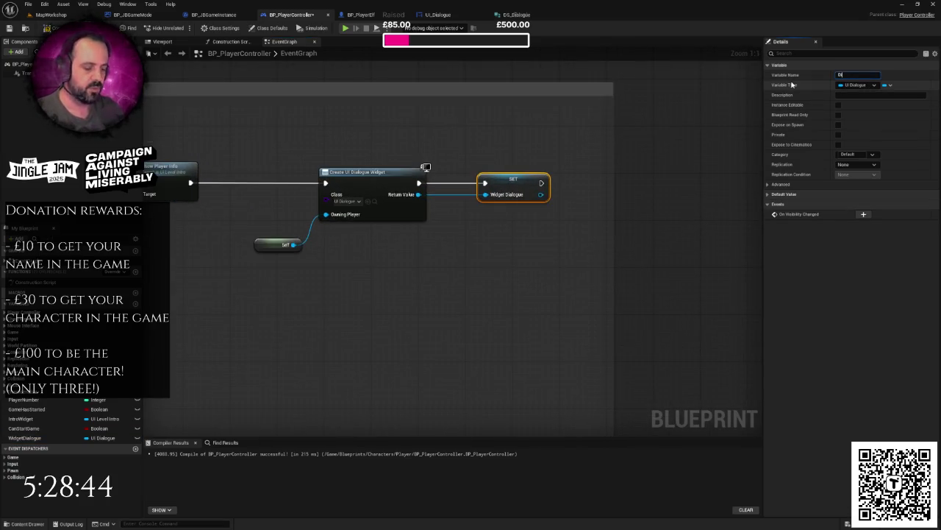
pyautogui.press('BackSpace')
pyautogui.press('BackSpace')
pyautogui.write('gueWi')
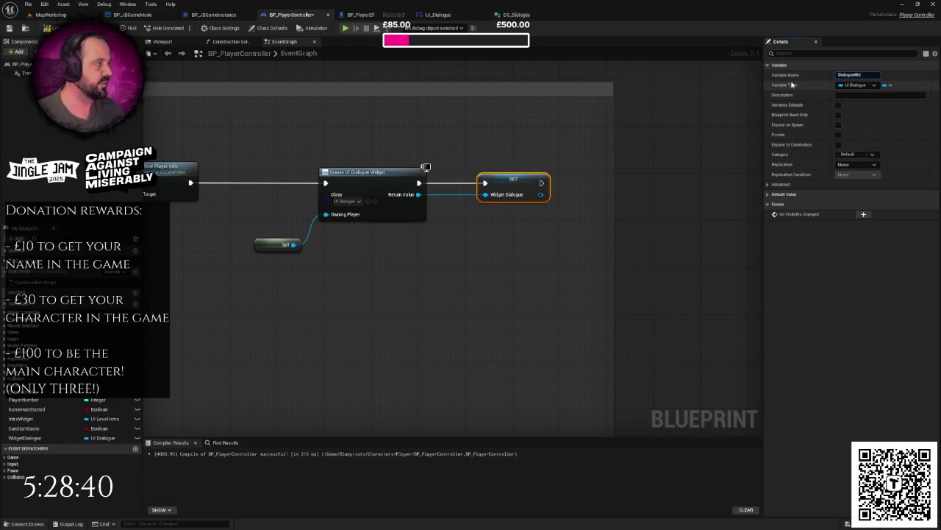
pyautogui.write('dgeg')
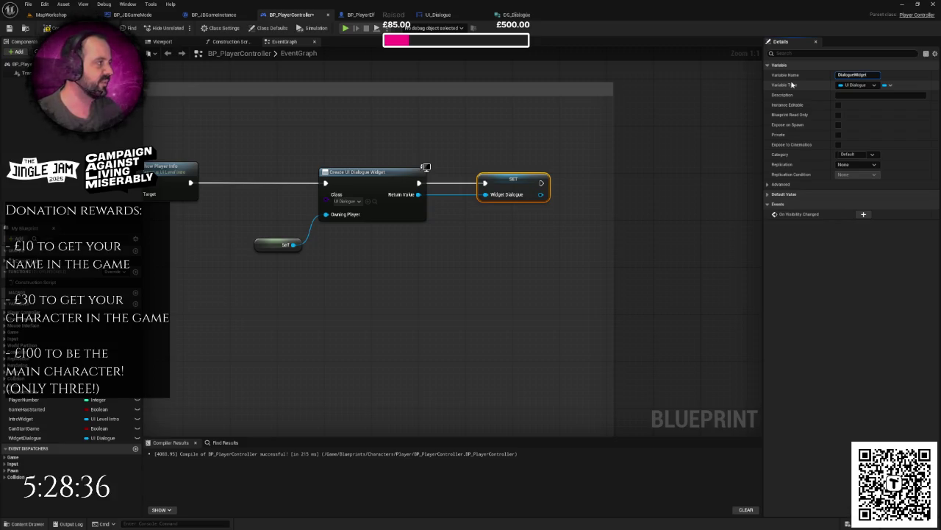
pyautogui.press('Return')
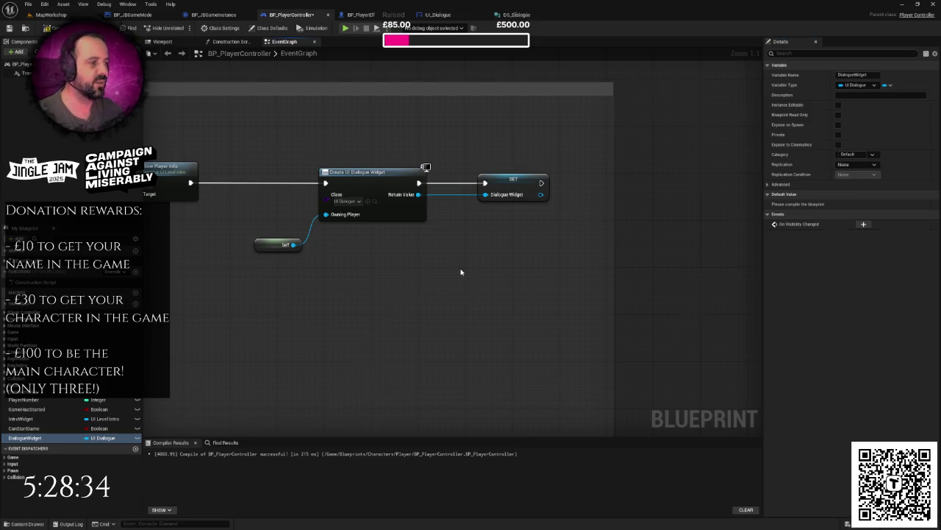
pyautogui.scroll(-5, 462, 272)
pyautogui.scroll(-3, 478, 250)
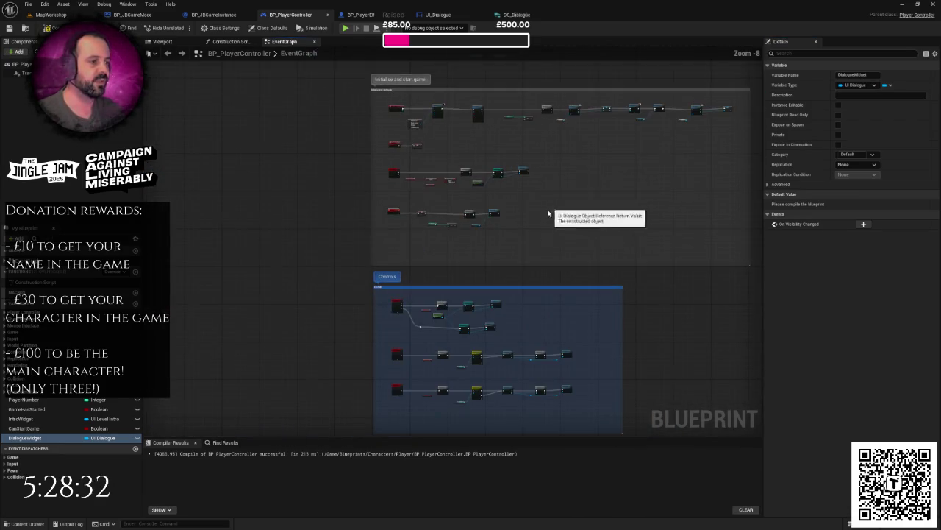
pyautogui.moveTo(514, 210); pyautogui.dragTo(515, 170)
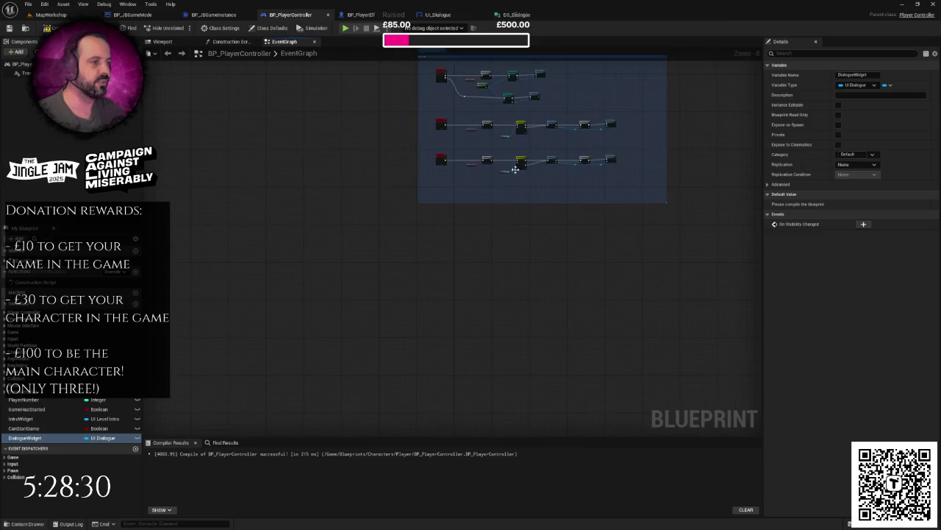
pyautogui.scroll(4, 437, 250)
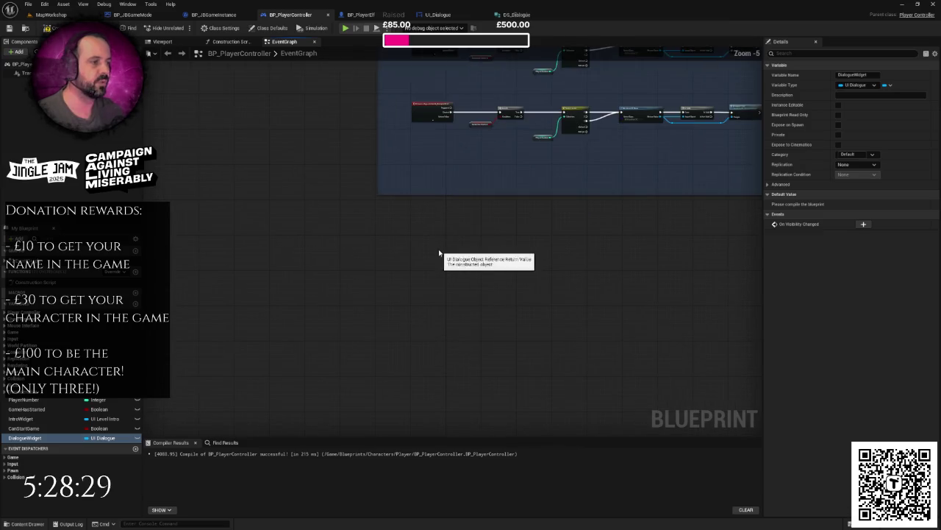
# Add a custom event named DialogueTriggered to the graph and position it higher up.
pyautogui.rightClick(406, 221)
pyautogui.write('cust')
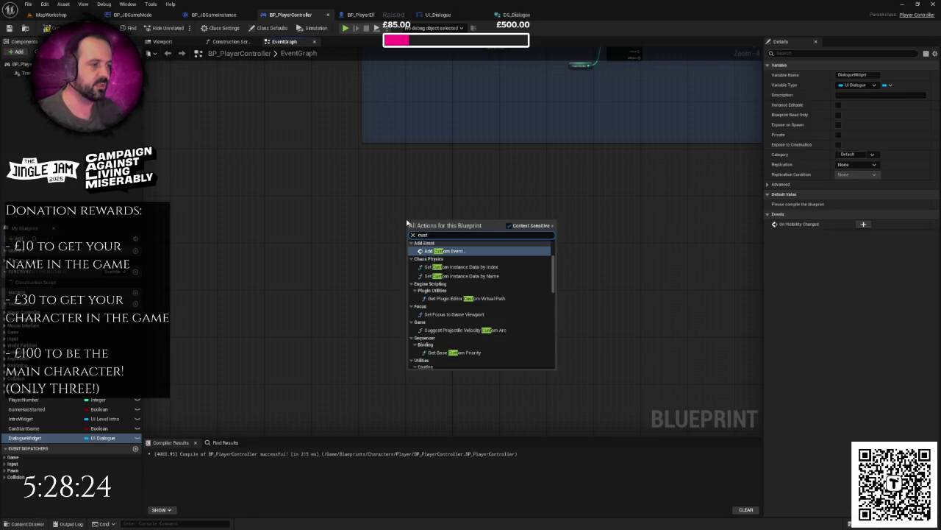
pyautogui.press('Return')
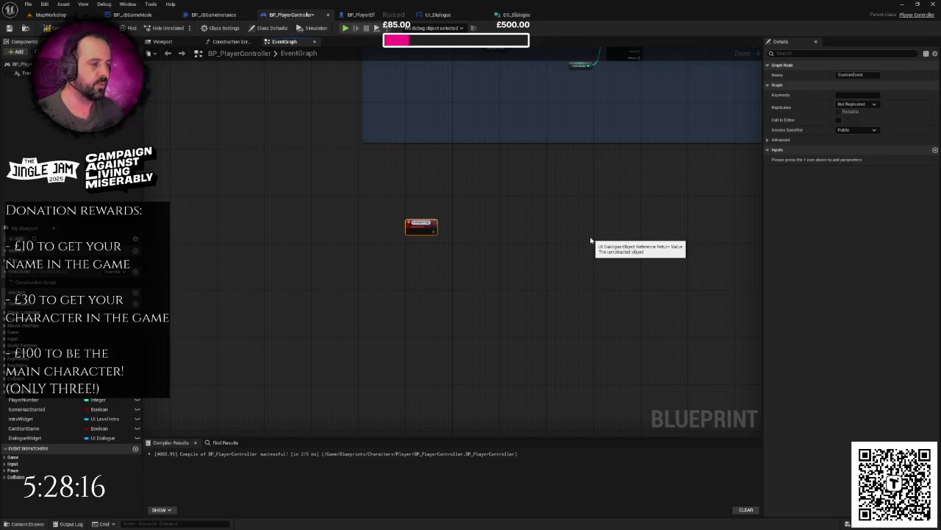
pyautogui.press('Return')
pyautogui.scroll(2, 456, 208)
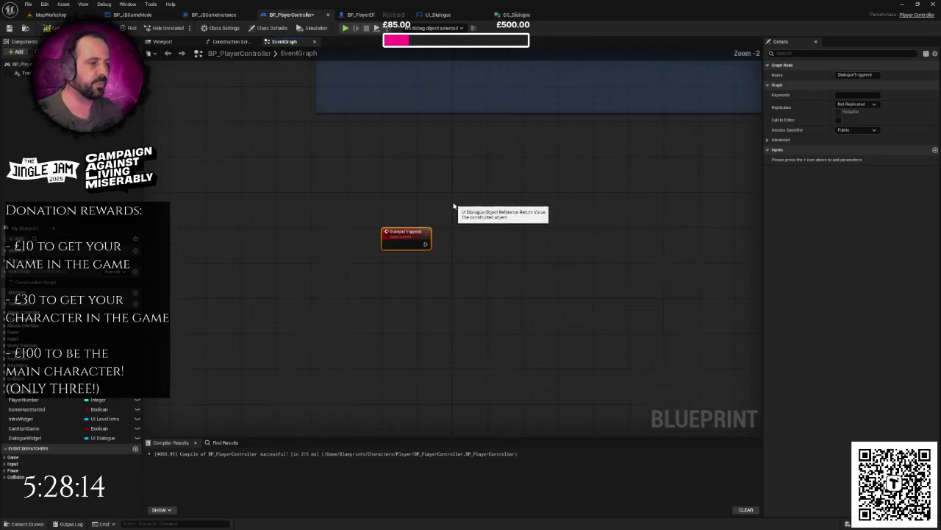
pyautogui.moveTo(412, 240); pyautogui.dragTo(409, 281)
pyautogui.click(475, 259)
pyautogui.moveTo(475, 259)
pyautogui.mouseDown()
pyautogui.moveTo(429, 160)
pyautogui.moveTo(468, 168)
pyautogui.mouseUp()
pyautogui.scroll(1, 468, 168)
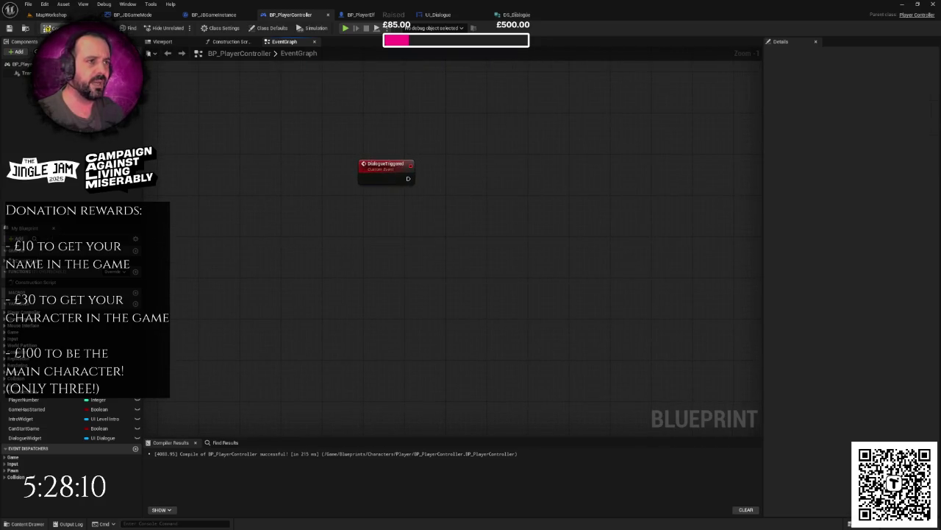
# Give DialogueTriggered a DialogueArray input typed as an array of DS Dialogue.
pyautogui.click(406, 175)
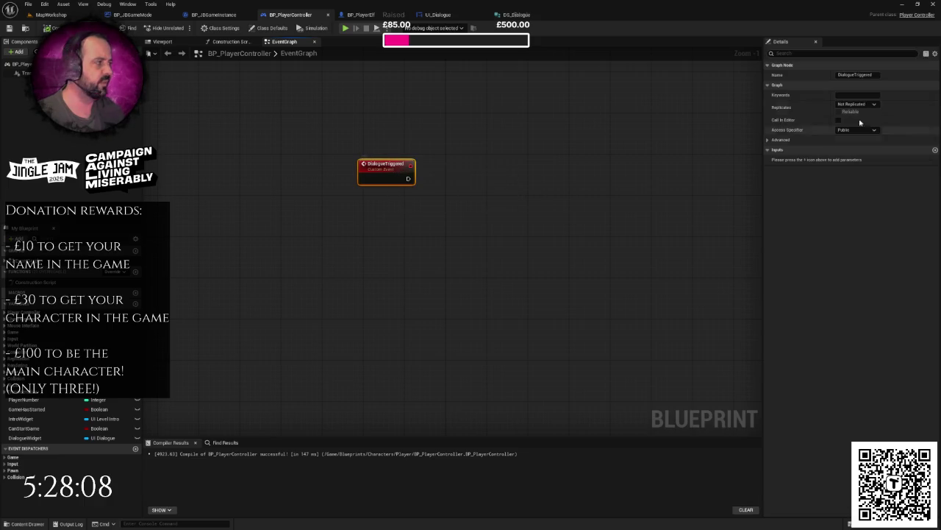
pyautogui.click(935, 151)
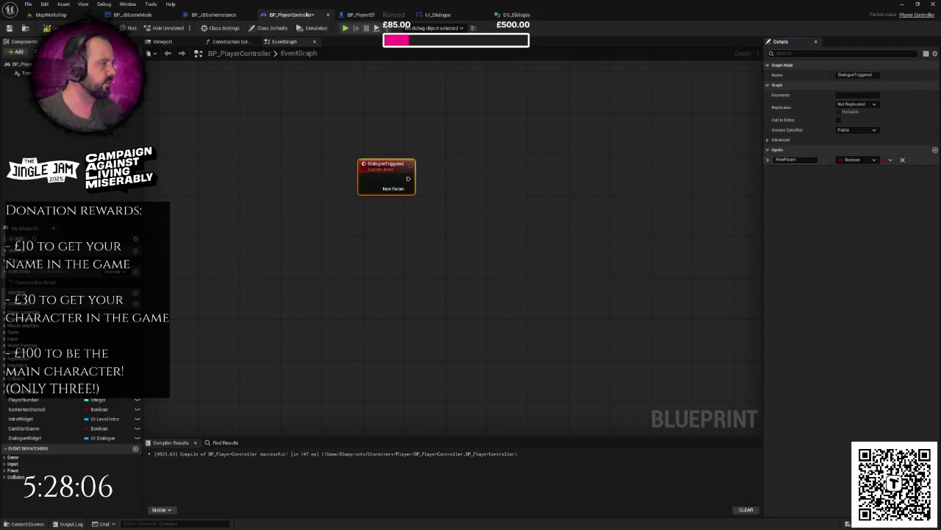
pyautogui.write('DialogueArray')
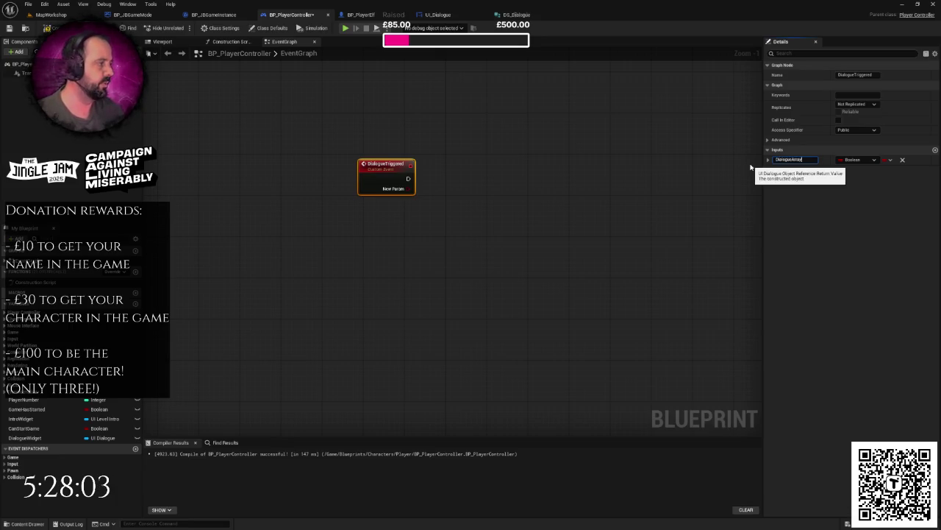
pyautogui.press('Return')
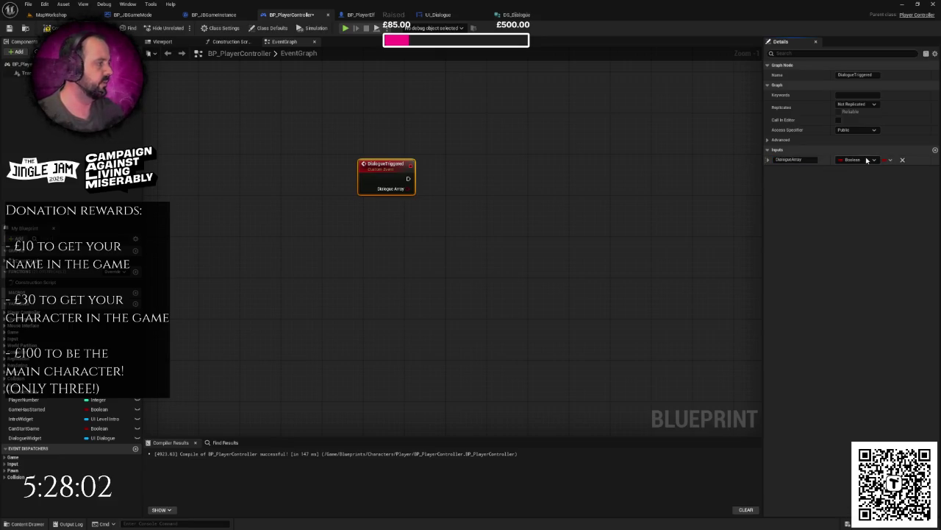
pyautogui.click(868, 160)
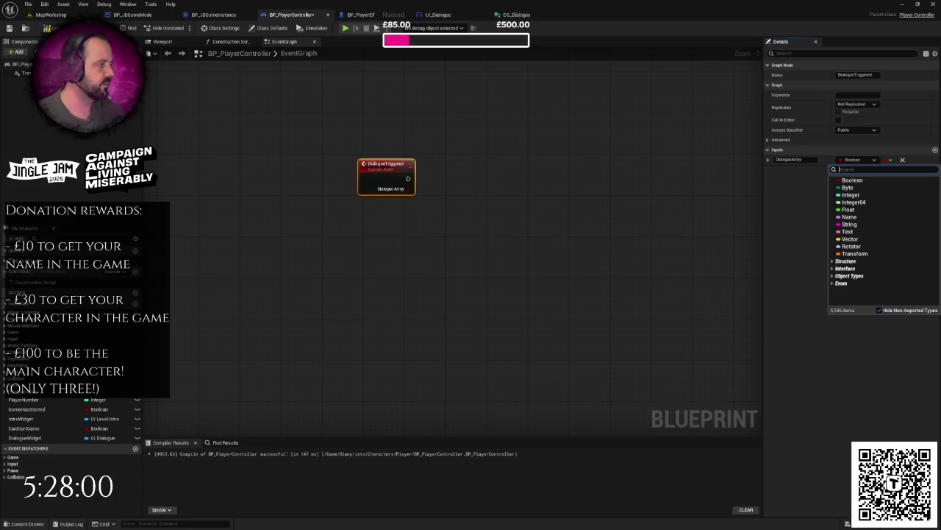
pyautogui.write('ds_di')
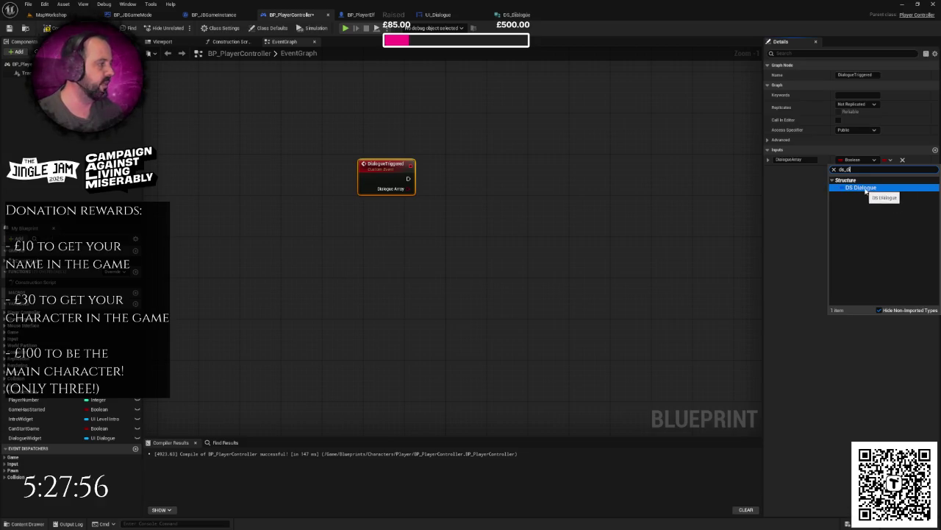
pyautogui.click(872, 188)
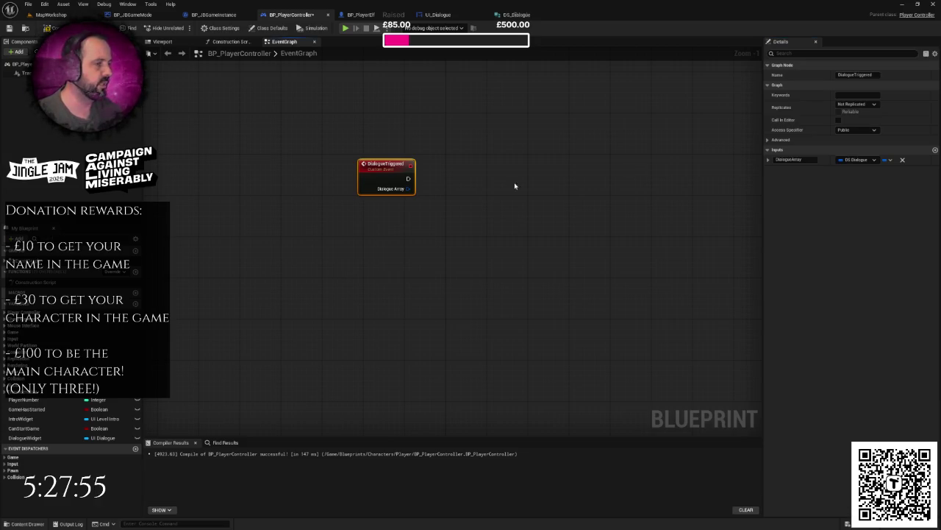
pyautogui.click(886, 160)
pyautogui.click(881, 182)
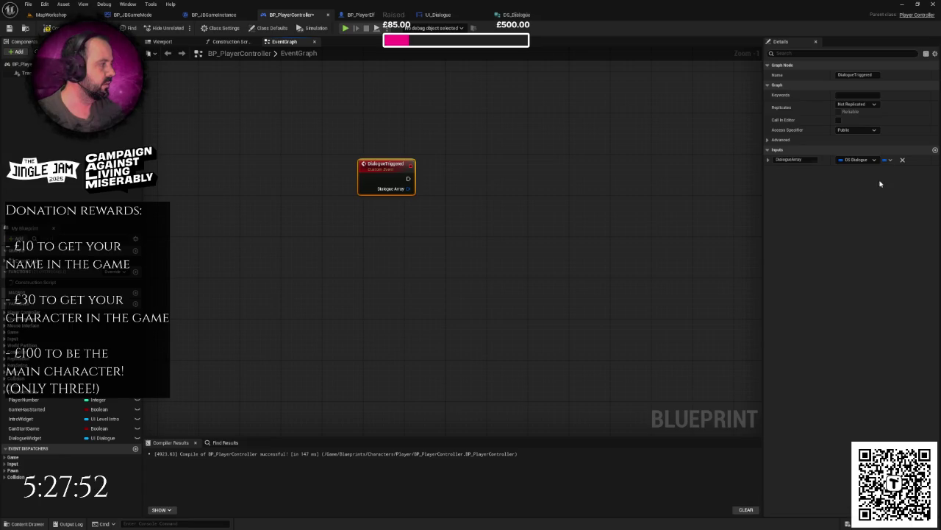
# Compile the blueprint and drag the DialogueWidget variable into the graph.
pyautogui.scroll(-1, 426, 204)
pyautogui.hotkey('ctrl', 's')
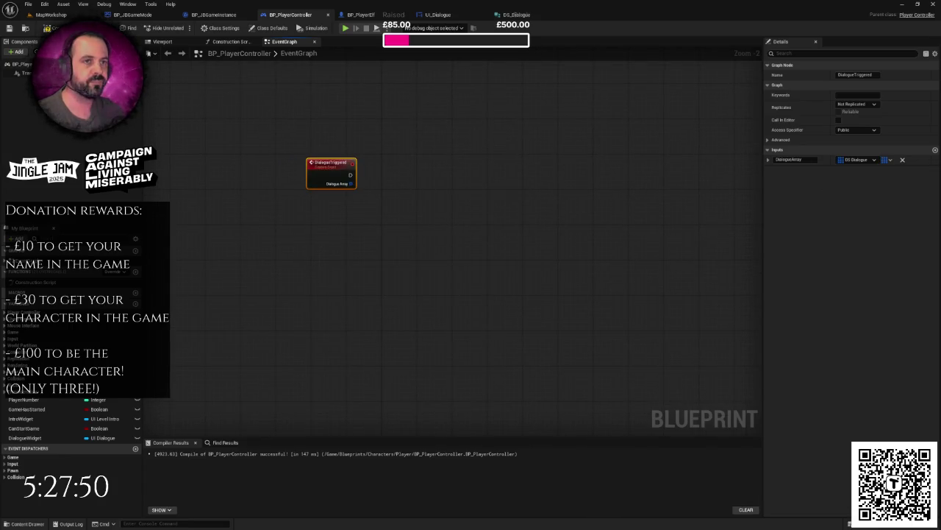
pyautogui.scroll(1, 380, 188)
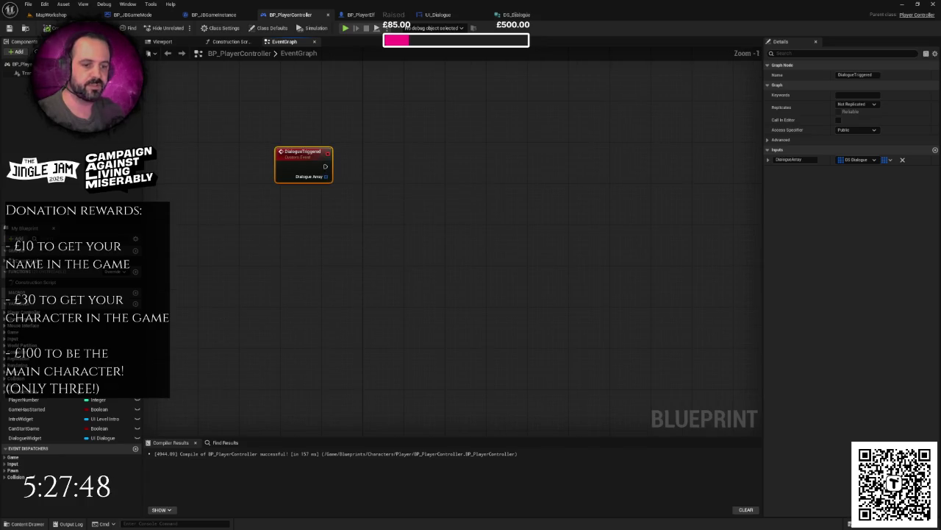
pyautogui.moveTo(33, 438)
pyautogui.mouseDown()
pyautogui.moveTo(373, 226)
pyautogui.moveTo(359, 212)
pyautogui.mouseUp()
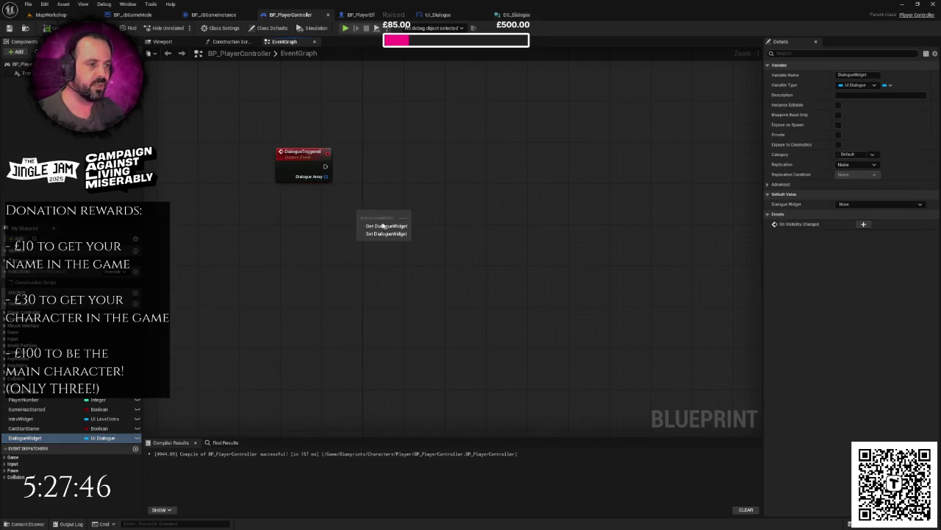
# Place a DialogueWidget getter and check the Trigger Dialogue logic in UI_Dialogue.
pyautogui.click(375, 220)
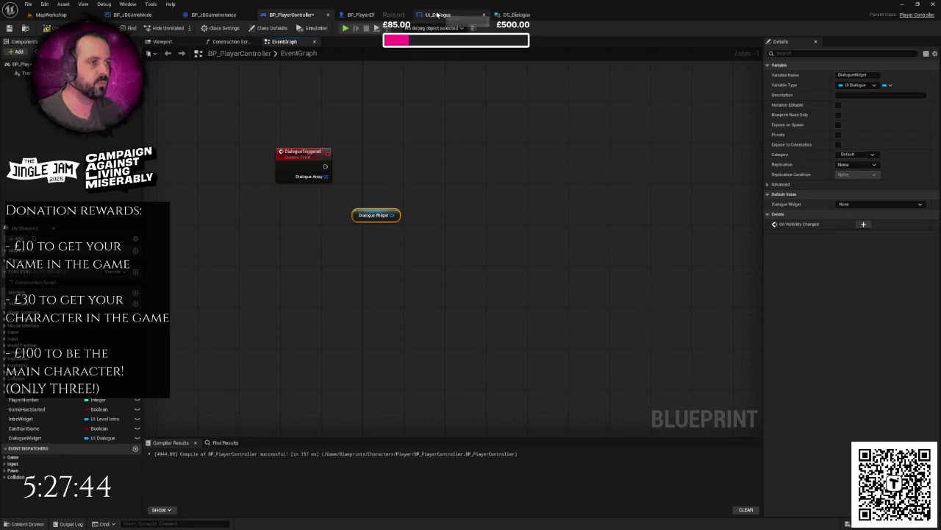
pyautogui.click(437, 15)
pyautogui.scroll(3, 451, 240)
pyautogui.moveTo(385, 130)
pyautogui.mouseDown()
pyautogui.moveTo(710, 208)
pyautogui.moveTo(846, 193)
pyautogui.mouseUp()
pyautogui.click(290, 15)
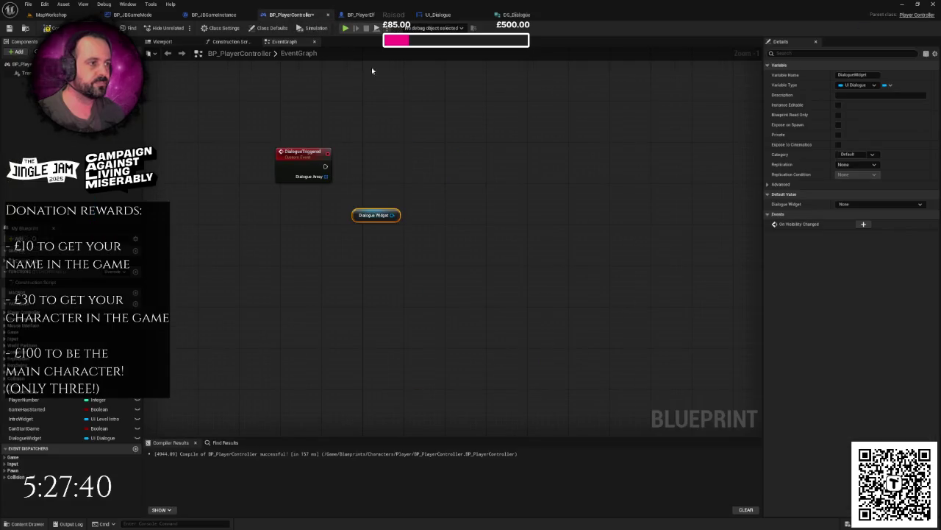
# Add Trigger Dialogue from DialogueWidget, wiring DialogueTriggered's execution and Dialogue Array into it.
pyautogui.click(429, 206)
pyautogui.moveTo(394, 215); pyautogui.dragTo(441, 189)
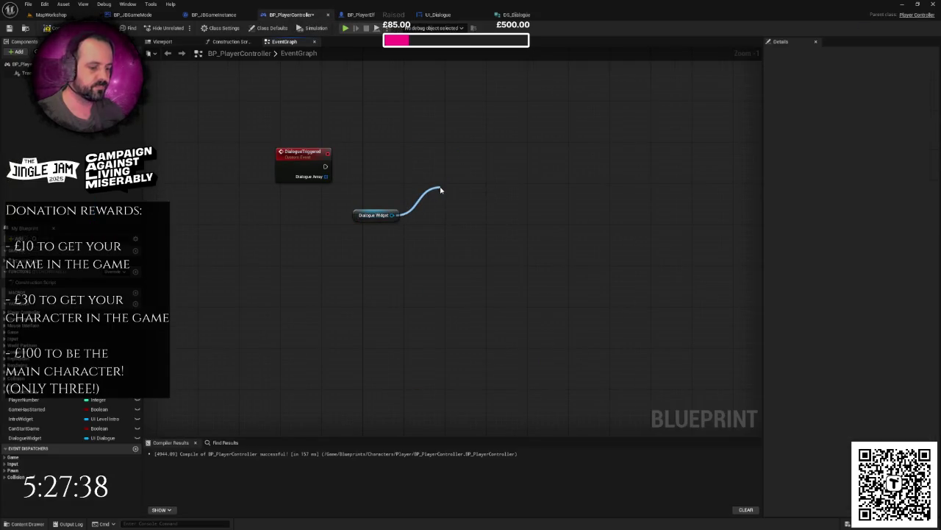
pyautogui.write('tr')
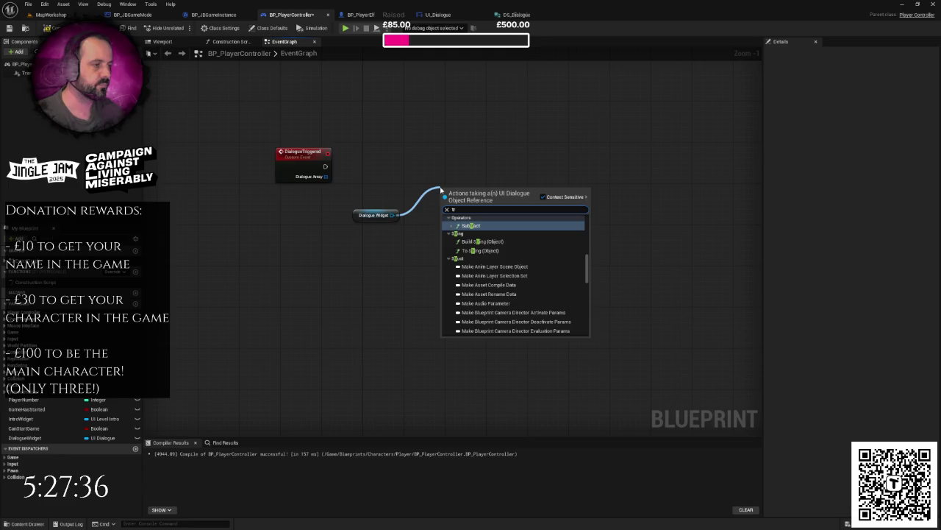
pyautogui.write('igger')
pyautogui.press('Return')
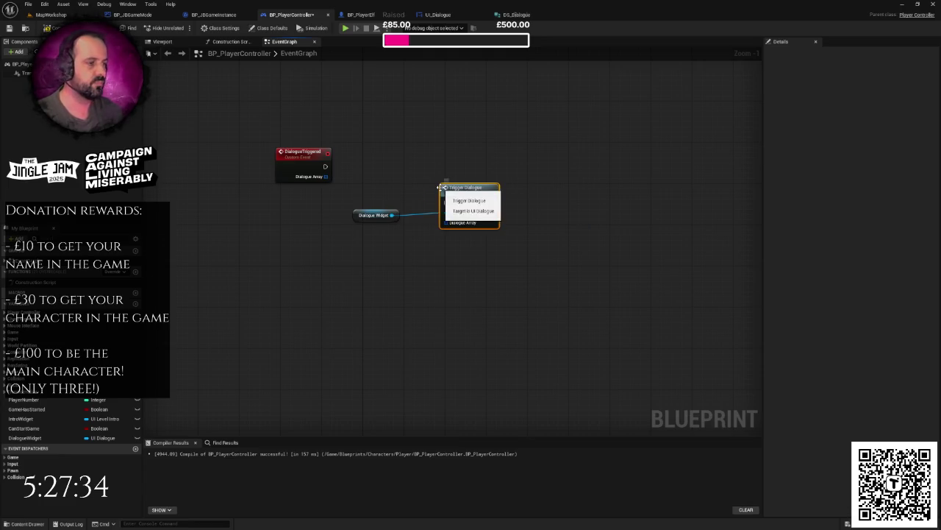
pyautogui.moveTo(325, 166)
pyautogui.mouseDown()
pyautogui.moveTo(383, 193)
pyautogui.moveTo(446, 202)
pyautogui.moveTo(493, 156)
pyautogui.mouseUp()
pyautogui.moveTo(374, 217); pyautogui.dragTo(411, 191)
pyautogui.moveTo(326, 177); pyautogui.dragTo(471, 186)
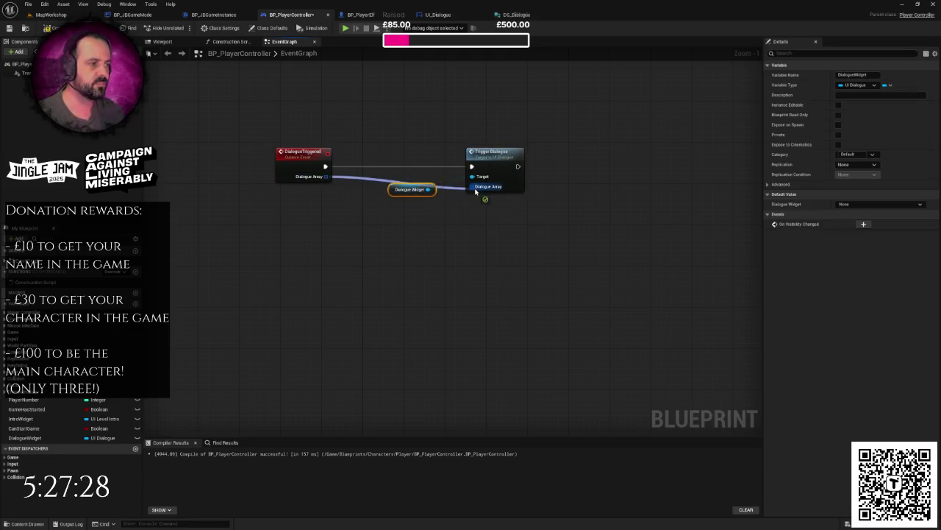
# Route the Dialogue Array wire through two reroute points and select all the dialogue nodes.
pyautogui.click(359, 181)
pyautogui.doubleClick(351, 177)
pyautogui.moveTo(352, 177)
pyautogui.mouseDown()
pyautogui.moveTo(354, 203)
pyautogui.moveTo(454, 204)
pyautogui.moveTo(397, 187)
pyautogui.mouseUp()
pyautogui.doubleClick(370, 194)
pyautogui.click(400, 206)
pyautogui.click(442, 224)
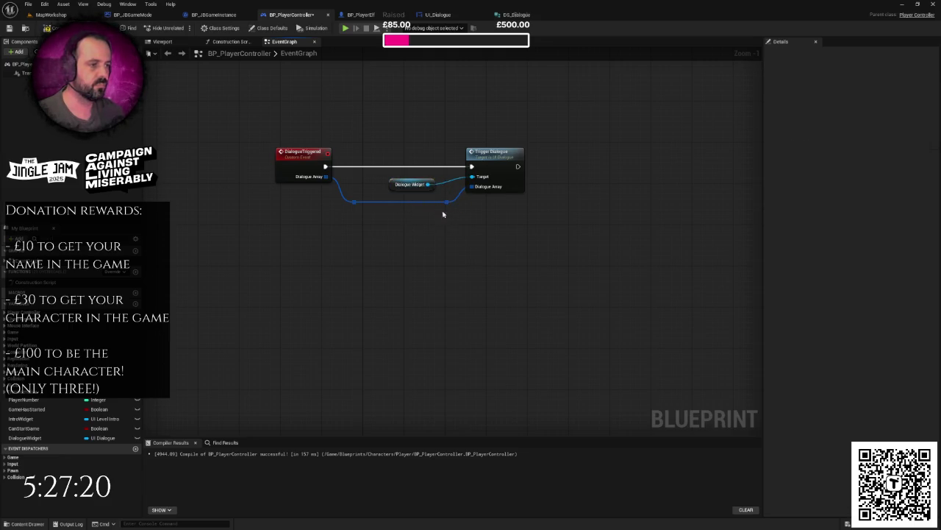
pyautogui.moveTo(330, 194); pyautogui.dragTo(459, 215)
pyautogui.scroll(-1, 474, 214)
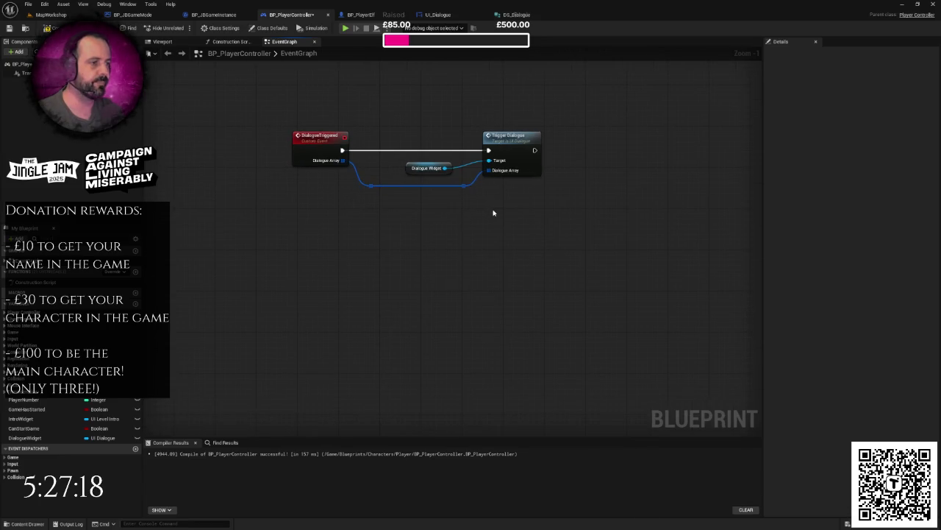
pyautogui.scroll(-1, 518, 232)
pyautogui.scroll(-1, 519, 231)
pyautogui.moveTo(357, 158); pyautogui.dragTo(579, 254)
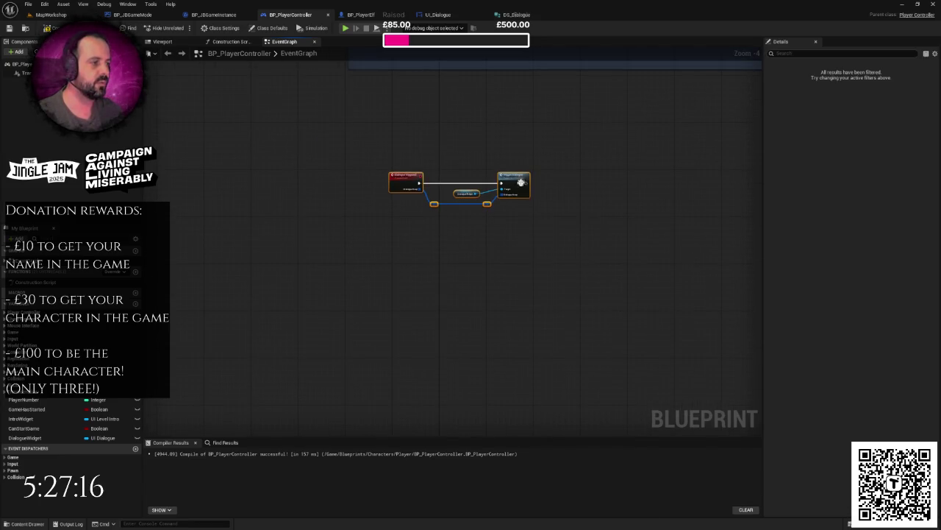
# Wrap the selected nodes in a comment titled 'Dialogue handler'.
pyautogui.rightClick(521, 183)
pyautogui.click(540, 365)
pyautogui.write('ialogue h')
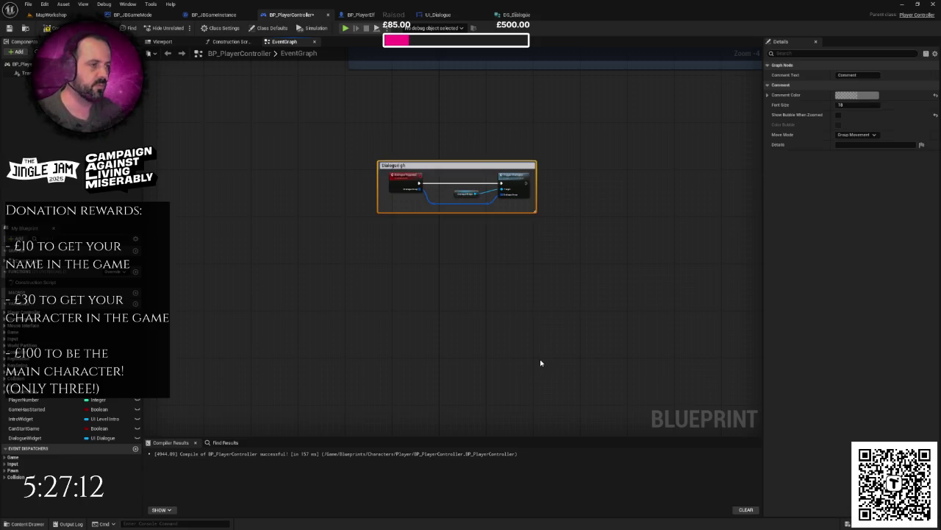
pyautogui.write('andler')
pyautogui.press('Return')
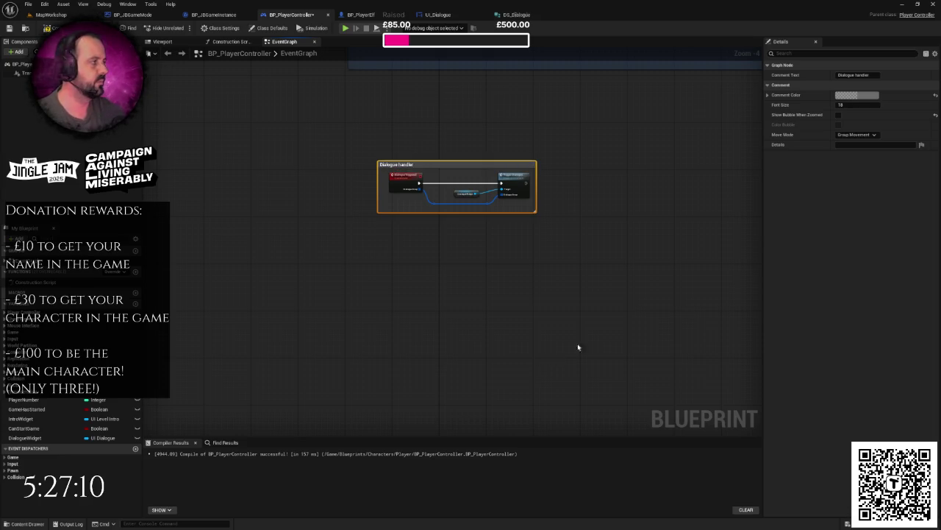
# Colour the comment bright yellow and show its title bubble.
pyautogui.click(864, 95)
pyautogui.click(763, 175)
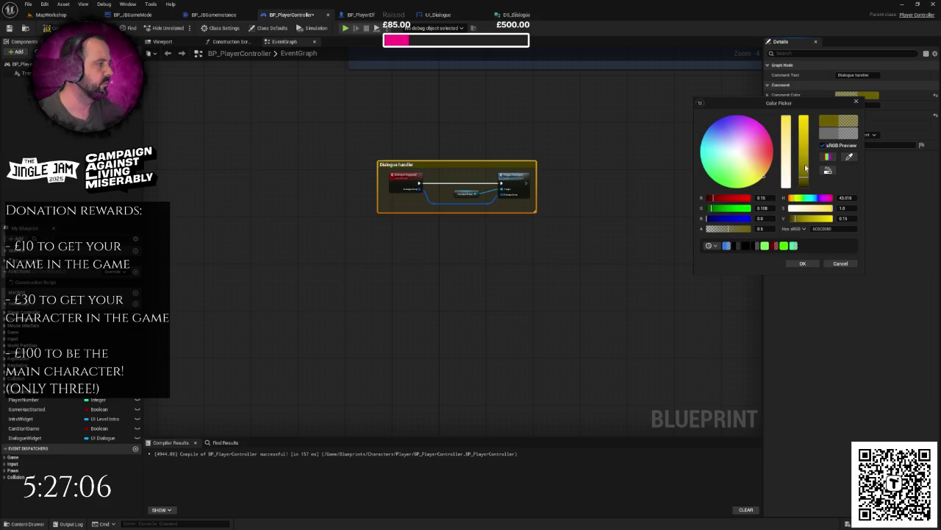
pyautogui.moveTo(805, 168); pyautogui.dragTo(802, 125)
pyautogui.click(803, 263)
pyautogui.click(839, 124)
# Enlarge the Dialogue handler comment box around the nodes, then bring up UI_Dialogue's graph.
pyautogui.scroll(1, 374, 178)
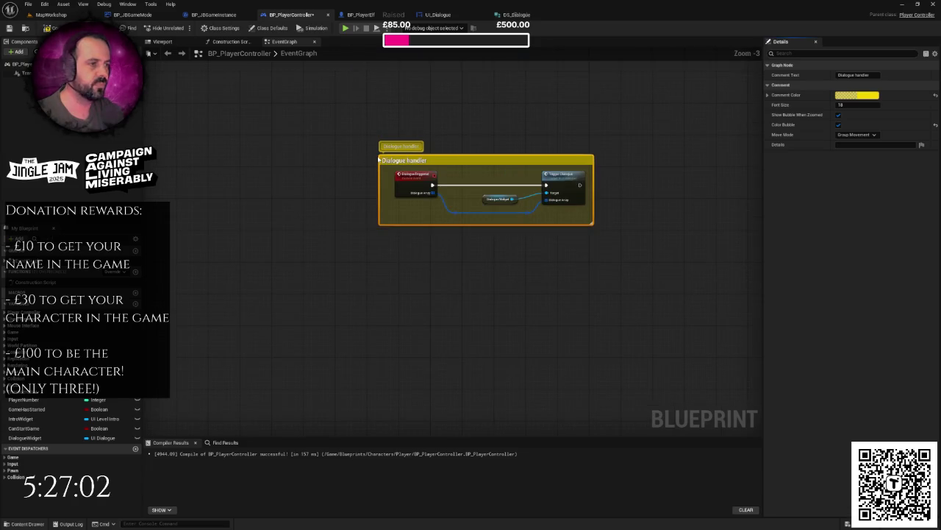
pyautogui.moveTo(379, 153); pyautogui.dragTo(343, 115)
pyautogui.scroll(-1, 593, 220)
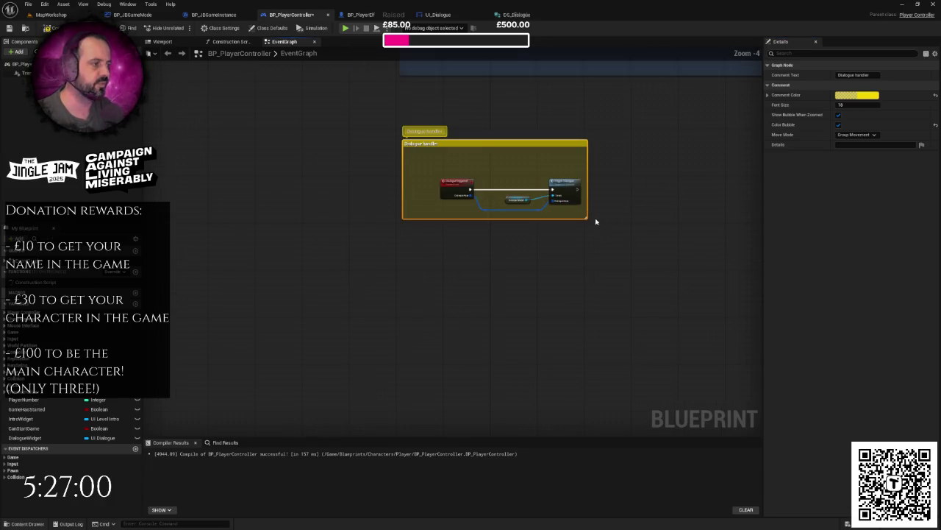
pyautogui.moveTo(587, 217); pyautogui.dragTo(758, 312)
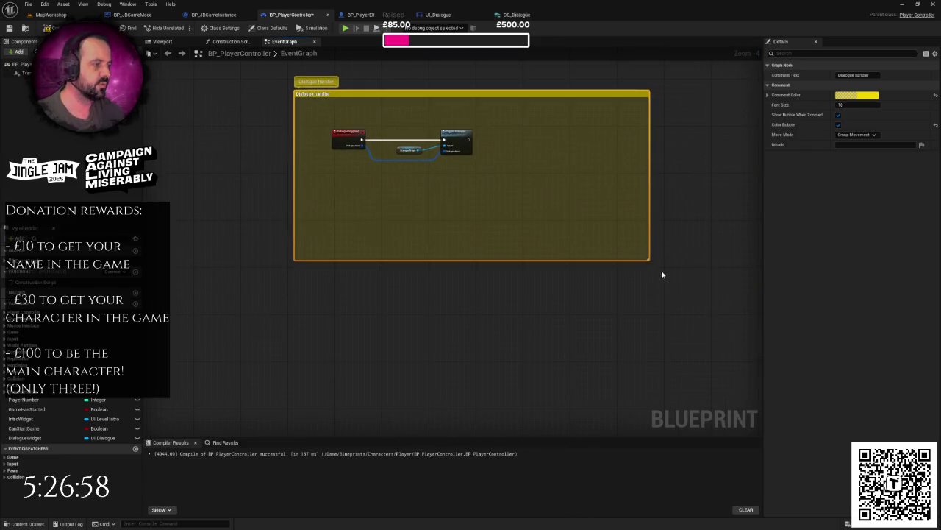
pyautogui.moveTo(647, 259); pyautogui.dragTo(703, 292)
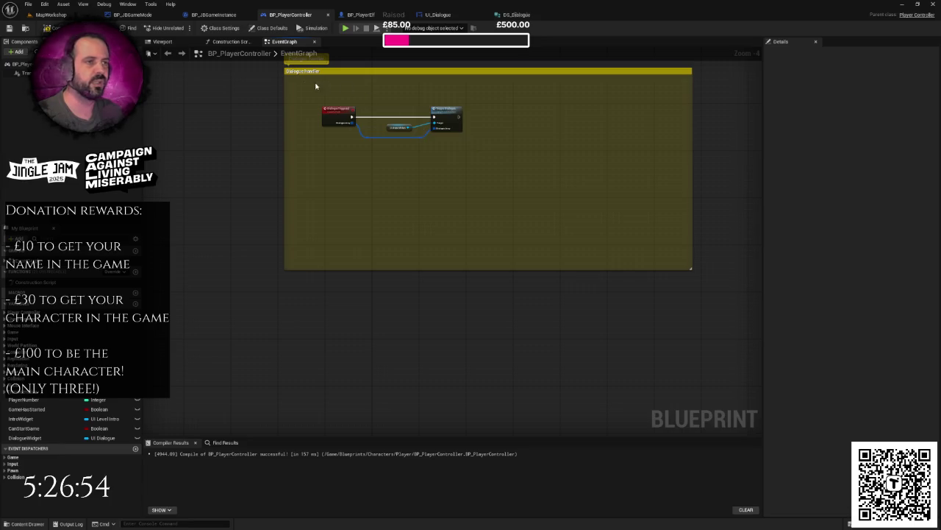
pyautogui.click(437, 15)
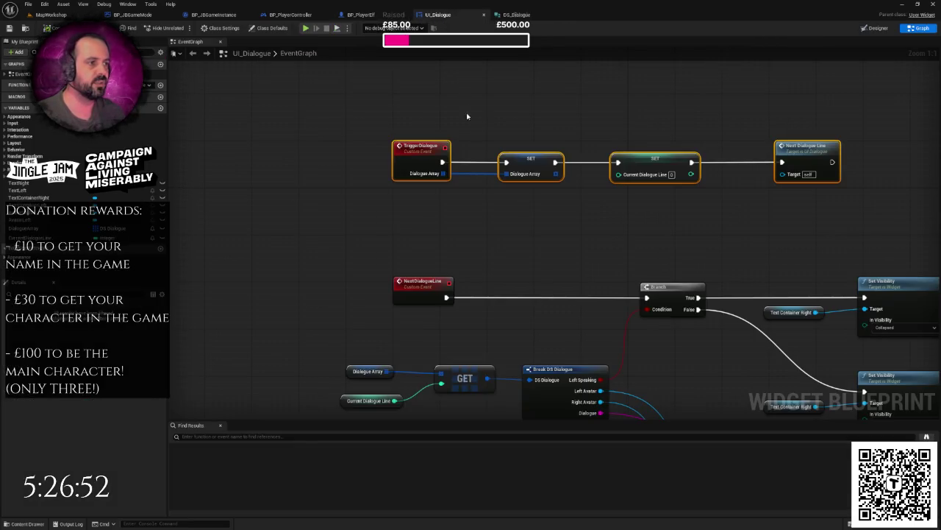
# Inspect UI_Dialogue's SET, NextDialogueLine, Branch, ++, >= and LENGTH nodes by selecting them.
pyautogui.moveTo(326, 96)
pyautogui.mouseDown()
pyautogui.moveTo(348, 118)
pyautogui.moveTo(724, 213)
pyautogui.mouseUp()
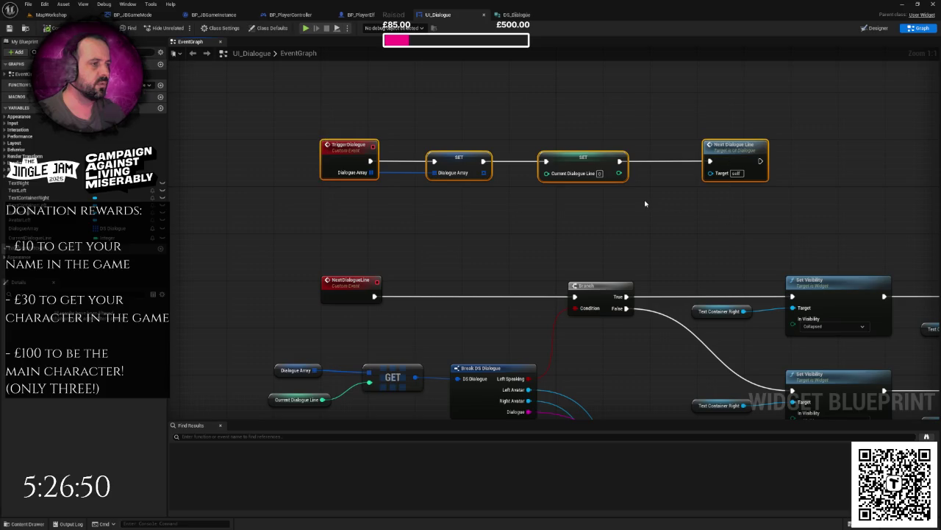
pyautogui.click(645, 204)
pyautogui.click(444, 152)
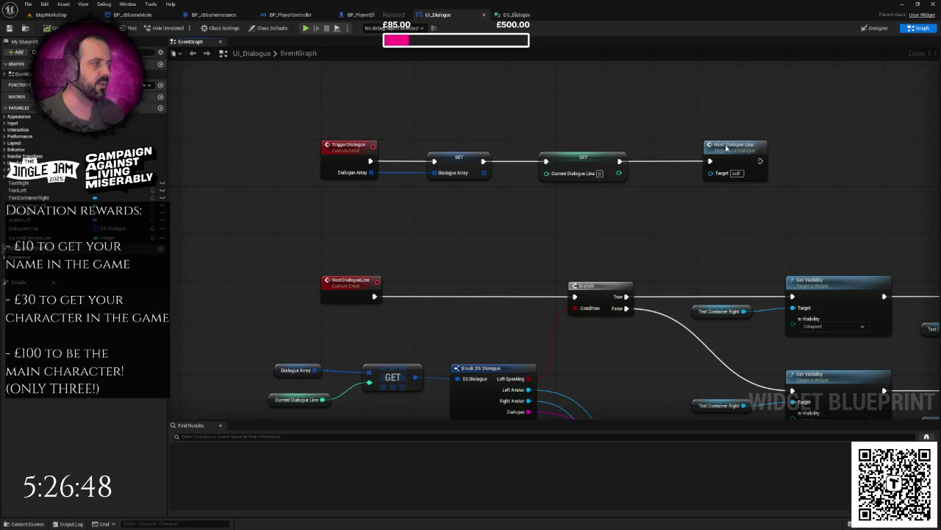
pyautogui.moveTo(292, 178)
pyautogui.mouseDown()
pyautogui.moveTo(473, 357)
pyautogui.moveTo(582, 363)
pyautogui.mouseUp()
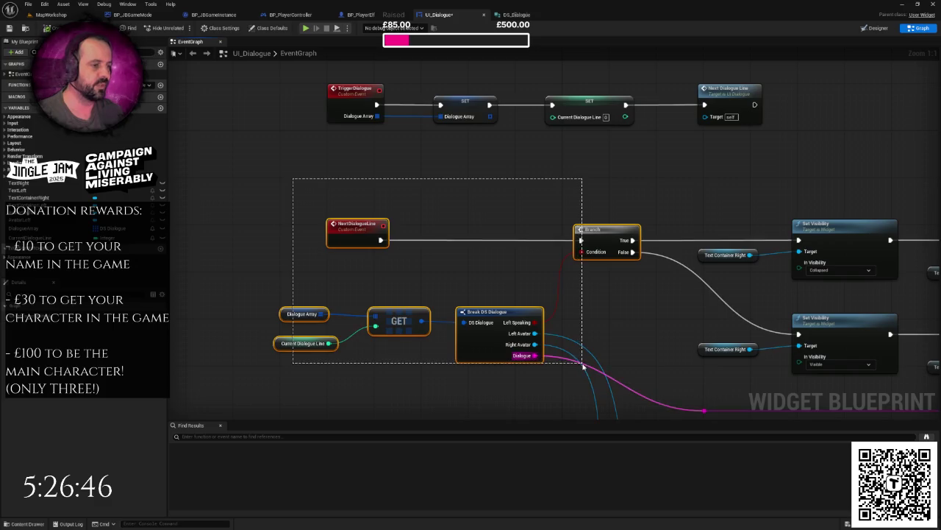
pyautogui.scroll(-2, 441, 242)
pyautogui.click(441, 242)
pyautogui.scroll(-3, 441, 242)
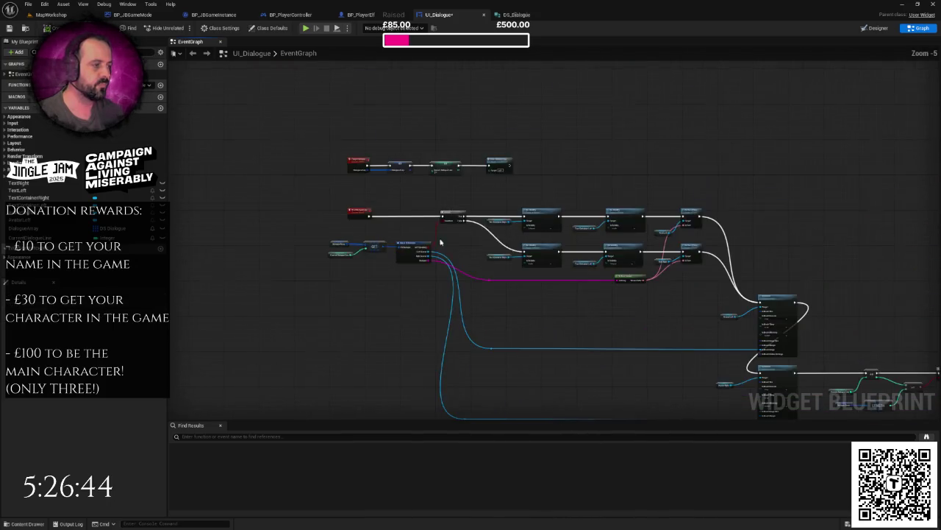
pyautogui.scroll(3, 496, 246)
pyautogui.moveTo(386, 135); pyautogui.dragTo(684, 271)
pyautogui.click(637, 270)
pyautogui.scroll(-3, 633, 269)
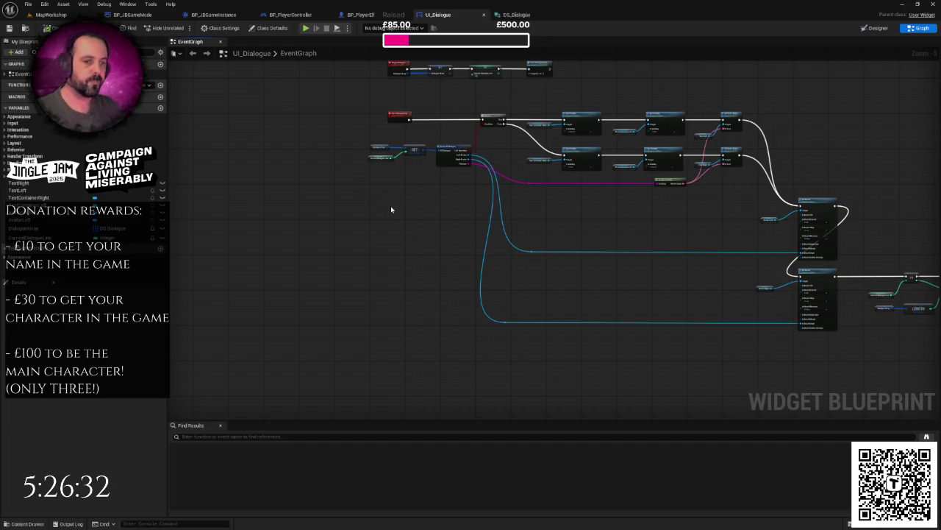
# Select the TriggerDialogue event to review its parameters, then switch to BP_JBGameInstance.
pyautogui.moveTo(437, 216)
pyautogui.mouseDown()
pyautogui.moveTo(608, 198)
pyautogui.moveTo(508, 177)
pyautogui.moveTo(493, 139)
pyautogui.mouseUp()
pyautogui.rightClick(610, 193)
pyautogui.moveTo(258, 139); pyautogui.dragTo(548, 164)
pyautogui.scroll(4, 403, 189)
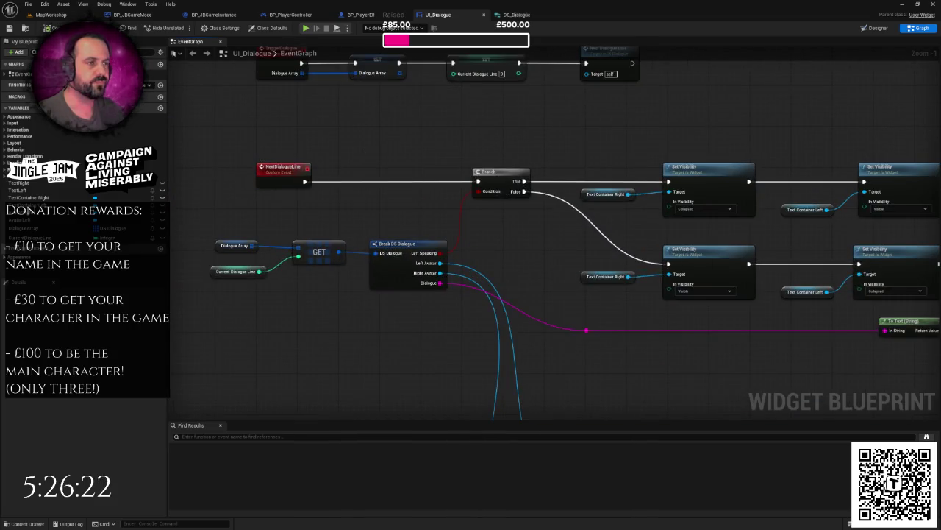
pyautogui.moveTo(301, 77); pyautogui.dragTo(306, 128)
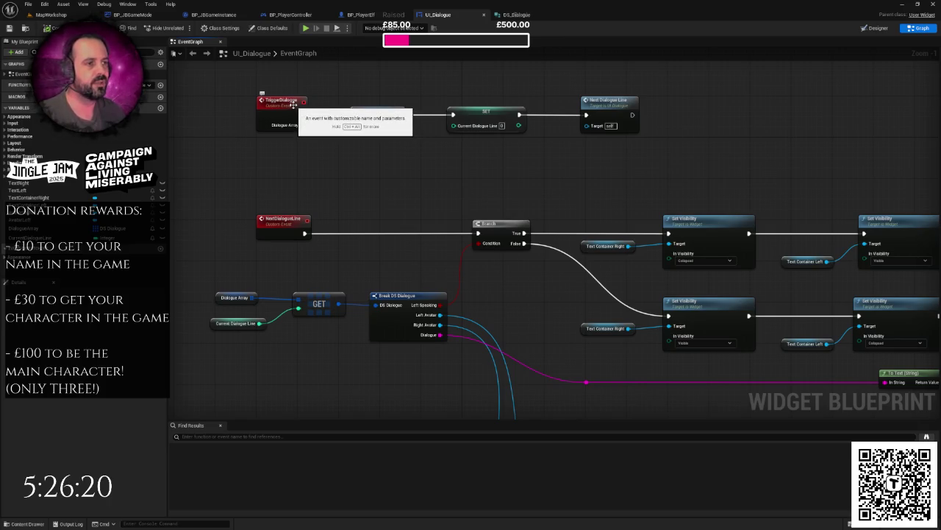
pyautogui.click(294, 105)
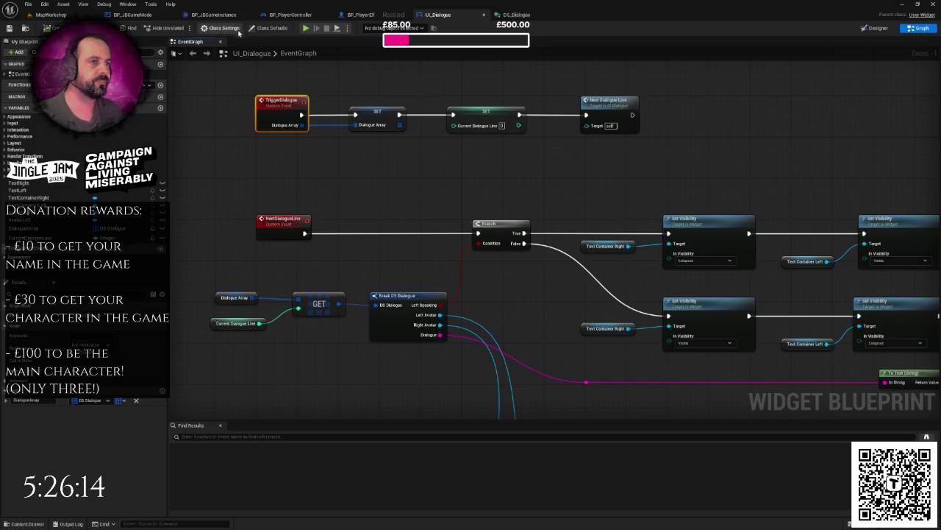
pyautogui.click(231, 15)
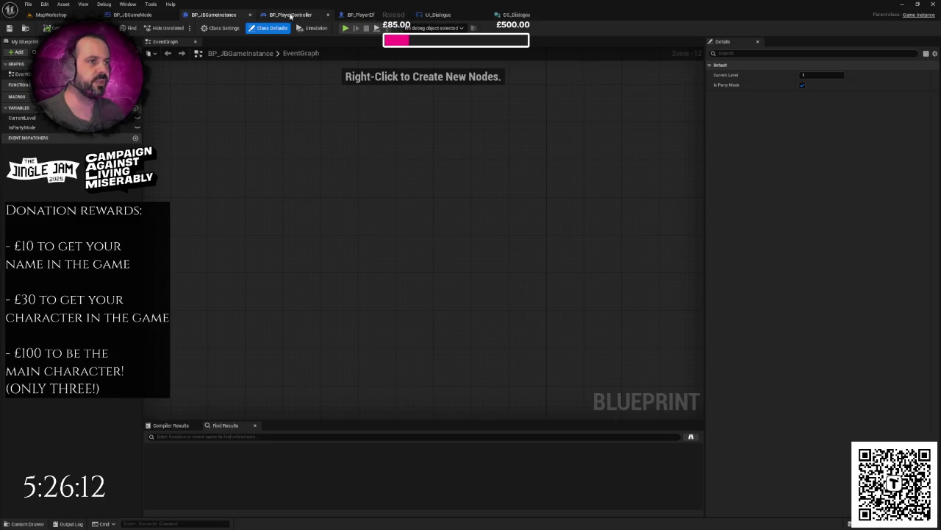
# Switch to the BP_JBGameMode event graph and frame its commented start-game nodes.
pyautogui.click(290, 15)
pyautogui.click(209, 16)
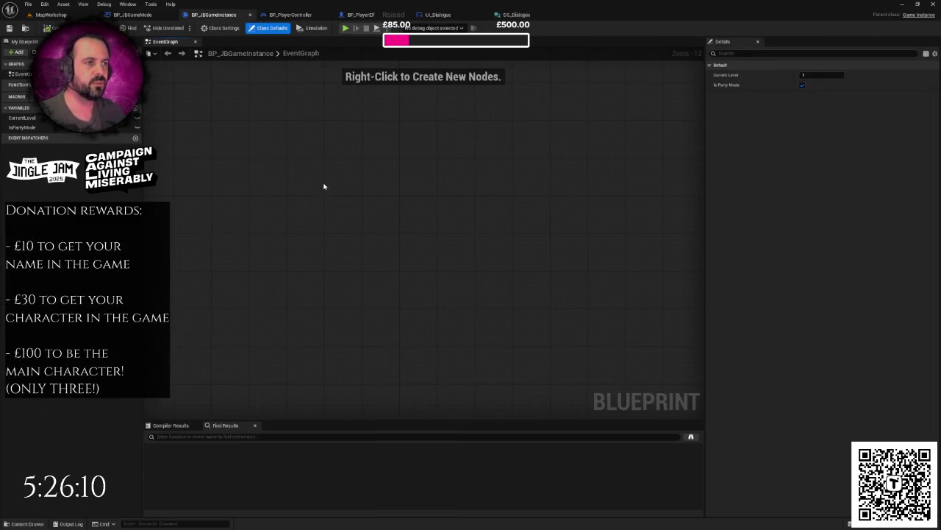
pyautogui.click(144, 15)
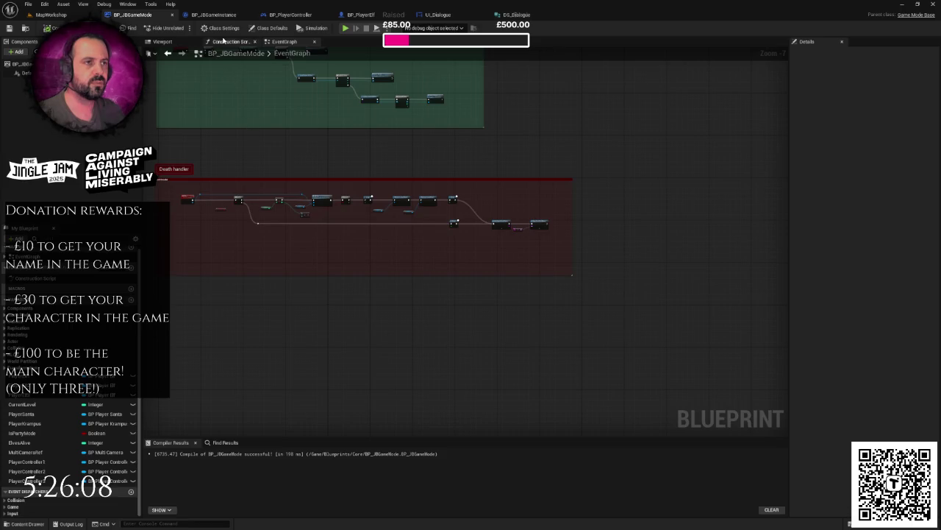
pyautogui.moveTo(232, 111); pyautogui.dragTo(271, 117)
pyautogui.scroll(4, 282, 132)
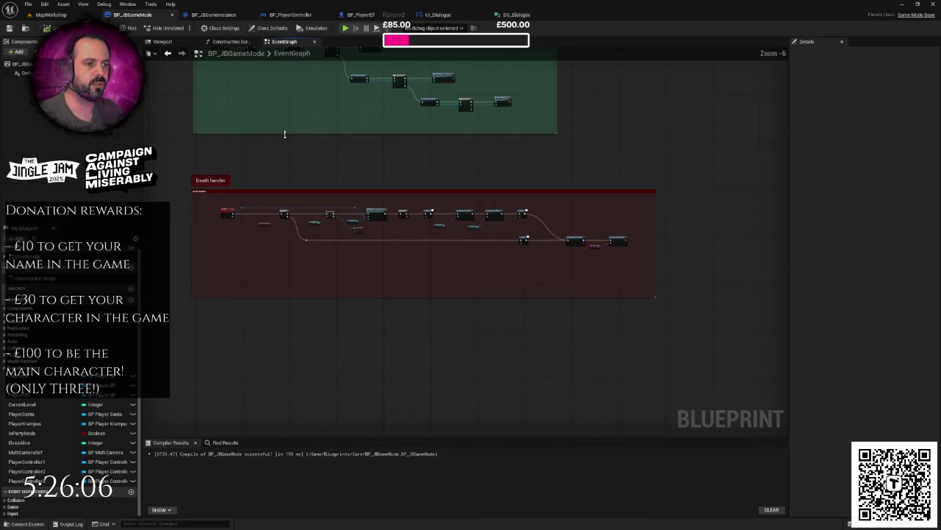
pyautogui.scroll(-2, 334, 242)
pyautogui.moveTo(338, 223); pyautogui.dragTo(334, 257)
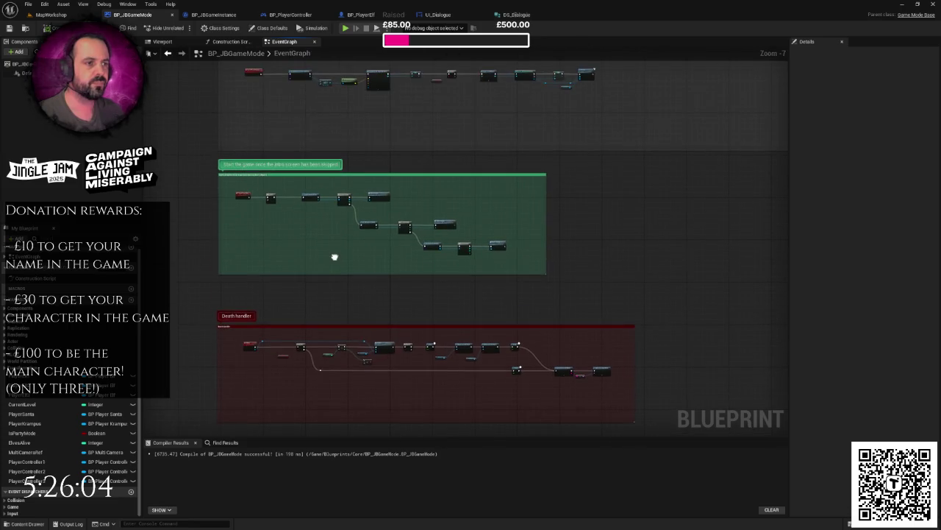
pyautogui.scroll(4, 343, 222)
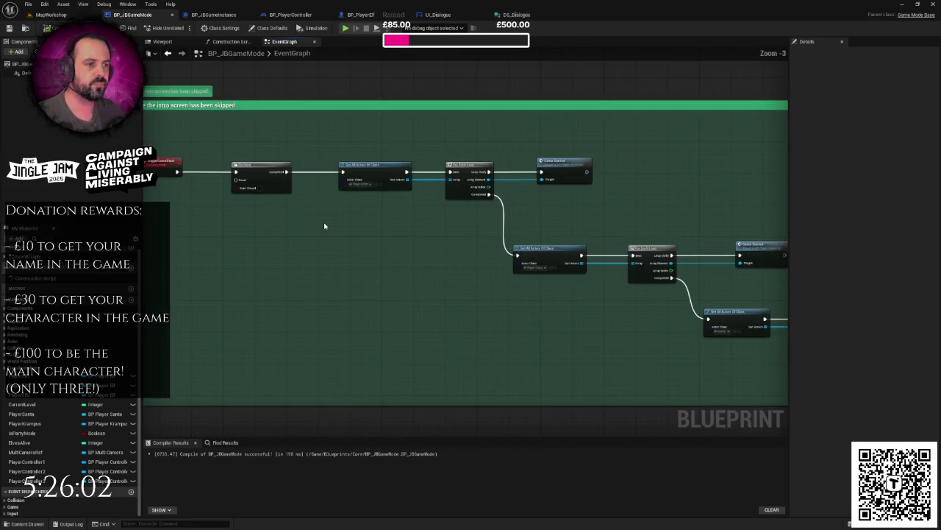
pyautogui.moveTo(329, 223); pyautogui.dragTo(364, 225)
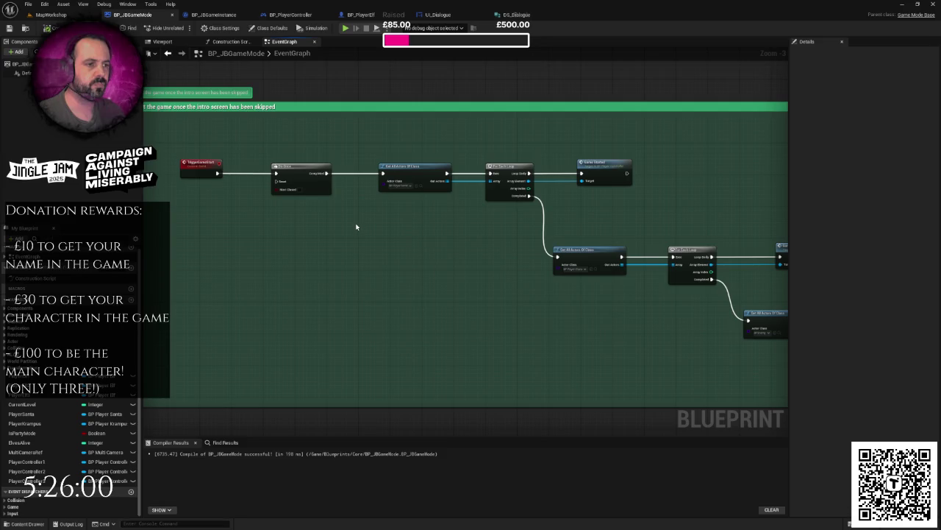
# Look over the green comment's nodes, then return to the MapWorkshop level viewport.
pyautogui.rightClick(358, 223)
pyautogui.rightClick(350, 224)
pyautogui.press('Escape')
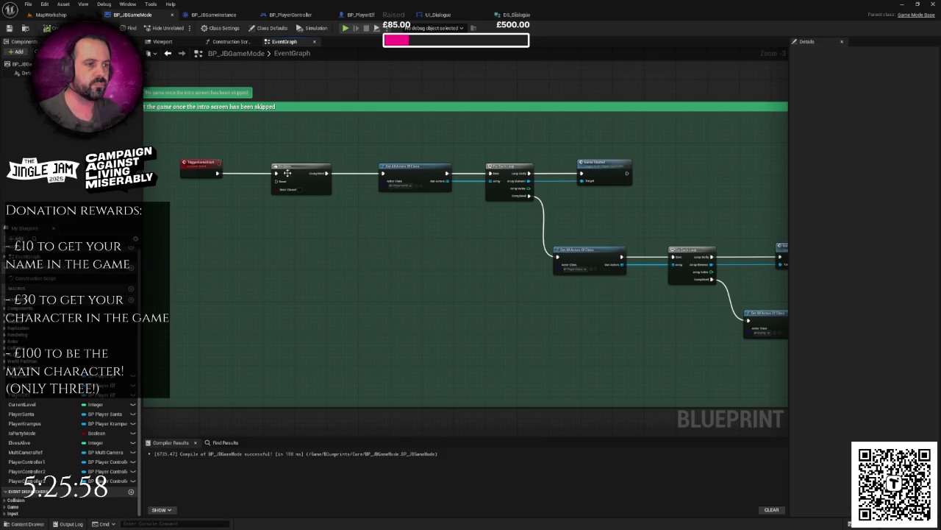
pyautogui.moveTo(169, 152); pyautogui.dragTo(782, 342)
pyautogui.click(446, 311)
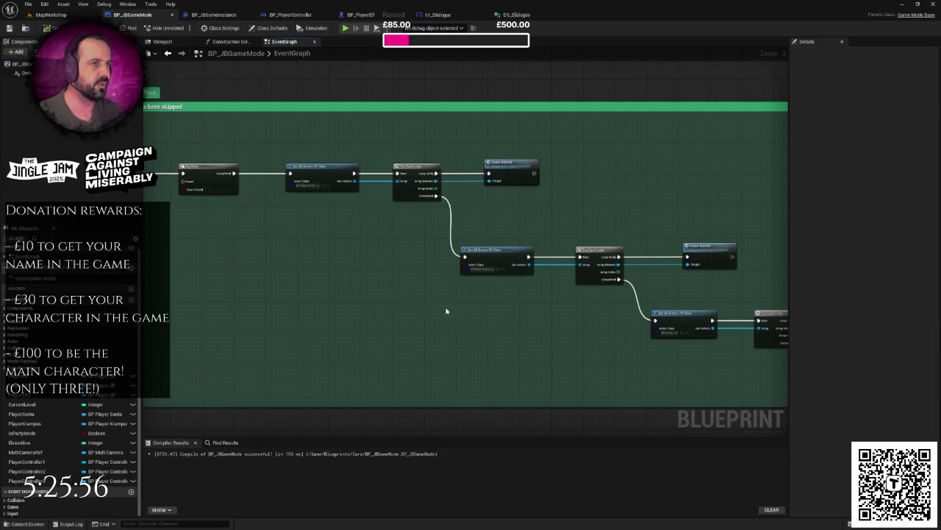
pyautogui.moveTo(388, 299); pyautogui.dragTo(415, 299)
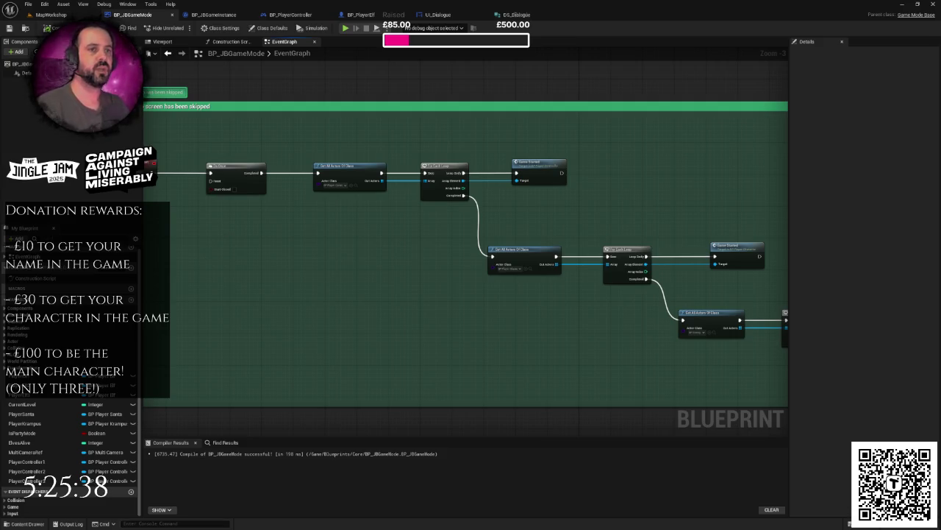
pyautogui.click(51, 15)
pyautogui.scroll(3, 371, 279)
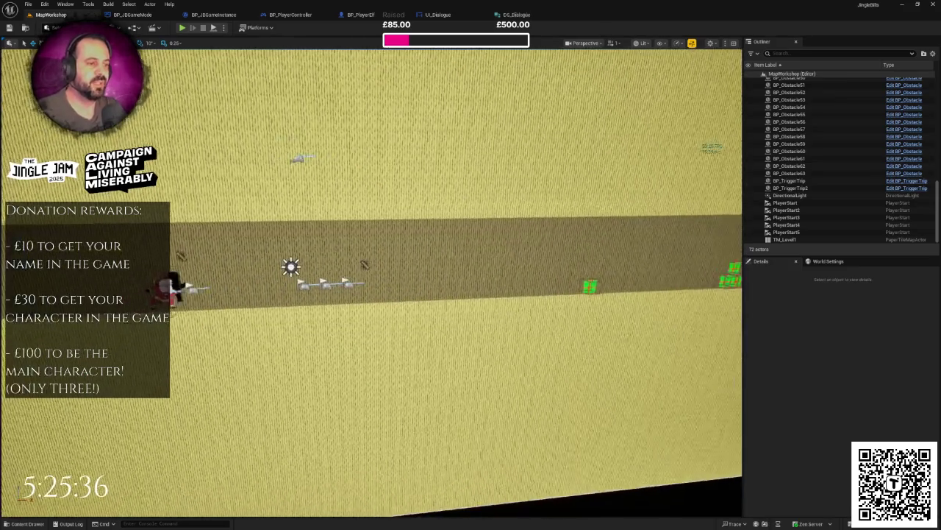
# Orbit the level camera from top-down to a side view along the present-lined corridor.
pyautogui.moveTo(371, 280)
pyautogui.mouseDown()
pyautogui.moveTo(294, 286)
pyautogui.moveTo(303, 246)
pyautogui.moveTo(492, 258)
pyautogui.mouseUp()
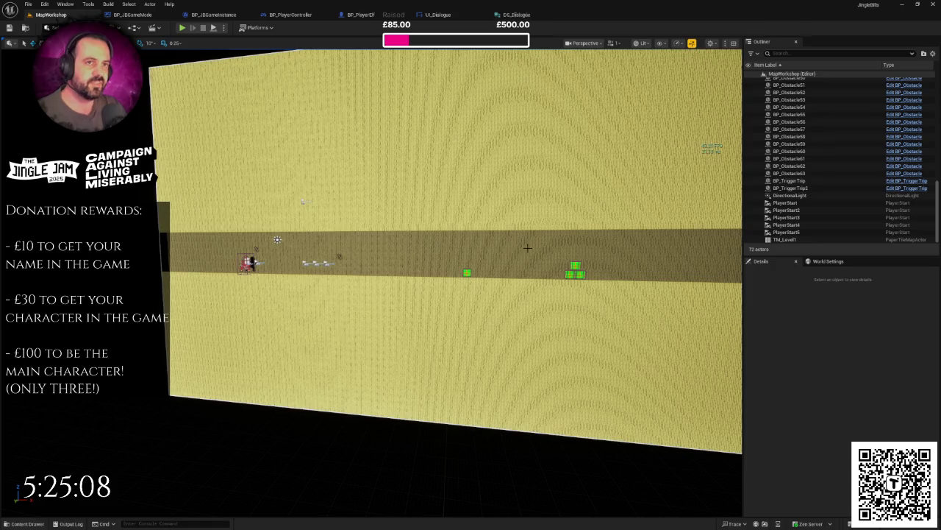
pyautogui.moveTo(551, 259)
pyautogui.mouseDown()
pyautogui.moveTo(478, 224)
pyautogui.moveTo(463, 250)
pyautogui.mouseUp()
pyautogui.moveTo(368, 280)
pyautogui.mouseDown()
pyautogui.moveTo(323, 221)
pyautogui.moveTo(279, 111)
pyautogui.mouseUp()
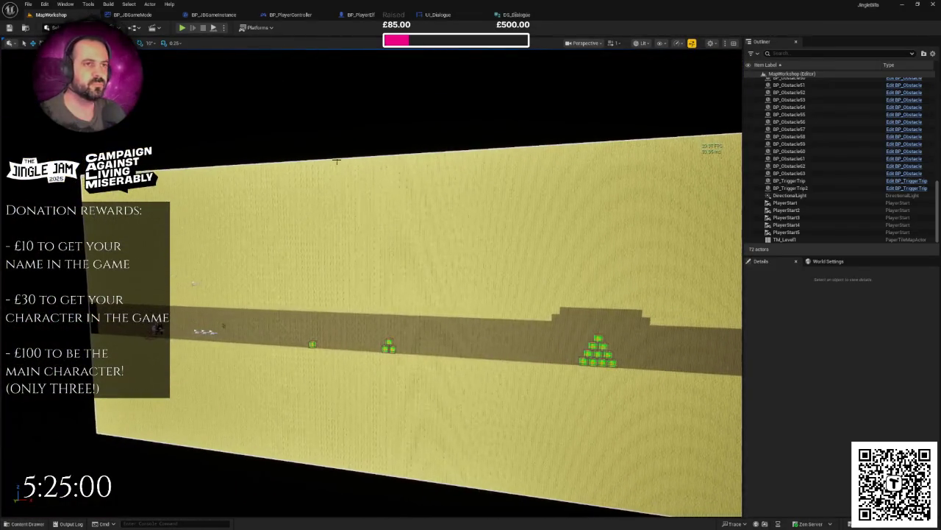
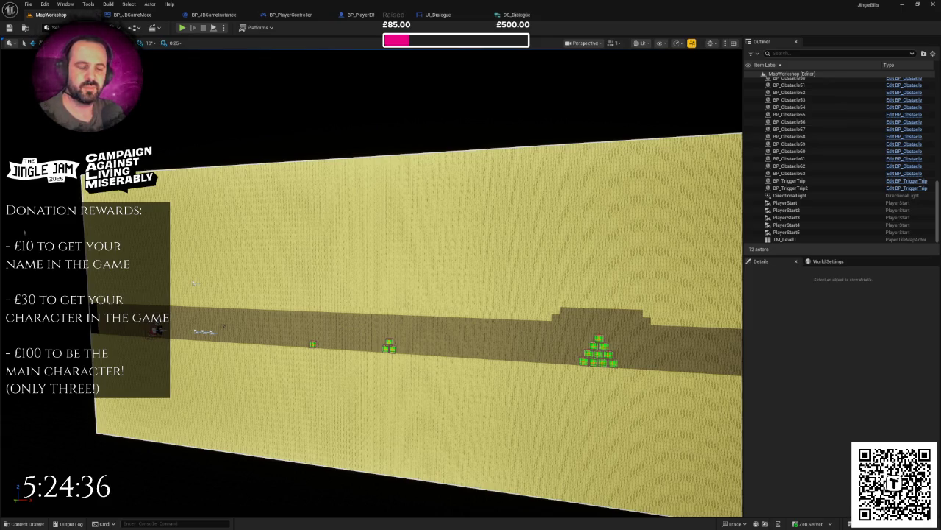
# Look over the level, then go to BP_PlayerController and frame the Dialogue handler nodes.
pyautogui.moveTo(371, 244)
pyautogui.mouseDown()
pyautogui.moveTo(287, 250)
pyautogui.moveTo(328, 242)
pyautogui.moveTo(325, 250)
pyautogui.moveTo(347, 260)
pyautogui.mouseUp()
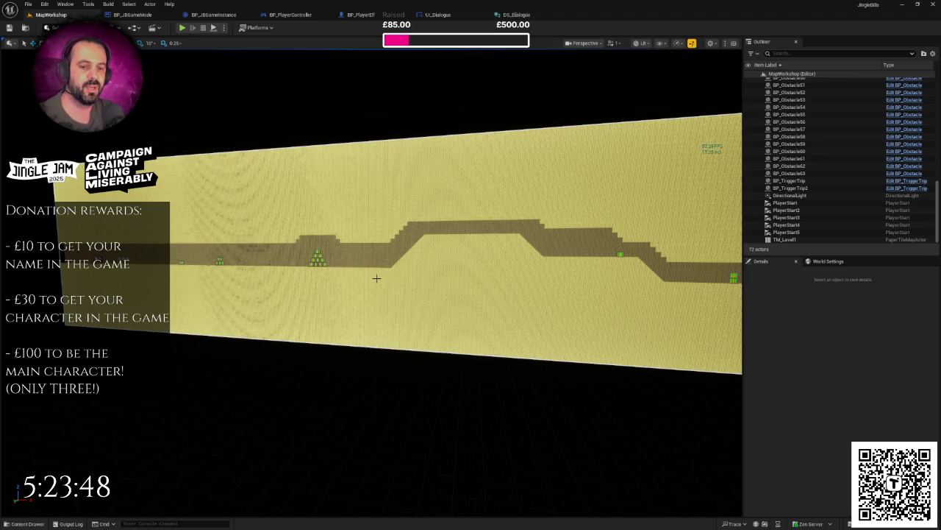
pyautogui.moveTo(381, 281)
pyautogui.mouseDown()
pyautogui.moveTo(403, 322)
pyautogui.moveTo(375, 243)
pyautogui.moveTo(302, 213)
pyautogui.moveTo(381, 281)
pyautogui.mouseUp()
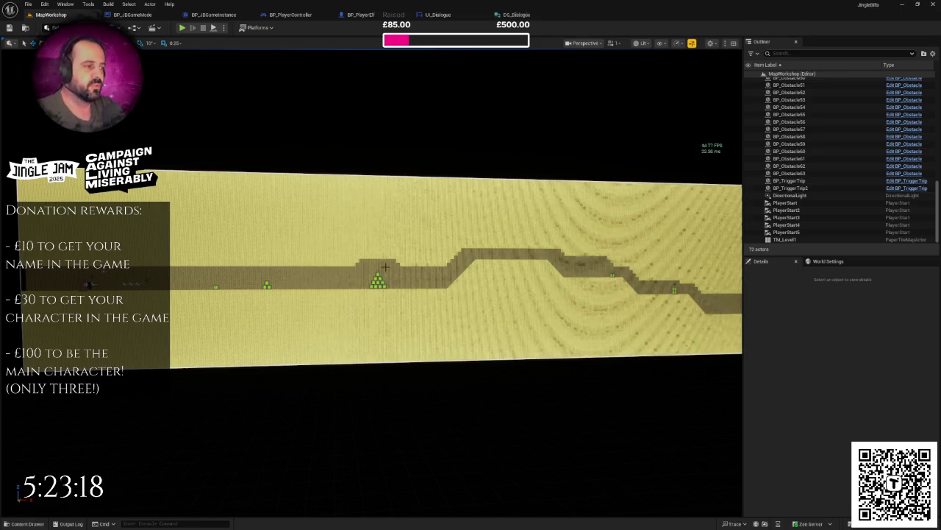
pyautogui.moveTo(470, 275)
pyautogui.mouseDown()
pyautogui.moveTo(530, 274)
pyautogui.moveTo(456, 274)
pyautogui.moveTo(512, 272)
pyautogui.moveTo(523, 284)
pyautogui.mouseUp()
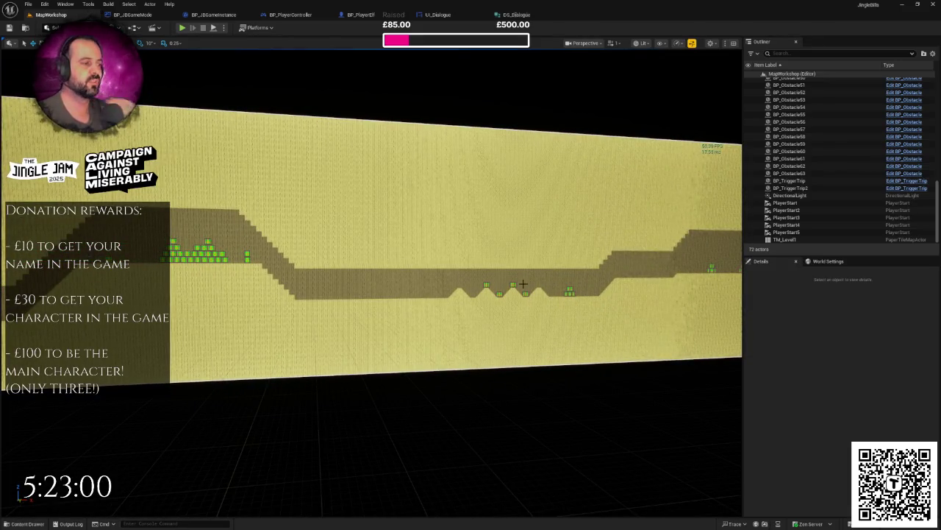
pyautogui.moveTo(522, 284); pyautogui.dragTo(504, 273)
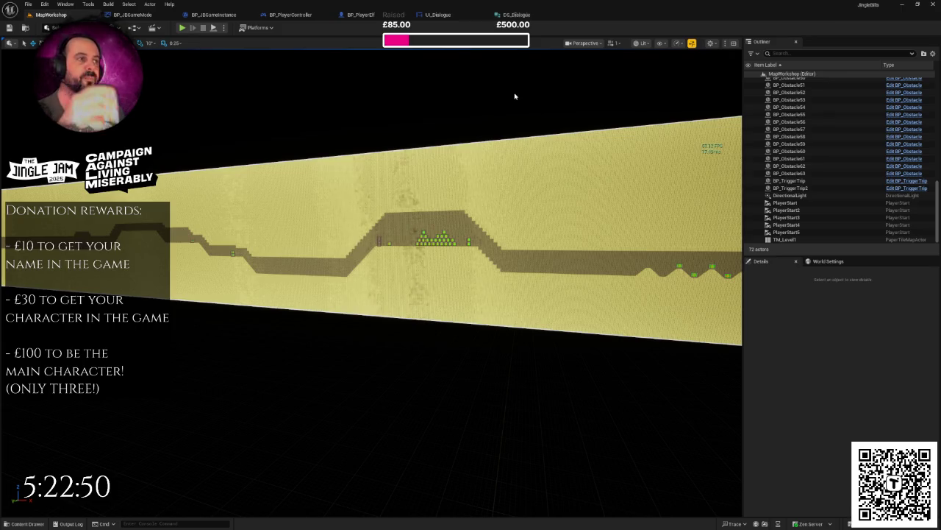
pyautogui.click(298, 20)
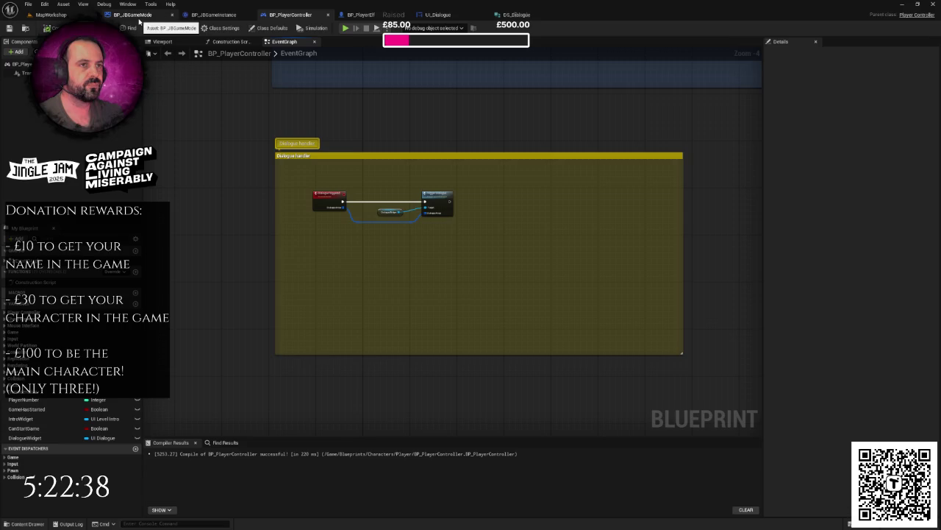
pyautogui.click(210, 15)
pyautogui.click(291, 15)
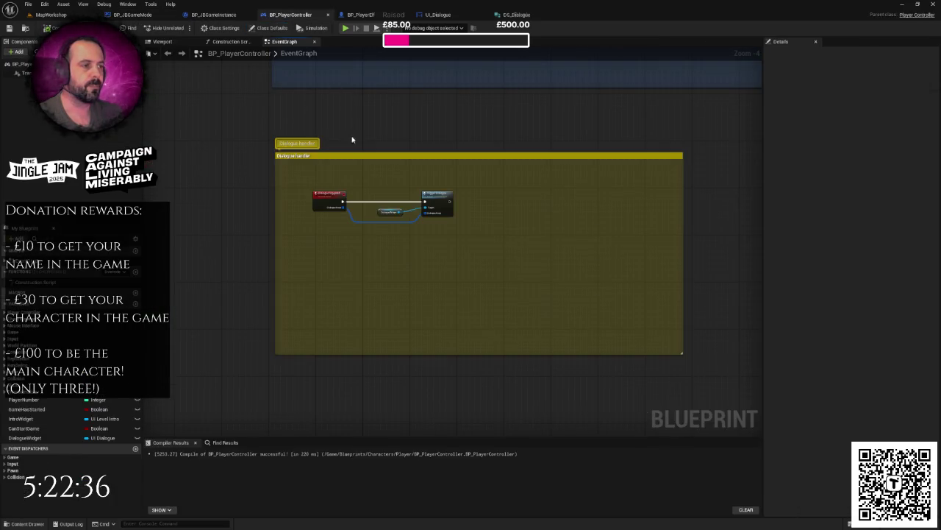
pyautogui.press('Home')
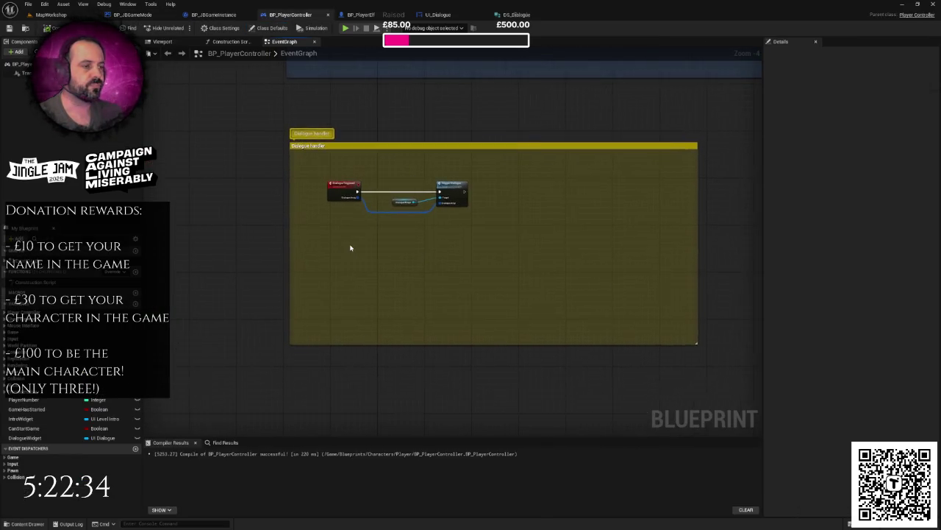
# Add a custom event named DialogueSkipped.
pyautogui.rightClick(314, 276)
pyautogui.write('custom')
pyautogui.press('Return')
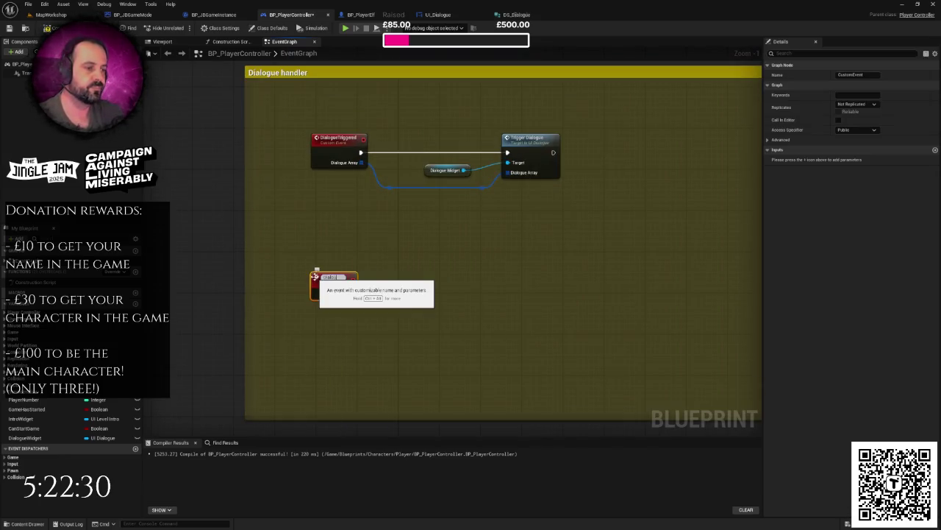
pyautogui.write('DialogueSkipped')
pyautogui.press('Return')
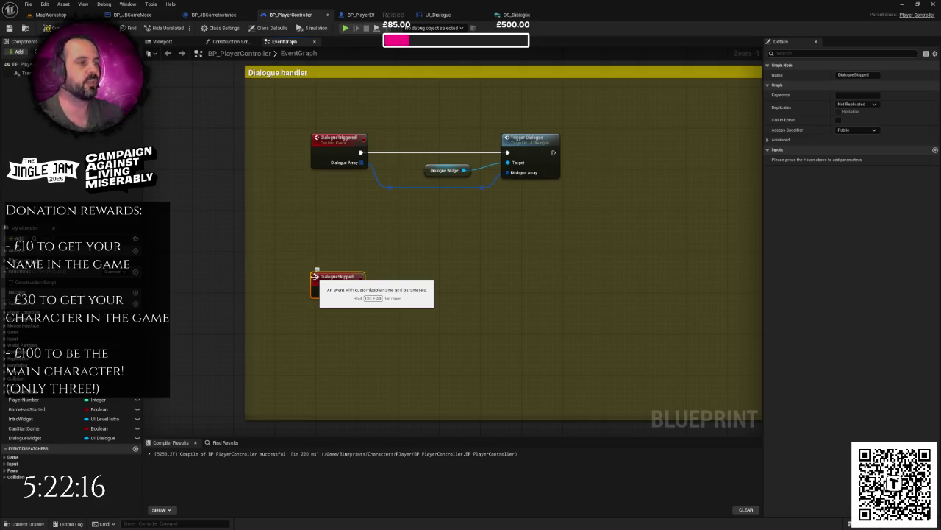
# Position the DialogueSkipped node and save BP_PlayerController.
pyautogui.click(368, 240)
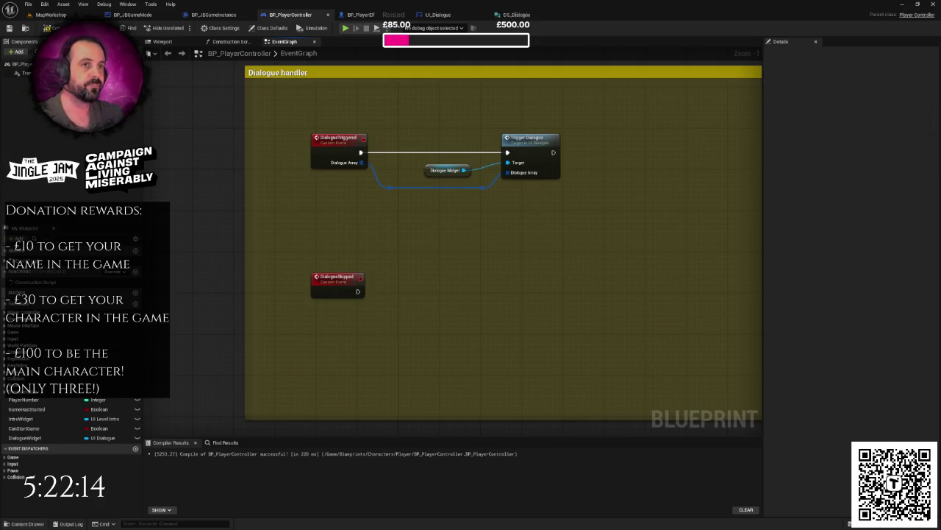
pyautogui.moveTo(308, 176); pyautogui.dragTo(301, 170)
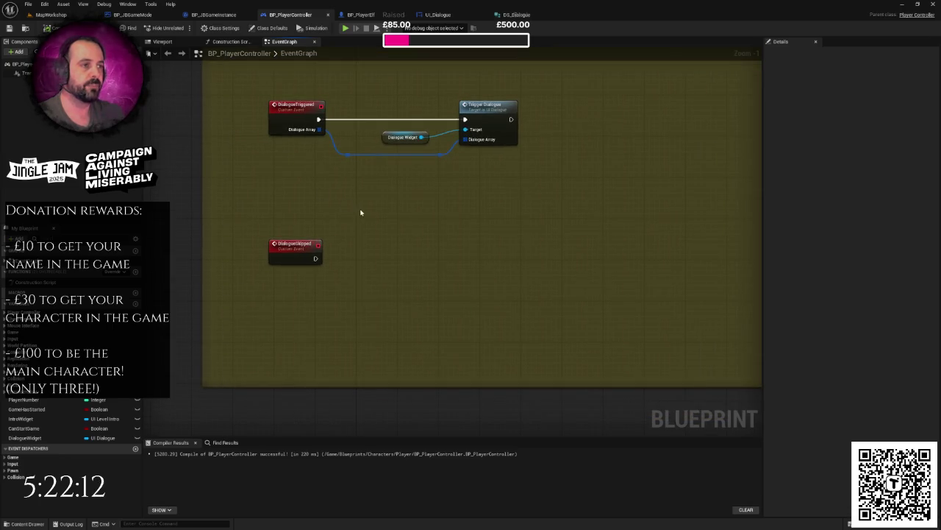
pyautogui.moveTo(296, 244); pyautogui.dragTo(297, 255)
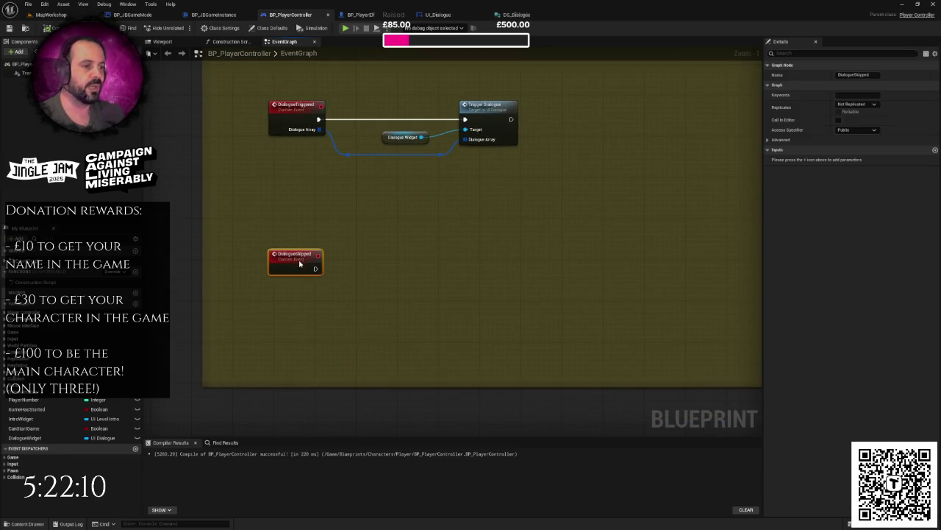
pyautogui.click(305, 237)
pyautogui.scroll(-2, 306, 237)
pyautogui.hotkey('ctrl', 's')
# Have DialogueSkipped call Next Dialogue Line on a copied Dialogue Widget getter.
pyautogui.scroll(-1, 518, 242)
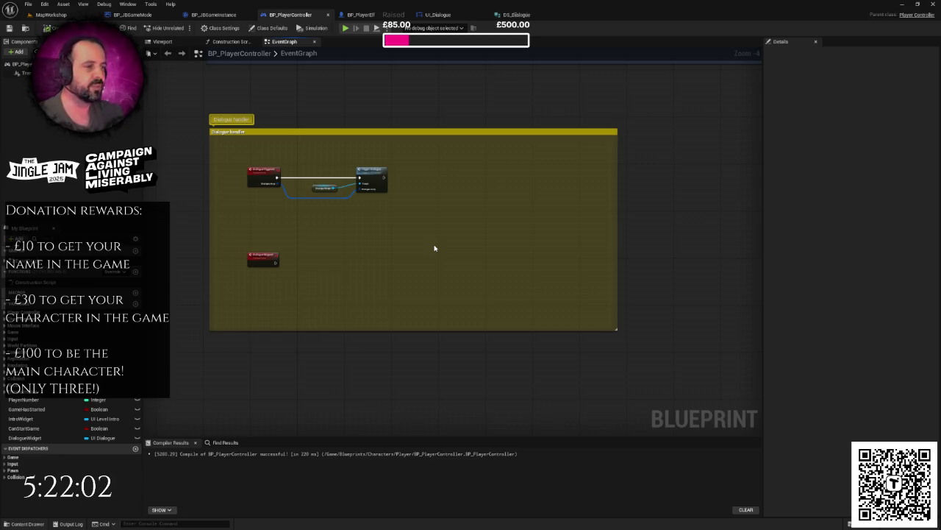
pyautogui.scroll(3, 333, 256)
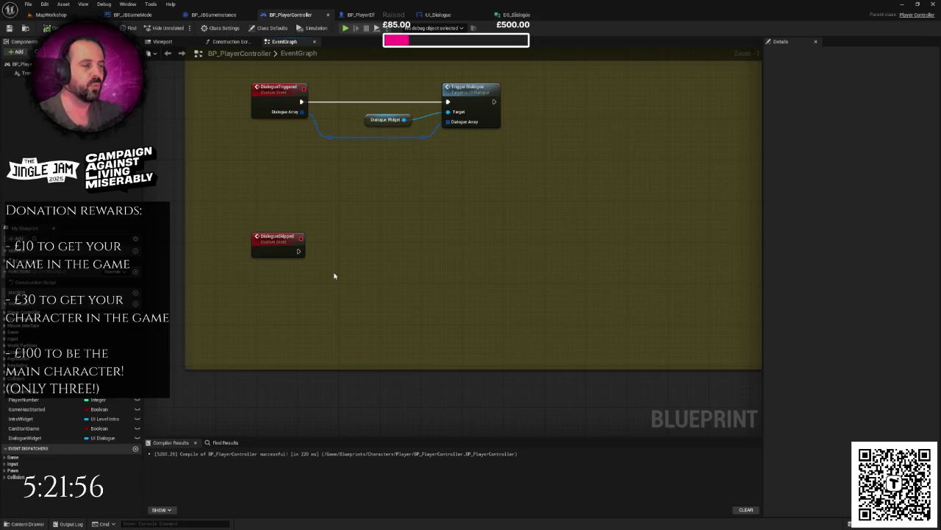
pyautogui.moveTo(375, 247)
pyautogui.mouseDown()
pyautogui.moveTo(345, 276)
pyautogui.moveTo(358, 260)
pyautogui.mouseUp()
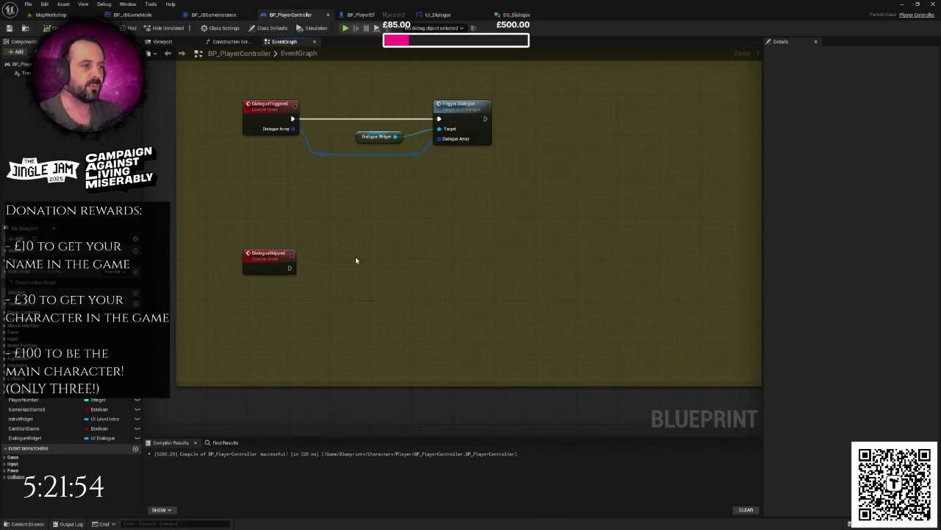
pyautogui.scroll(1, 332, 250)
pyautogui.click(386, 120)
pyautogui.hotkey('ctrl', 'c')
pyautogui.moveTo(348, 278)
pyautogui.mouseDown()
pyautogui.moveTo(347, 255)
pyautogui.moveTo(350, 279)
pyautogui.moveTo(417, 261)
pyautogui.mouseUp()
pyautogui.hotkey('ctrl', 'v')
pyautogui.write('next')
pyautogui.press('Return')
pyautogui.moveTo(269, 242)
pyautogui.mouseDown()
pyautogui.moveTo(346, 273)
pyautogui.moveTo(419, 280)
pyautogui.mouseUp()
pyautogui.moveTo(436, 278); pyautogui.dragTo(439, 238)
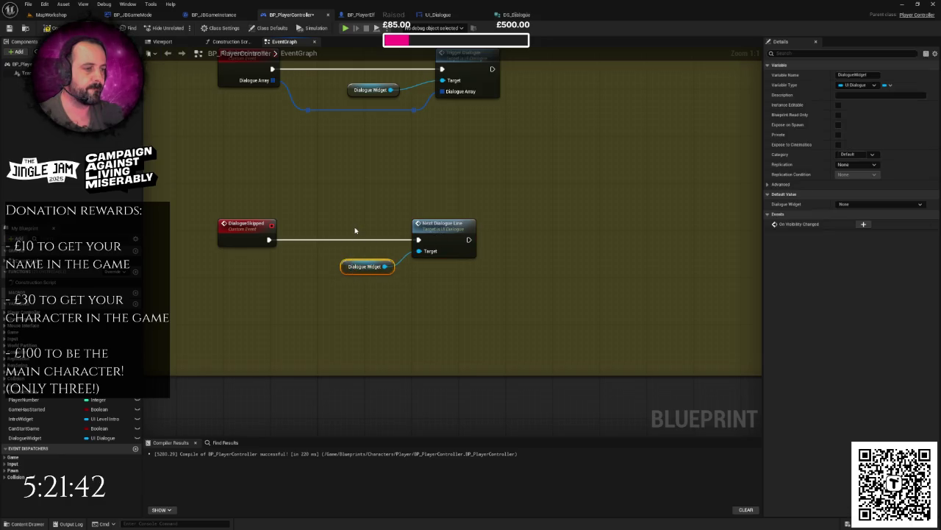
pyautogui.moveTo(357, 231); pyautogui.dragTo(295, 263)
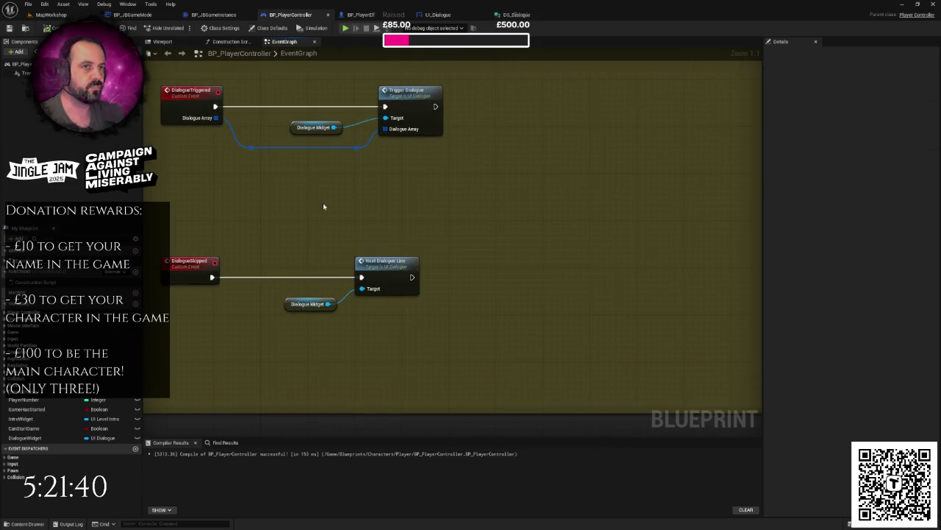
pyautogui.scroll(-2, 403, 210)
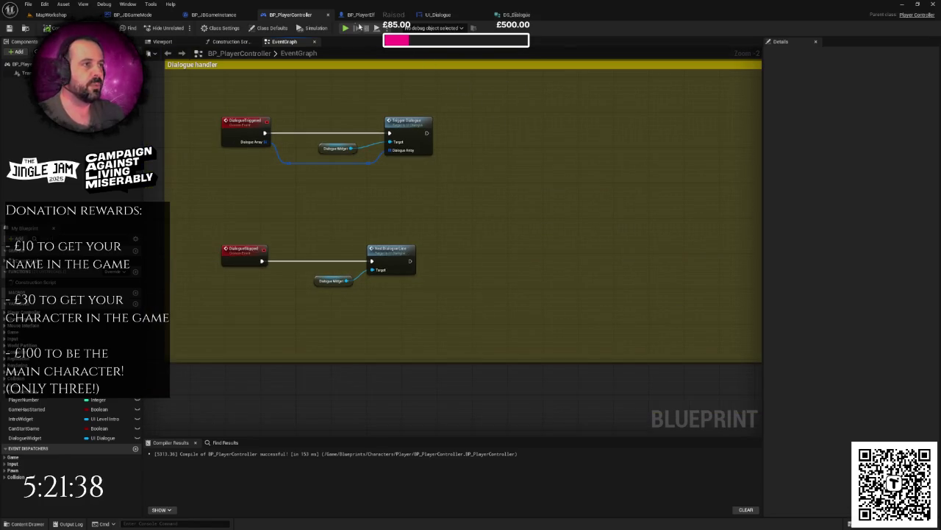
# Add a Get Owning Player node to the UI_Dialogue graph.
pyautogui.click(451, 14)
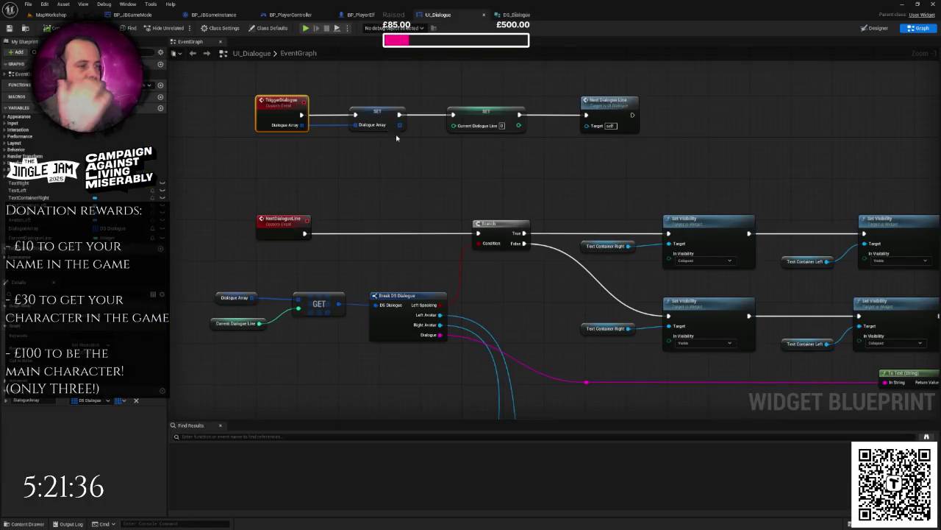
pyautogui.scroll(-1, 389, 181)
pyautogui.scroll(-2, 386, 178)
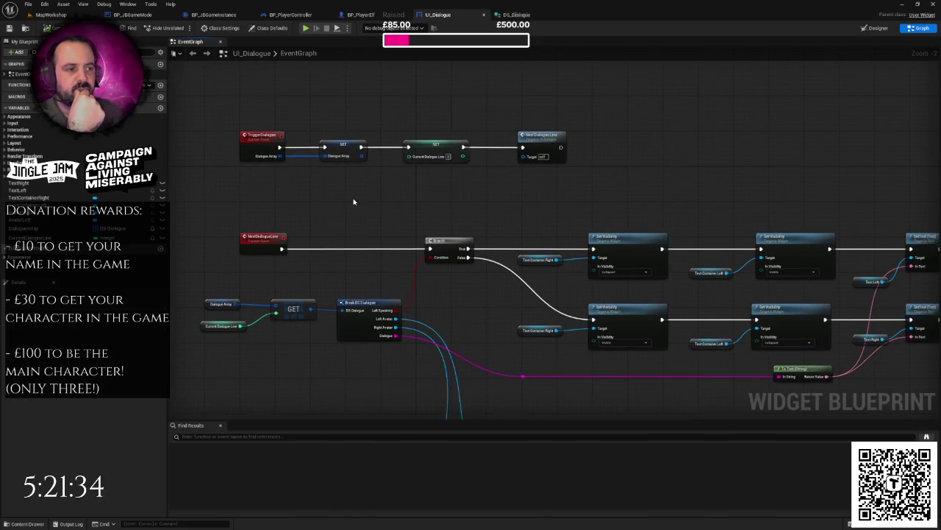
pyautogui.scroll(1, 381, 216)
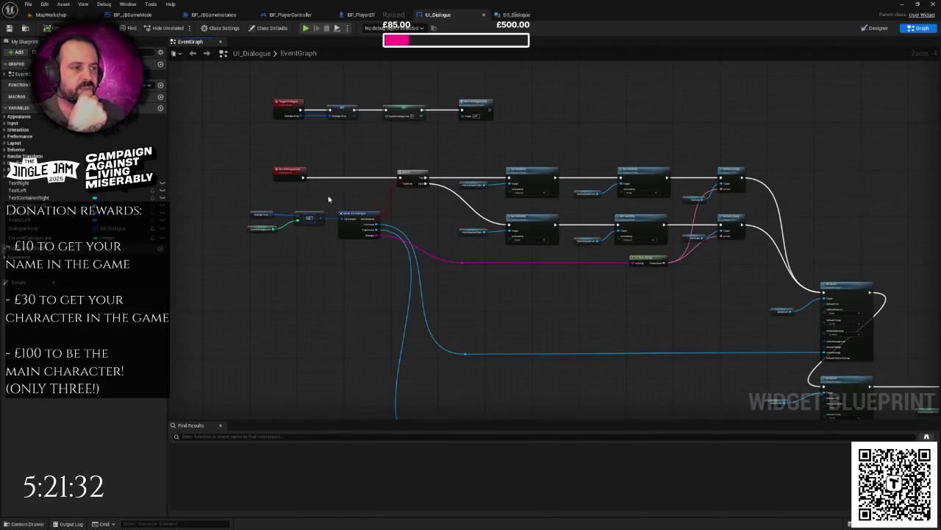
pyautogui.rightClick(340, 144)
pyautogui.write('getow')
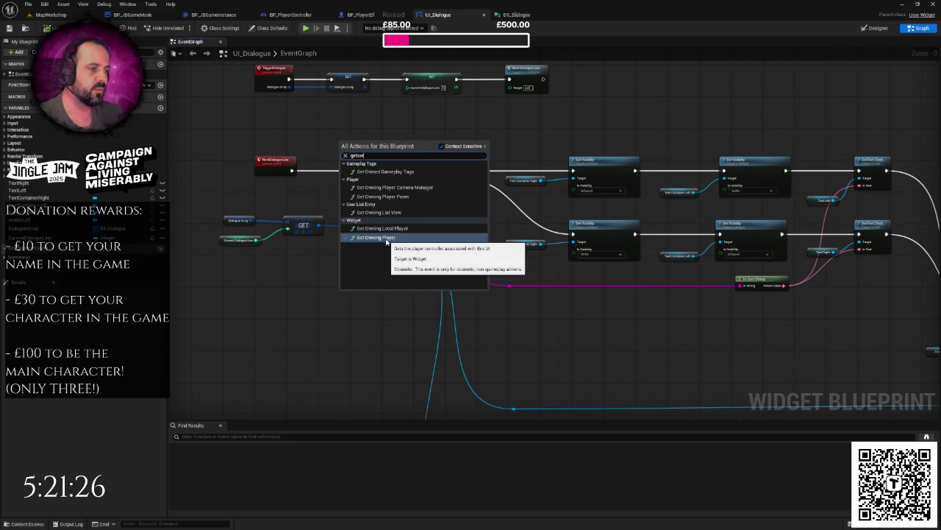
pyautogui.click(387, 241)
# Place Get Owning Player near the final Branch, then switch to BP_JBGameMode.
pyautogui.scroll(-3, 389, 175)
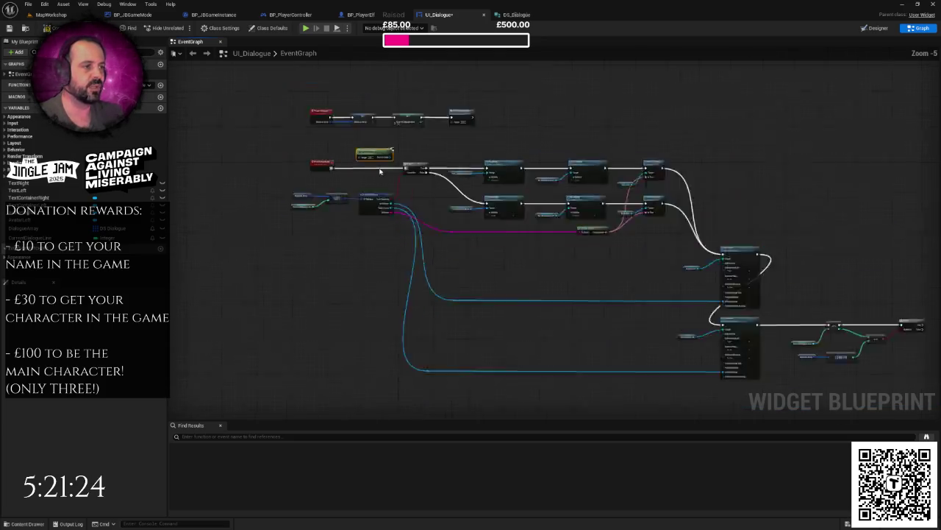
pyautogui.scroll(4, 390, 175)
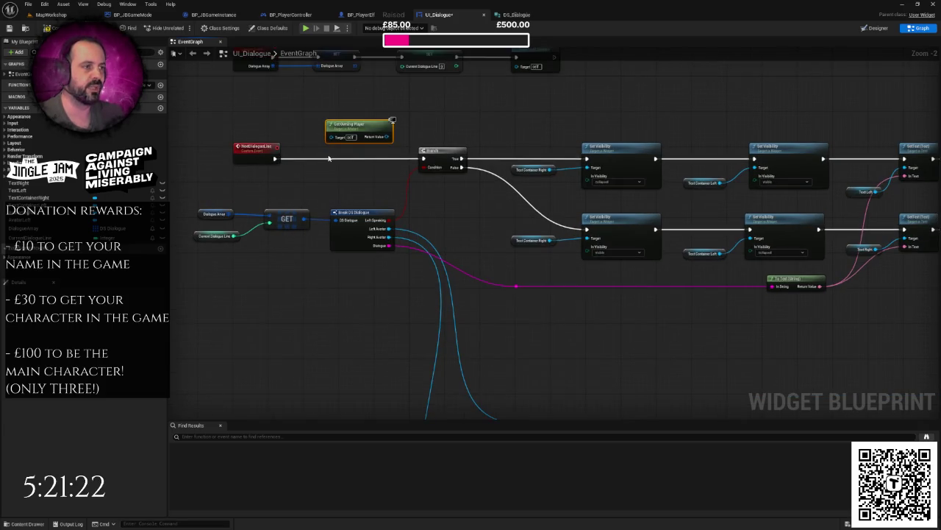
pyautogui.moveTo(360, 129); pyautogui.dragTo(627, 333)
pyautogui.scroll(-3, 489, 240)
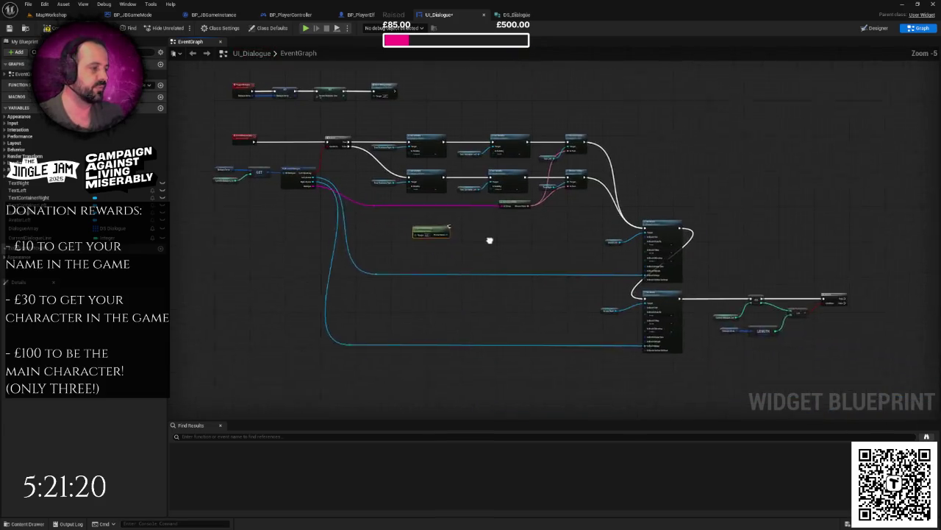
pyautogui.scroll(-1, 489, 240)
pyautogui.moveTo(400, 218)
pyautogui.mouseDown()
pyautogui.moveTo(779, 368)
pyautogui.moveTo(571, 282)
pyautogui.moveTo(472, 296)
pyautogui.moveTo(562, 235)
pyautogui.moveTo(586, 235)
pyautogui.mouseUp()
pyautogui.scroll(3, 571, 282)
pyautogui.moveTo(485, 238); pyautogui.dragTo(695, 271)
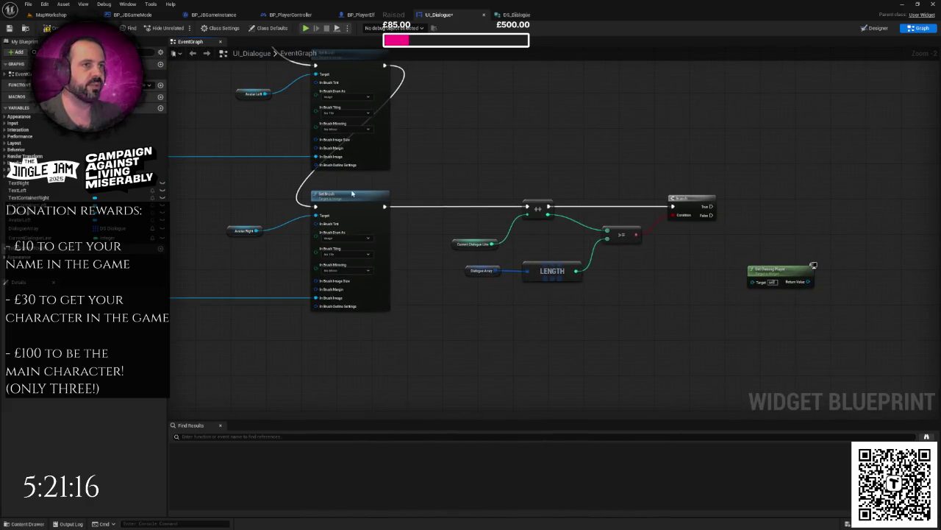
pyautogui.moveTo(240, 140); pyautogui.dragTo(347, 203)
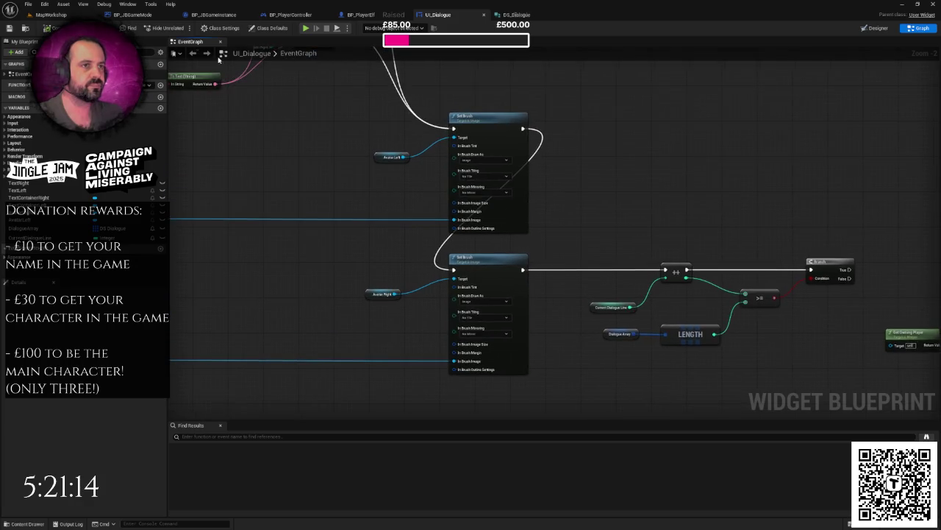
pyautogui.click(132, 15)
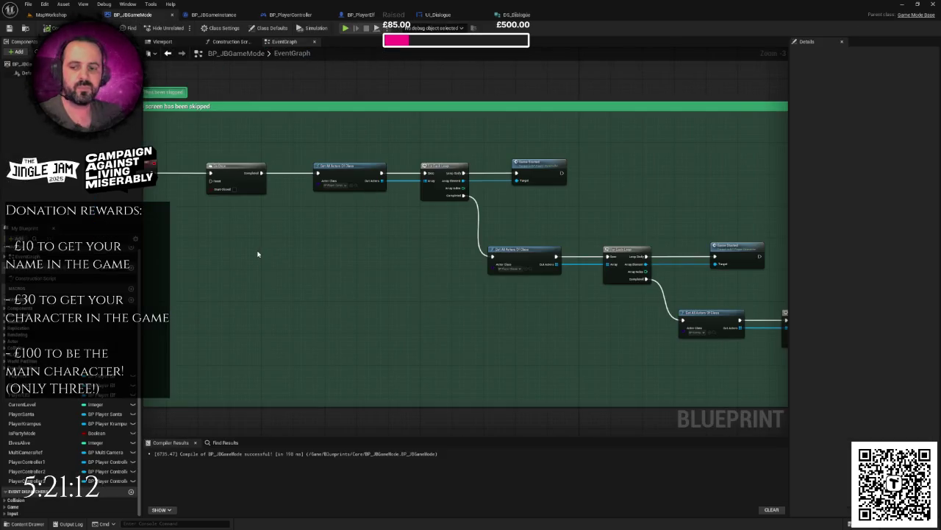
# Return to BP_PlayerController and bring the start-game node chain into view.
pyautogui.scroll(-4, 403, 283)
pyautogui.moveTo(402, 280); pyautogui.dragTo(382, 90)
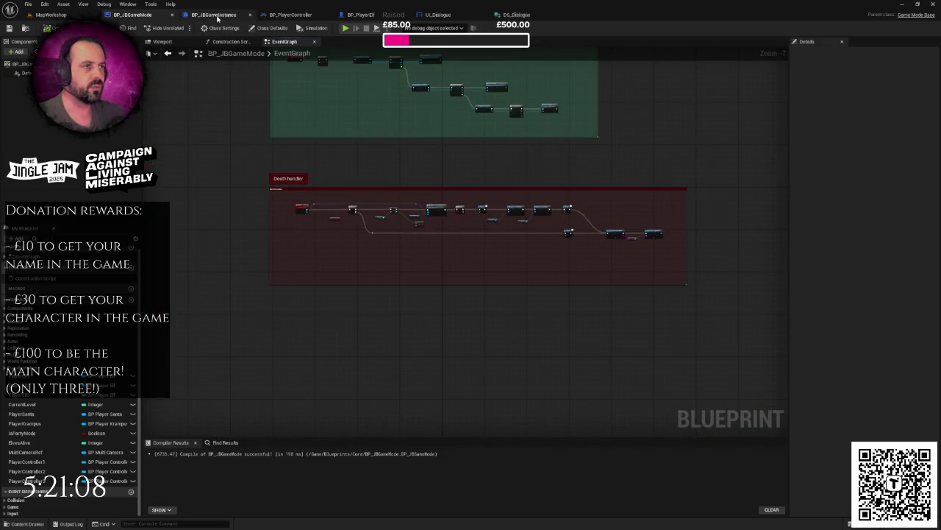
pyautogui.click(302, 15)
pyautogui.moveTo(213, 220); pyautogui.dragTo(441, 310)
pyautogui.moveTo(210, 105); pyautogui.dragTo(436, 187)
pyautogui.click(436, 187)
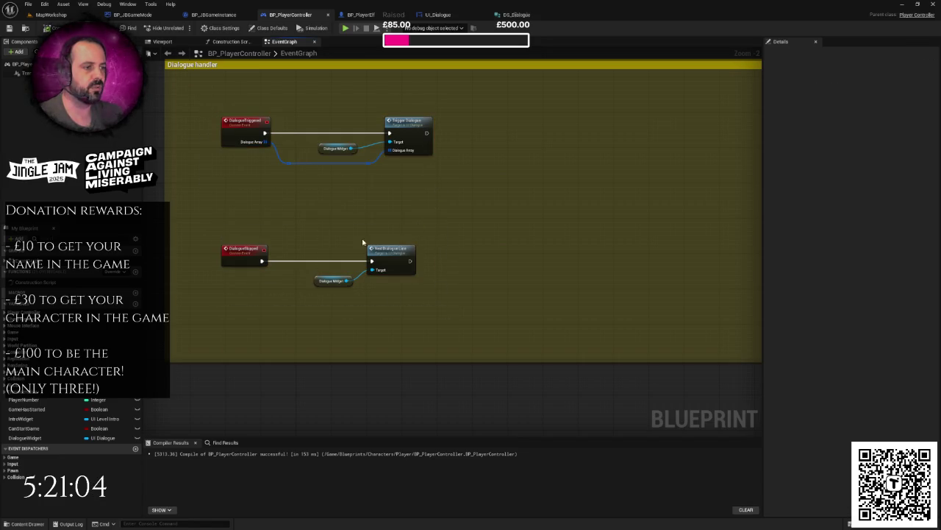
pyautogui.scroll(-4, 461, 242)
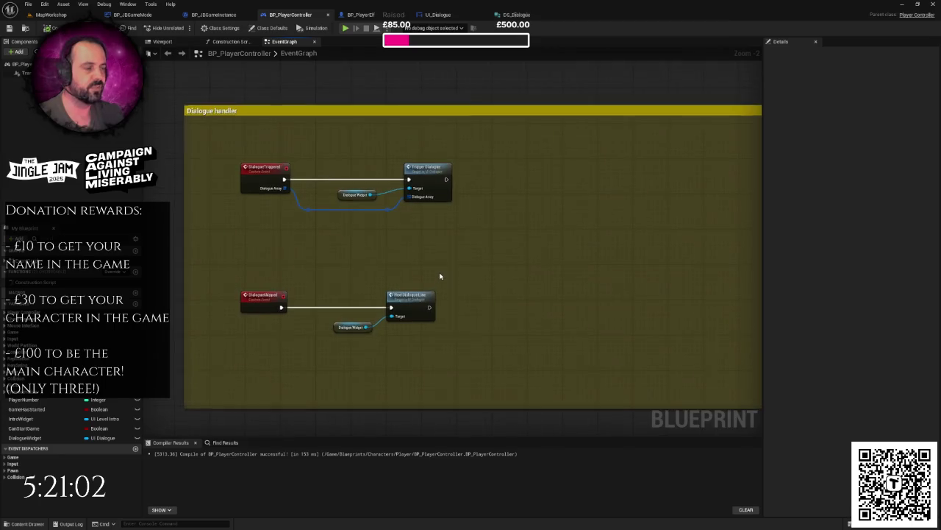
pyautogui.scroll(3, 461, 242)
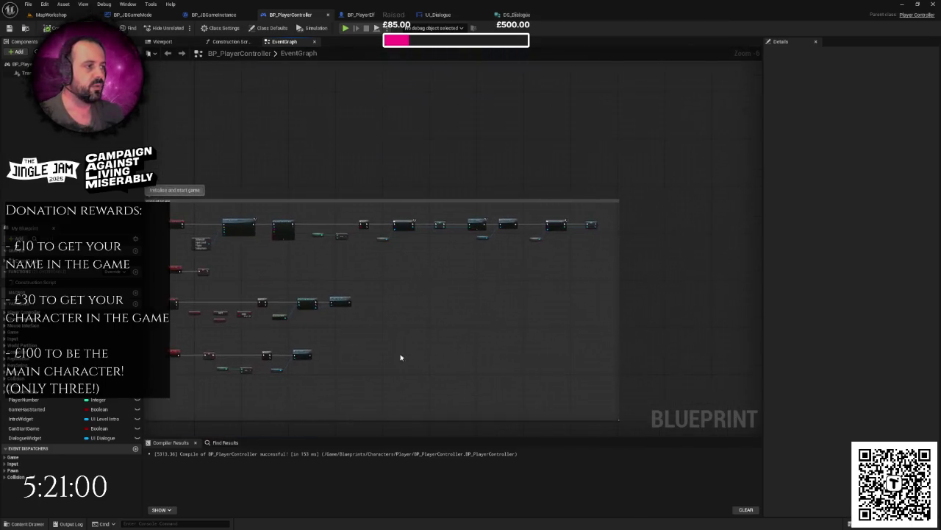
pyautogui.moveTo(478, 260)
pyautogui.mouseDown()
pyautogui.moveTo(330, 248)
pyautogui.moveTo(533, 258)
pyautogui.mouseUp()
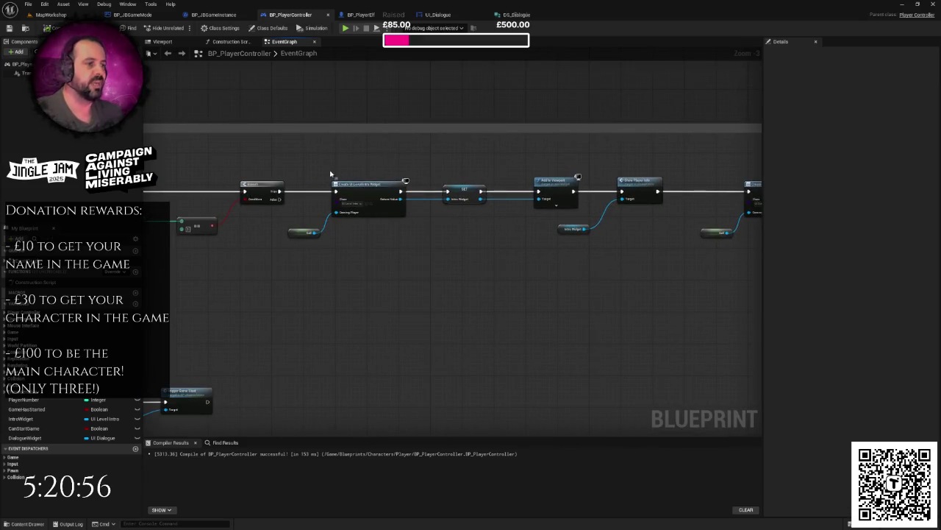
# Remove the intro widget nodes from the start-game chain.
pyautogui.moveTo(303, 164)
pyautogui.mouseDown()
pyautogui.moveTo(651, 276)
pyautogui.moveTo(550, 269)
pyautogui.moveTo(646, 275)
pyautogui.mouseUp()
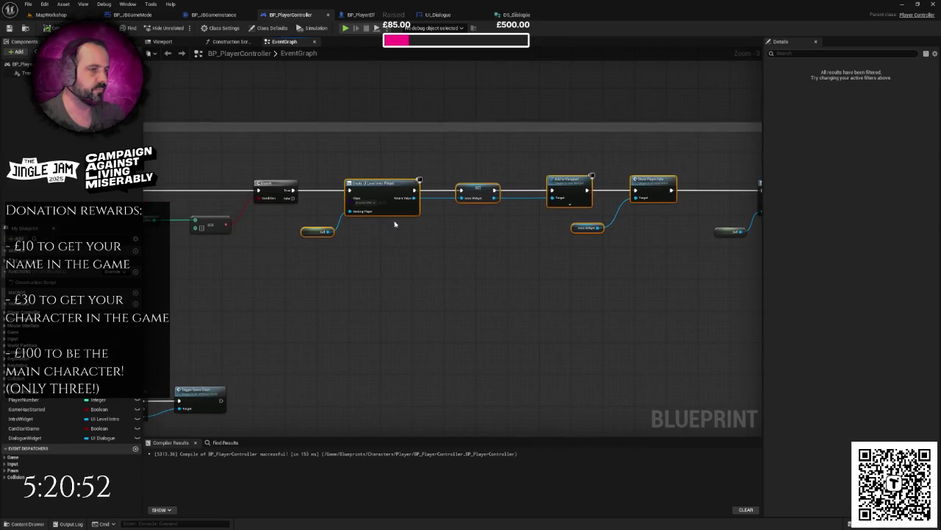
pyautogui.scroll(-1, 419, 233)
pyautogui.moveTo(336, 183); pyautogui.dragTo(590, 275)
pyautogui.press('Delete')
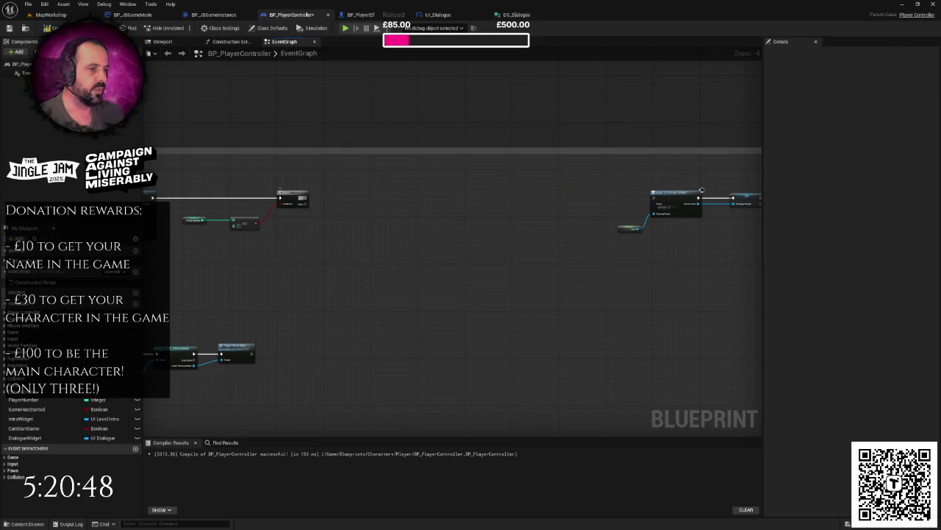
# Connect the Branch straight to the remaining Create Widget node and shift those nodes left.
pyautogui.moveTo(304, 199)
pyautogui.mouseDown()
pyautogui.moveTo(624, 214)
pyautogui.moveTo(656, 201)
pyautogui.mouseUp()
pyautogui.moveTo(567, 180); pyautogui.dragTo(710, 260)
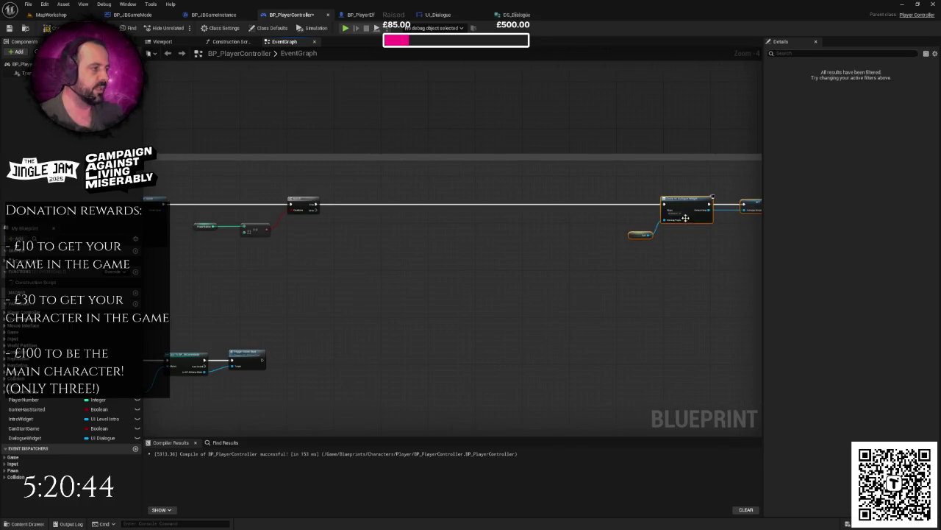
pyautogui.moveTo(678, 203); pyautogui.dragTo(376, 204)
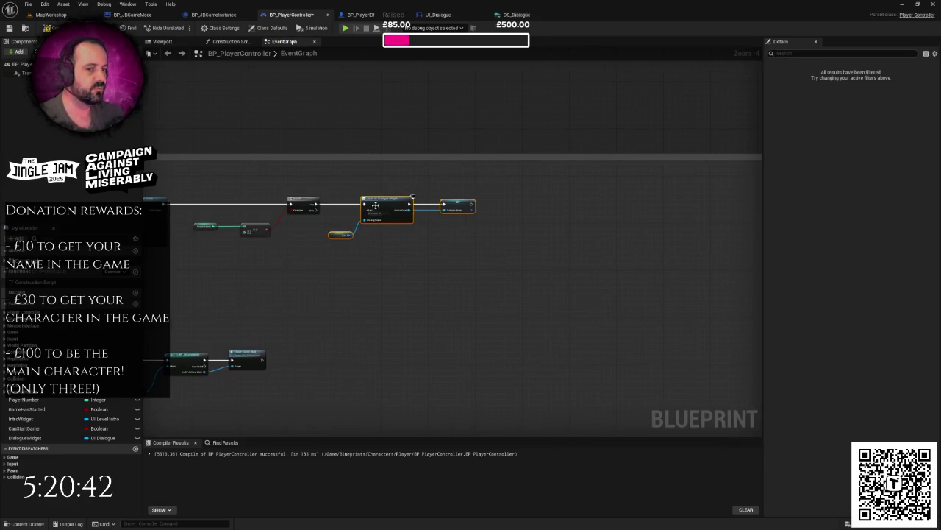
# Make the Dialogue Handler comment box taller.
pyautogui.scroll(-4, 378, 258)
pyautogui.scroll(4, 496, 287)
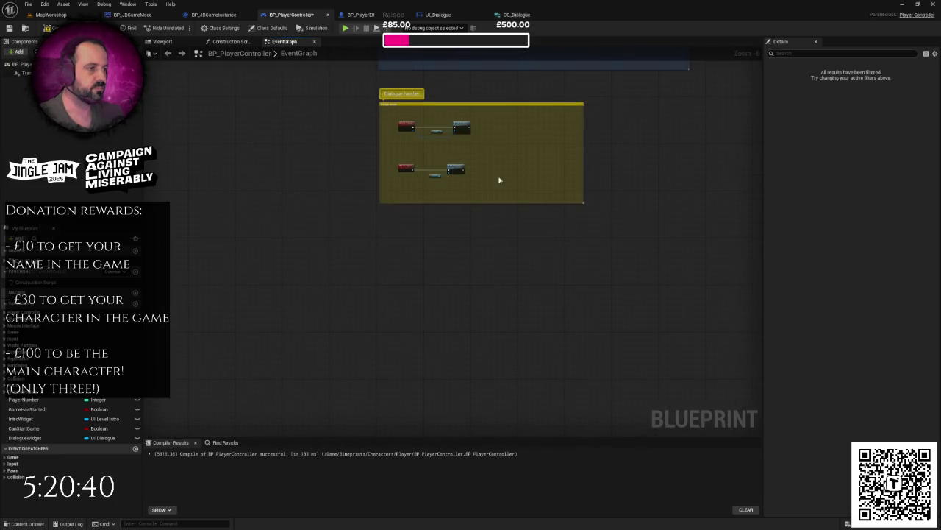
pyautogui.moveTo(496, 202); pyautogui.dragTo(500, 302)
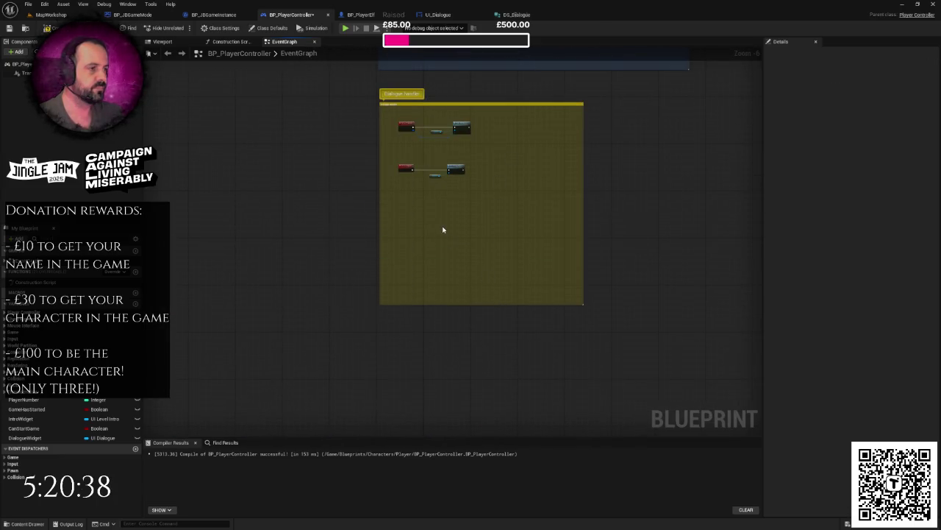
pyautogui.scroll(3, 392, 193)
# Add a custom event named DialogueFinished inside the Dialogue Handler box.
pyautogui.rightClick(329, 185)
pyautogui.write('custom')
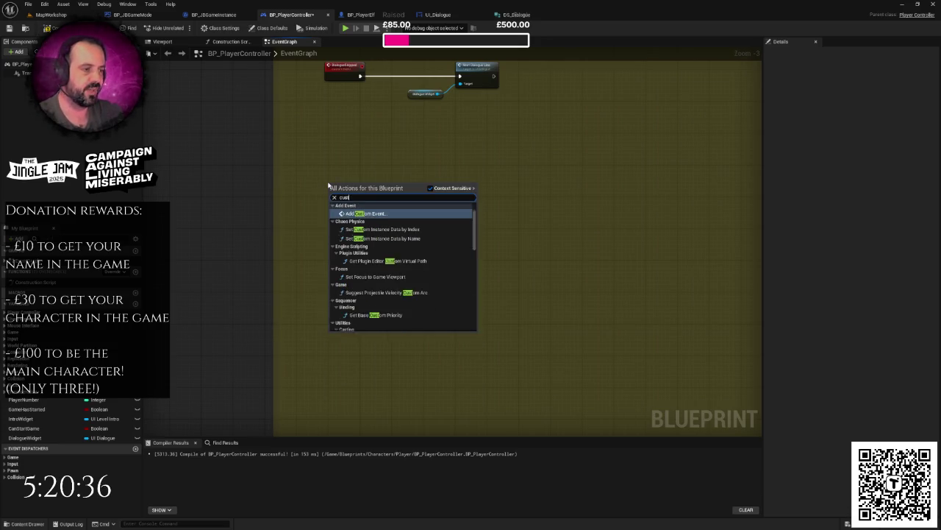
pyautogui.press('Return')
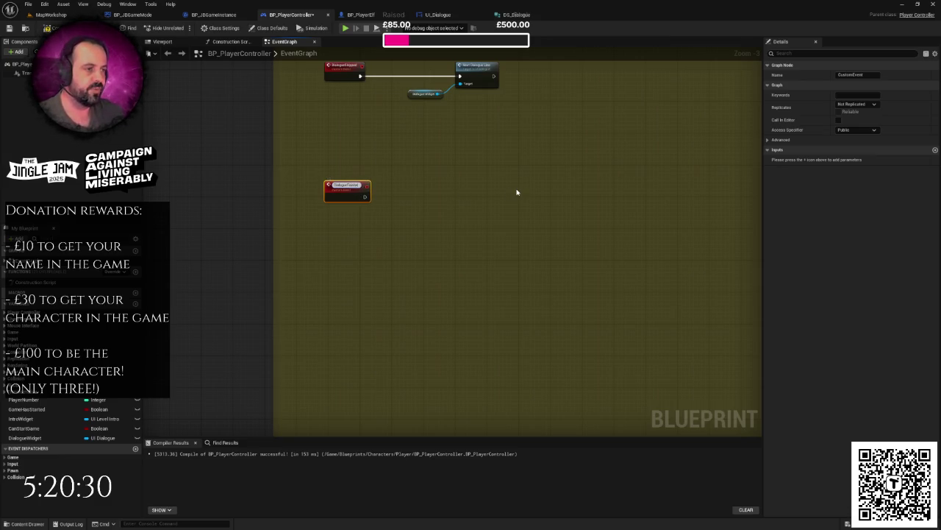
pyautogui.press('Return')
pyautogui.moveTo(516, 192); pyautogui.dragTo(433, 247)
pyautogui.click(331, 238)
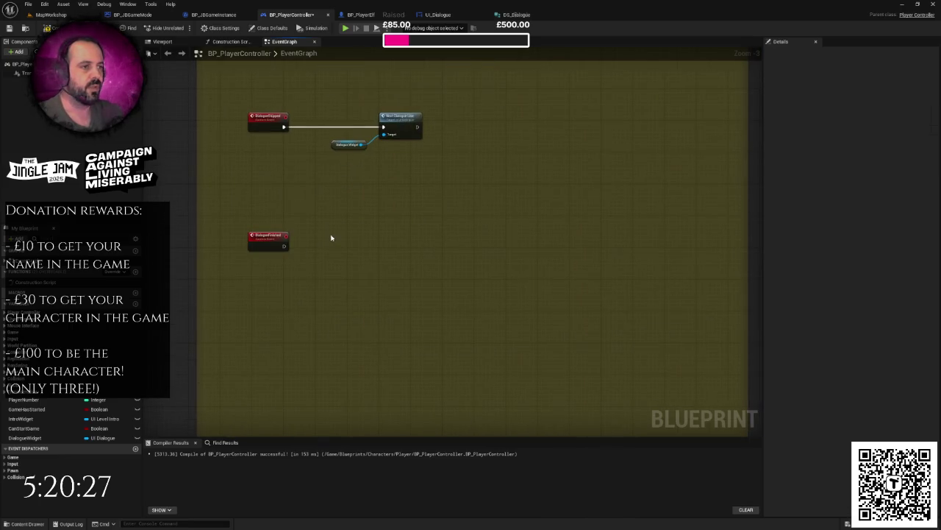
# Add a Branch and run the pasted Create Level Intro Widget, Add to Viewport chain from True.
pyautogui.rightClick(387, 245)
pyautogui.write('bra')
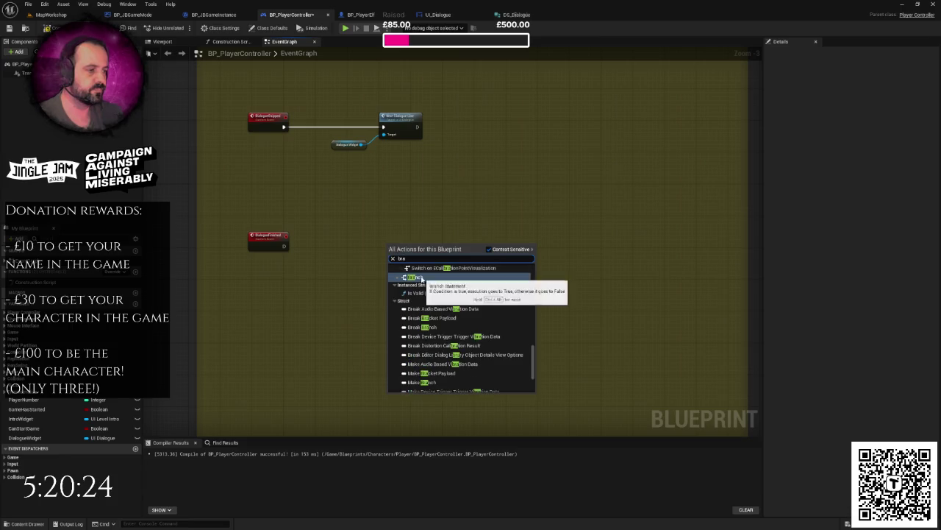
pyautogui.click(421, 277)
pyautogui.moveTo(542, 254); pyautogui.dragTo(444, 254)
pyautogui.hotkey('ctrl', 'v')
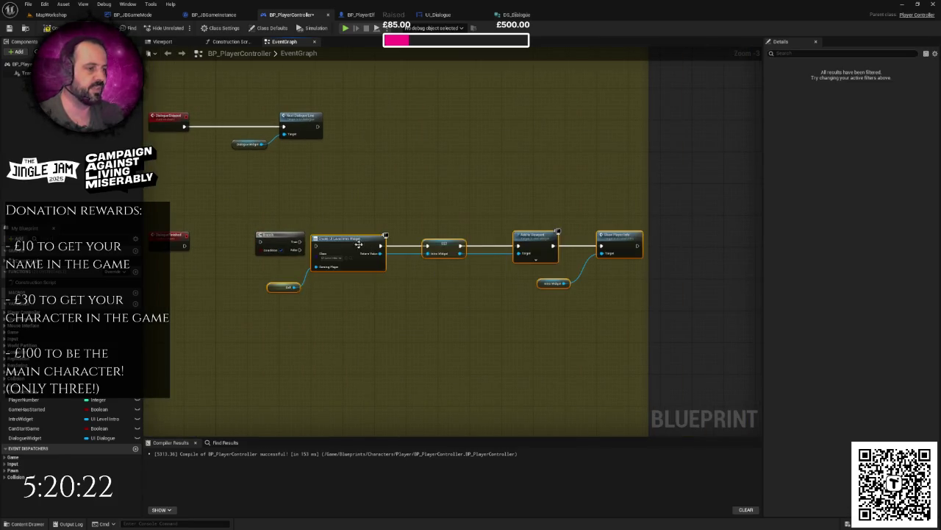
pyautogui.moveTo(359, 245); pyautogui.dragTo(398, 237)
pyautogui.moveTo(296, 242)
pyautogui.mouseDown()
pyautogui.moveTo(356, 238)
pyautogui.moveTo(665, 322)
pyautogui.mouseUp()
pyautogui.moveTo(569, 240); pyautogui.dragTo(602, 243)
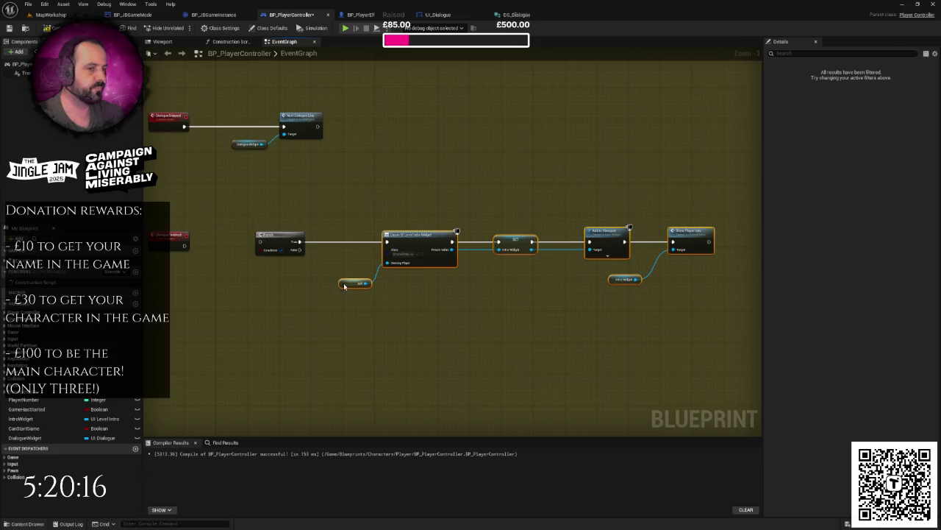
pyautogui.scroll(2, 378, 267)
# Give DialogueFinished a single-value Boolean input named Intro Dialogue.
pyautogui.click(302, 210)
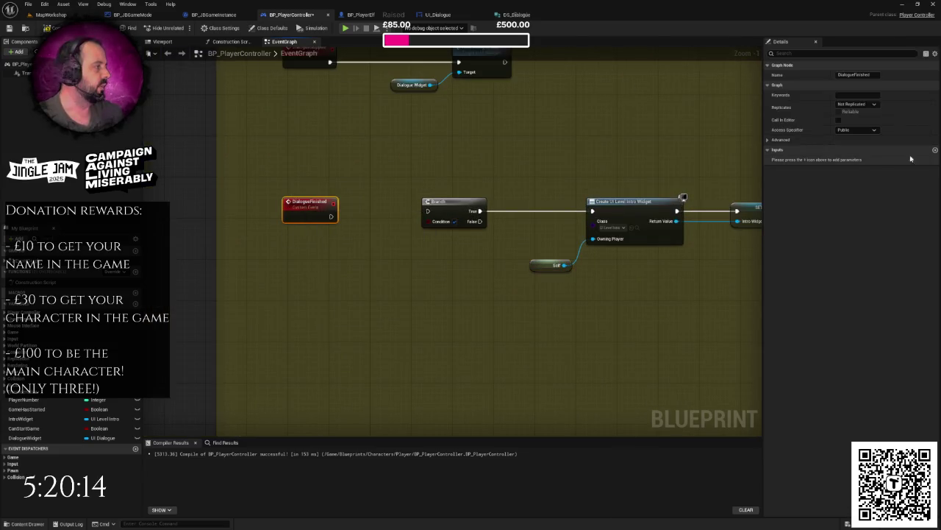
pyautogui.click(935, 149)
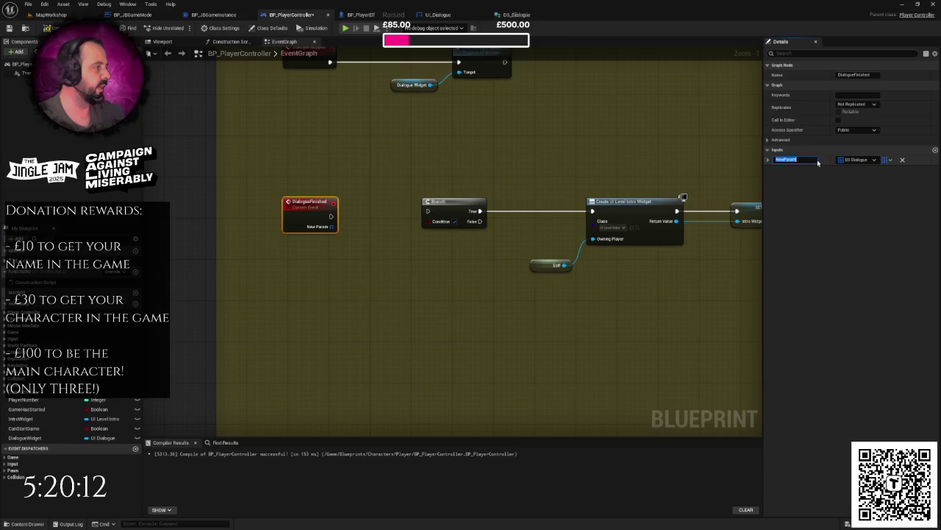
pyautogui.click(856, 160)
pyautogui.click(853, 181)
pyautogui.click(887, 160)
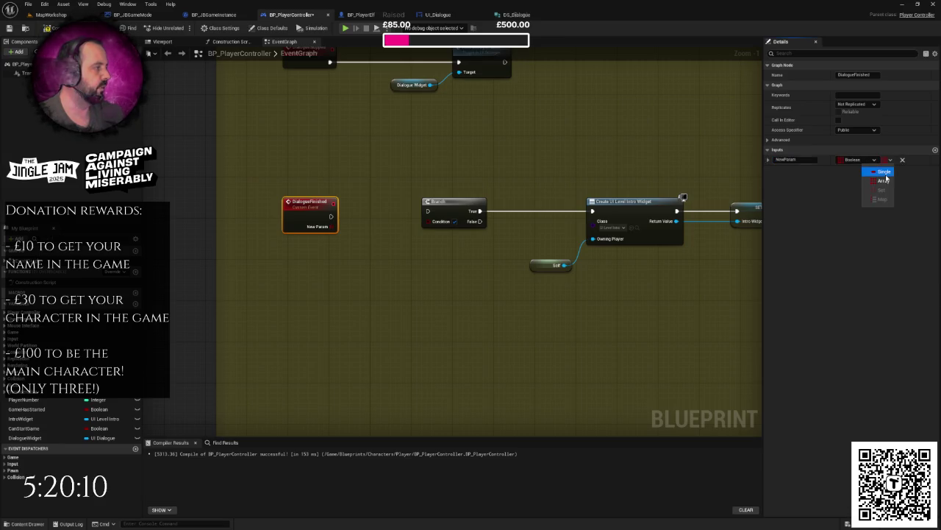
pyautogui.click(884, 172)
pyautogui.click(794, 159)
pyautogui.write('IntroDialogue')
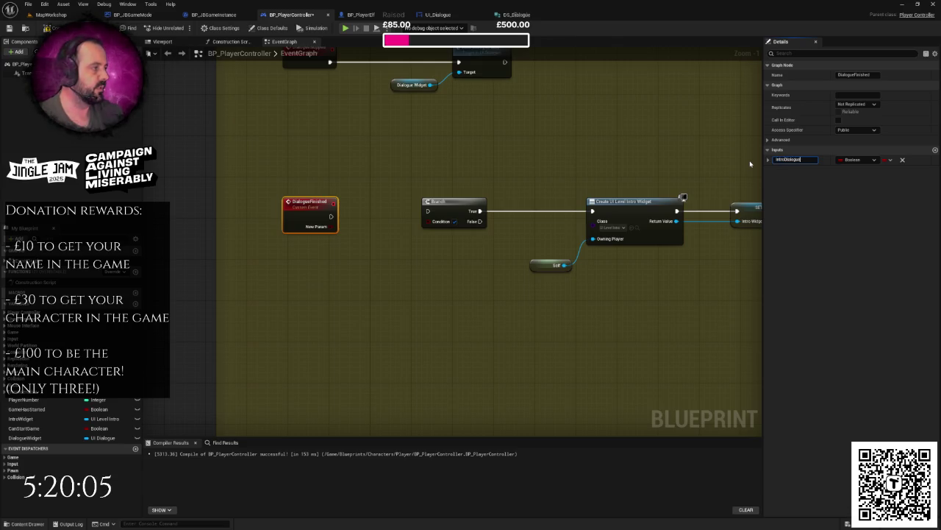
pyautogui.press('Return')
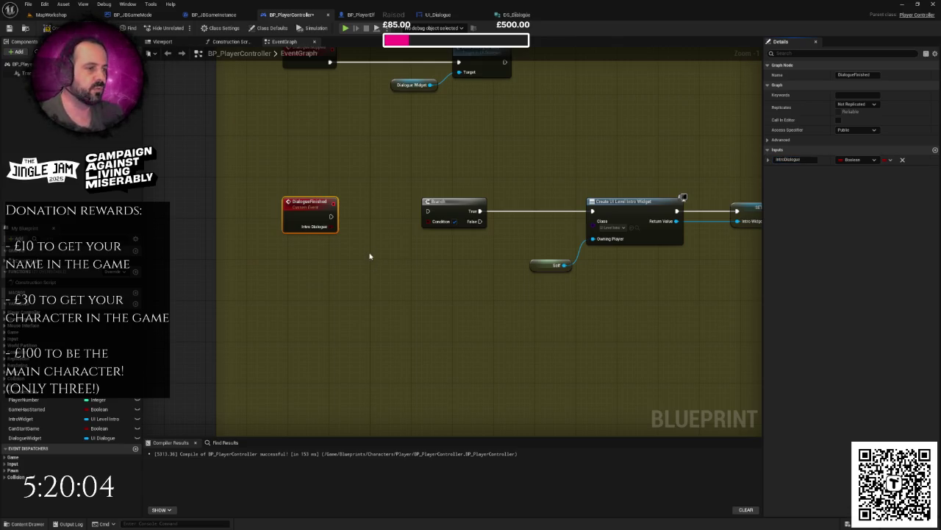
# Wire DialogueFinished into the Branch and Intro Dialogue into its Condition.
pyautogui.moveTo(427, 221); pyautogui.dragTo(332, 225)
pyautogui.moveTo(427, 211); pyautogui.dragTo(330, 216)
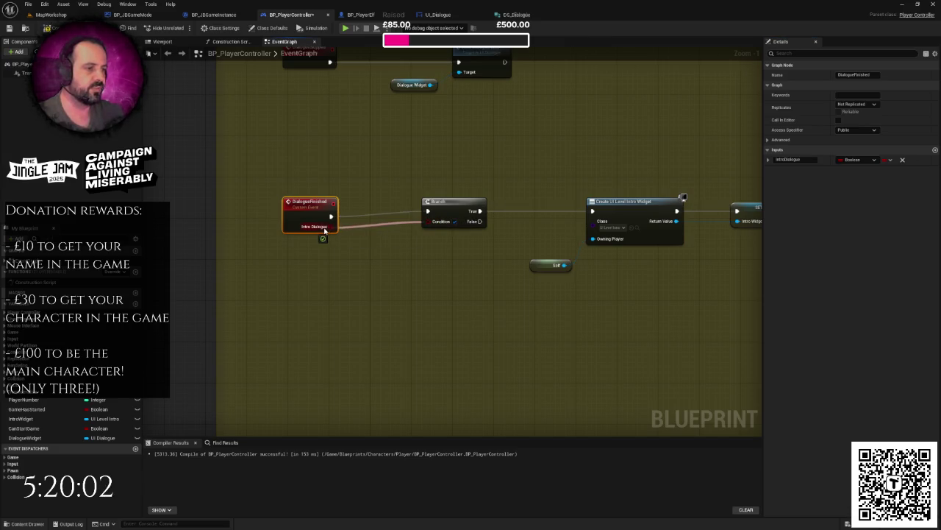
pyautogui.click(345, 187)
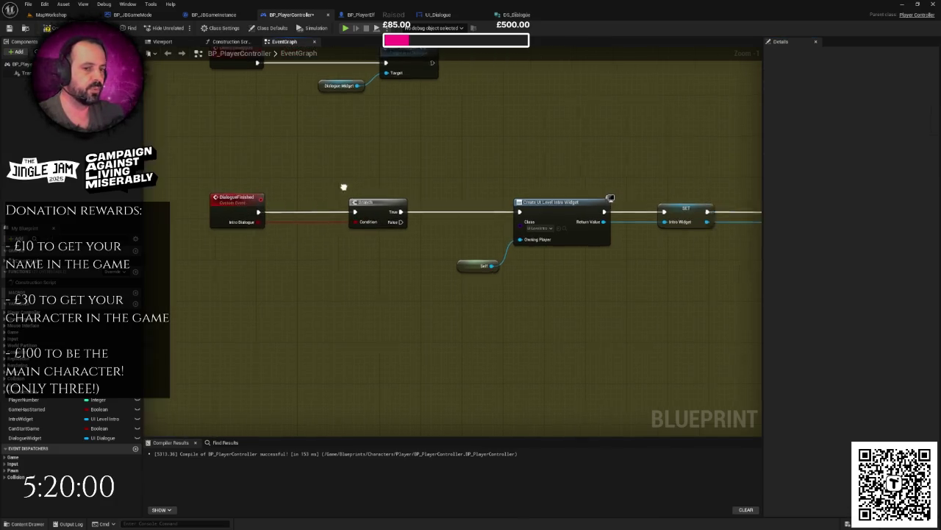
# Review the dialogue handler graph and move the Branch node slightly left.
pyautogui.scroll(-1, 356, 197)
pyautogui.moveTo(317, 179)
pyautogui.mouseDown()
pyautogui.moveTo(435, 248)
pyautogui.moveTo(735, 307)
pyautogui.mouseUp()
pyautogui.click(498, 284)
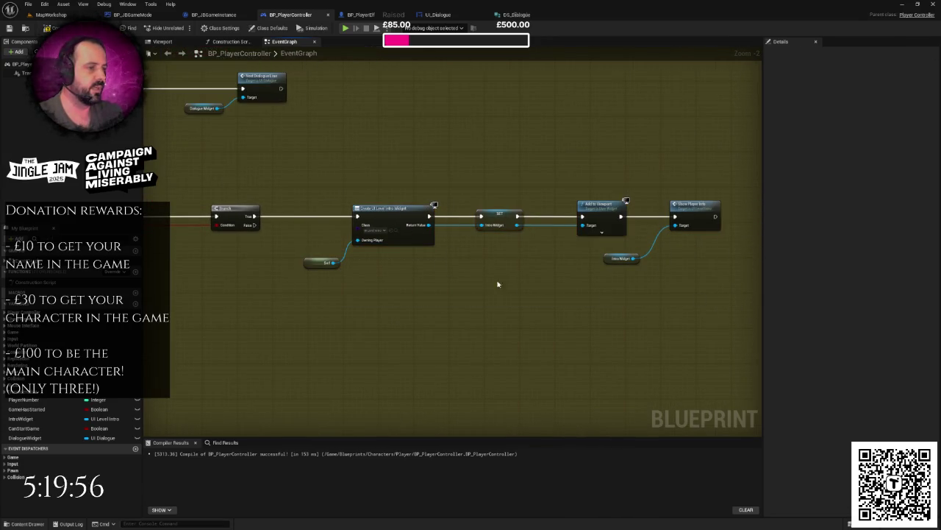
pyautogui.scroll(1, 422, 250)
pyautogui.scroll(1, 445, 268)
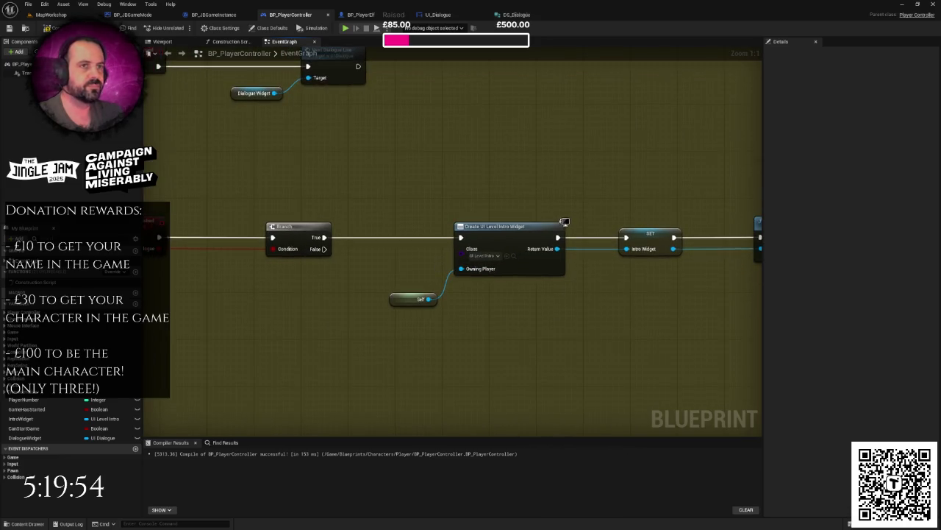
pyautogui.moveTo(223, 164); pyautogui.dragTo(338, 165)
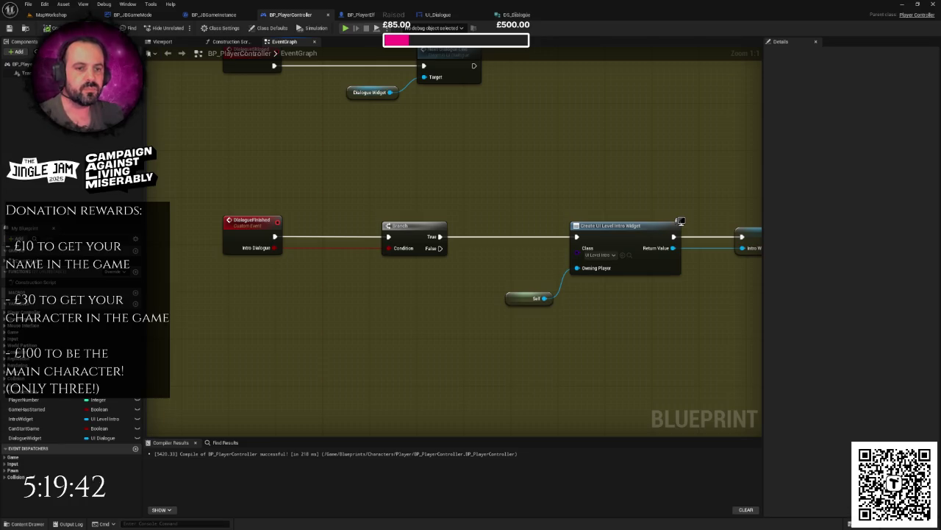
pyautogui.scroll(-2, 273, 166)
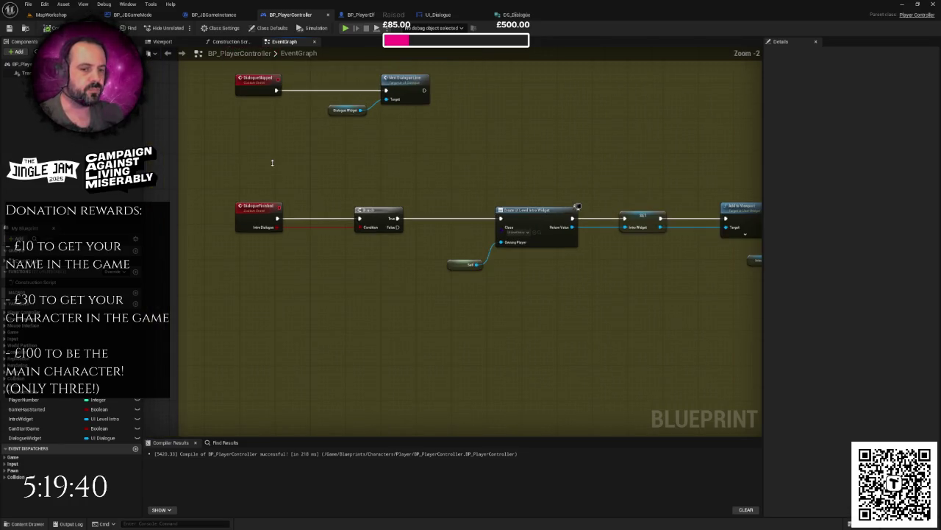
pyautogui.rightClick(271, 162)
pyautogui.scroll(-1, 256, 169)
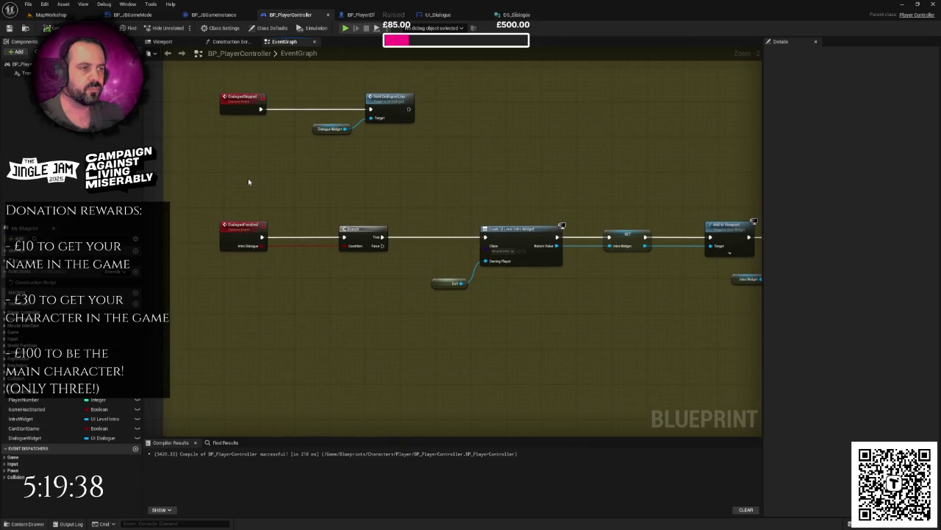
pyautogui.moveTo(366, 234)
pyautogui.mouseDown()
pyautogui.moveTo(515, 267)
pyautogui.moveTo(335, 230)
pyautogui.moveTo(383, 269)
pyautogui.moveTo(385, 324)
pyautogui.moveTo(286, 257)
pyautogui.mouseUp()
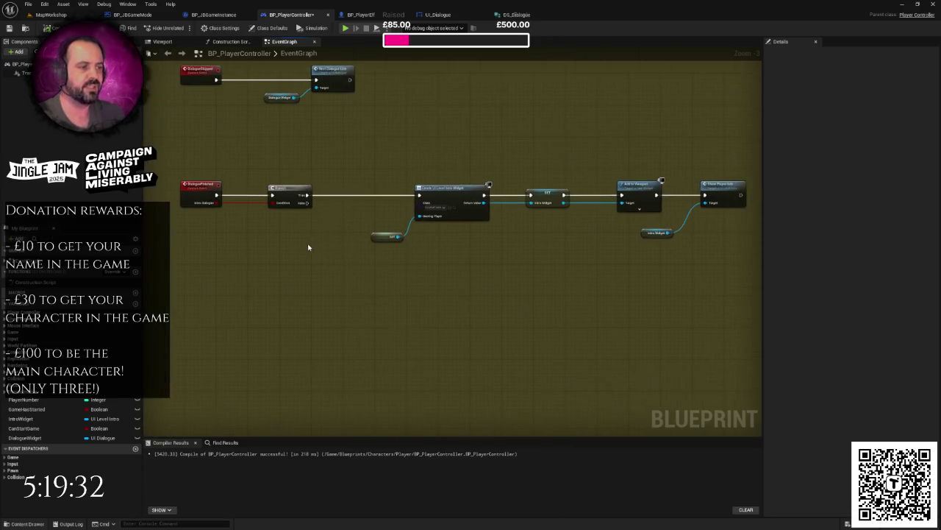
pyautogui.scroll(1, 303, 193)
# Check the Branch False output without adding a node, then open DS_Dialogue.
pyautogui.moveTo(337, 164); pyautogui.dragTo(253, 214)
pyautogui.moveTo(307, 199)
pyautogui.mouseDown()
pyautogui.moveTo(303, 211)
pyautogui.moveTo(346, 296)
pyautogui.moveTo(339, 288)
pyautogui.mouseUp()
pyautogui.click(278, 263)
pyautogui.moveTo(222, 181)
pyautogui.mouseDown()
pyautogui.moveTo(307, 198)
pyautogui.moveTo(312, 266)
pyautogui.mouseUp()
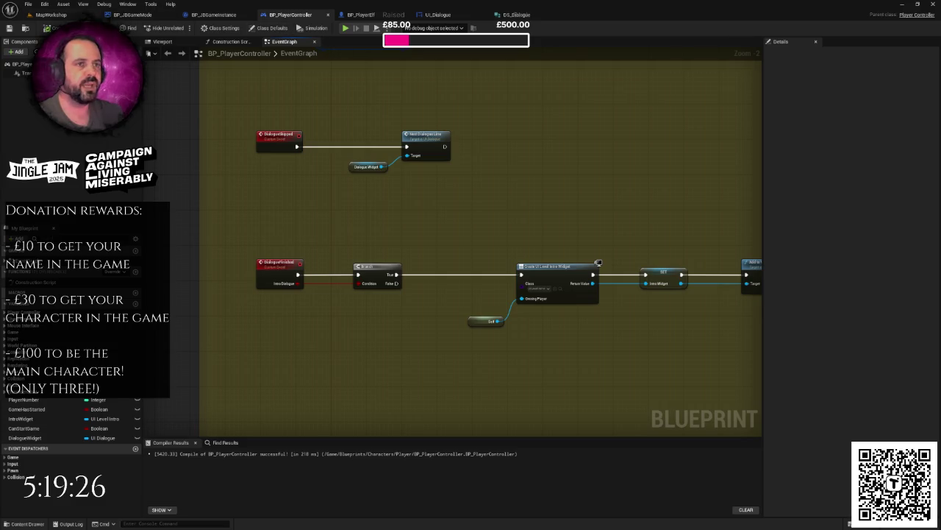
pyautogui.click(520, 15)
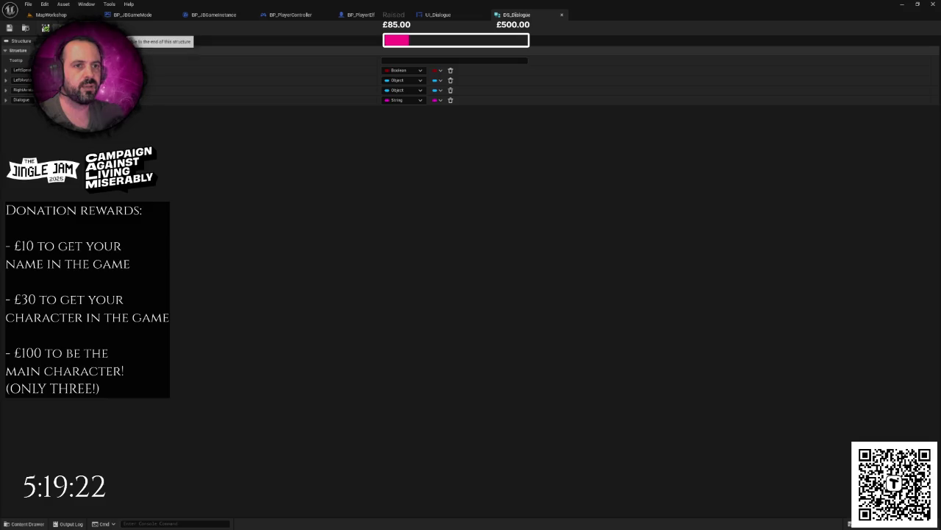
# Add an IntroDialogue Boolean member to DS_Dialogue, then switch to UI_Dialogue.
pyautogui.click(118, 29)
pyautogui.write('IntroDialogue')
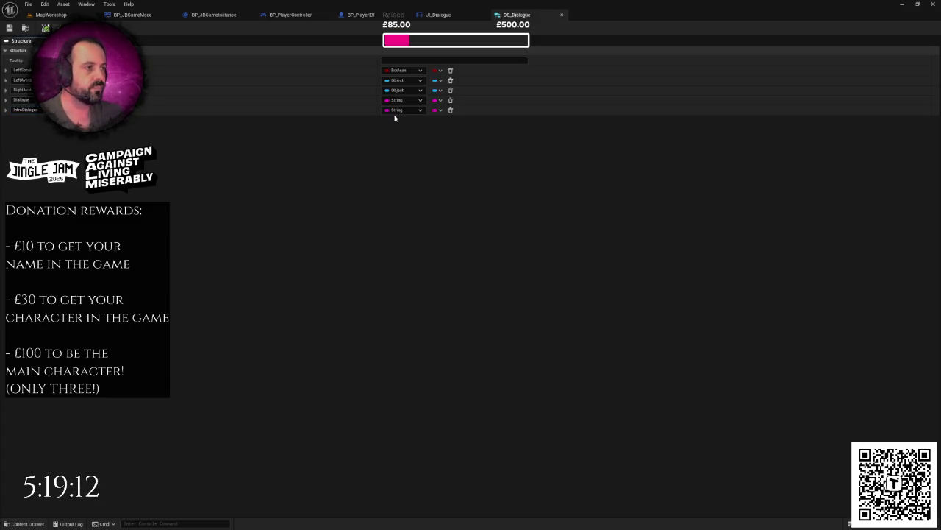
pyautogui.click(398, 110)
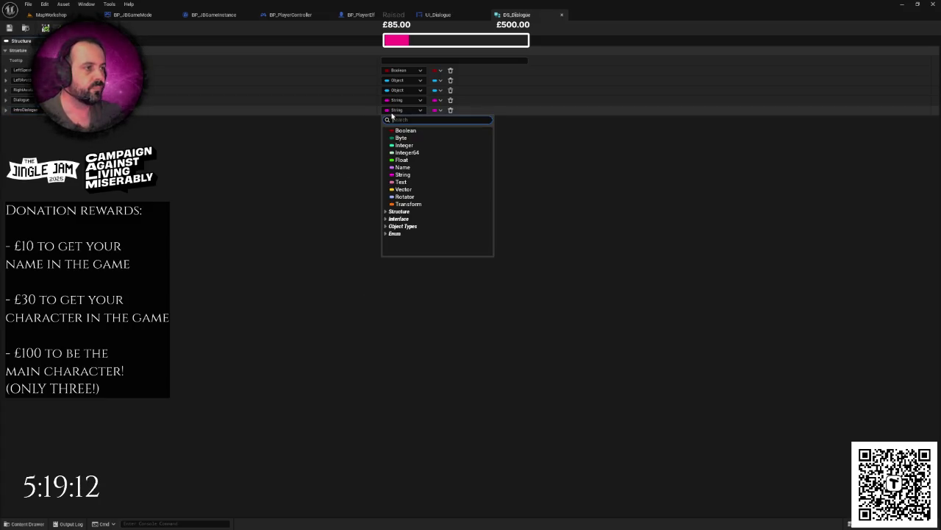
pyautogui.click(404, 131)
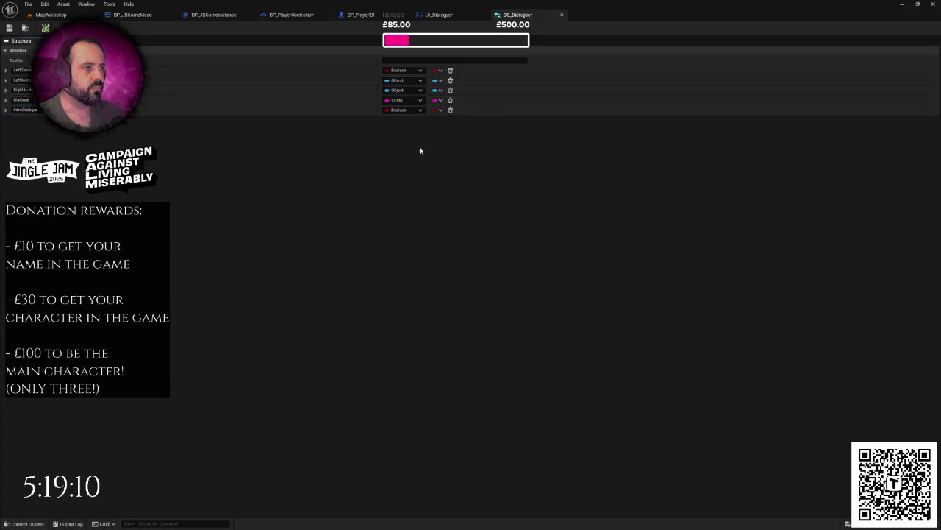
pyautogui.click(441, 16)
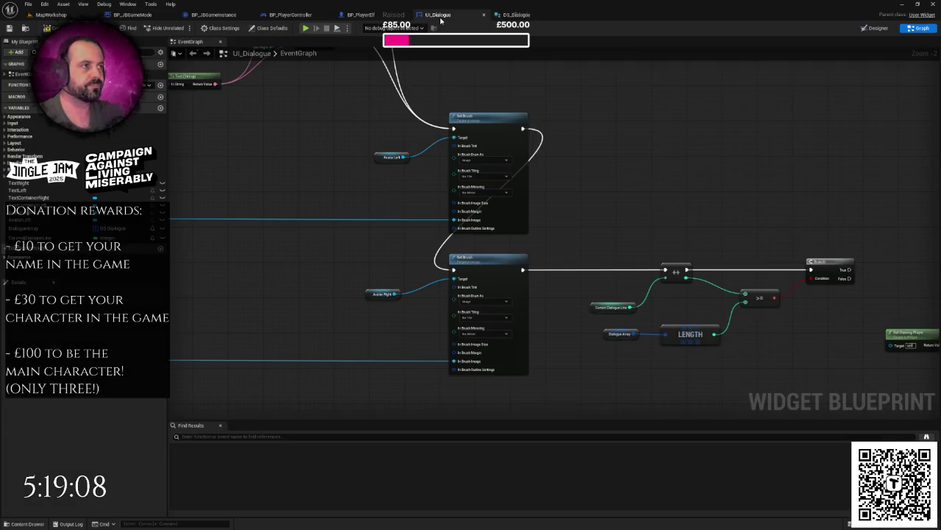
# Return to the UI_Dialogue widget blueprint's event graph.
pyautogui.click(361, 14)
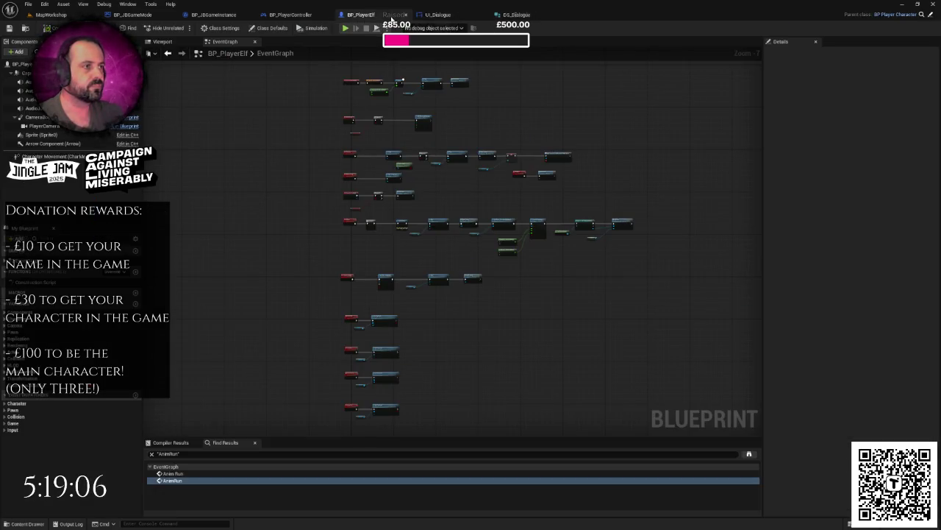
pyautogui.click(445, 16)
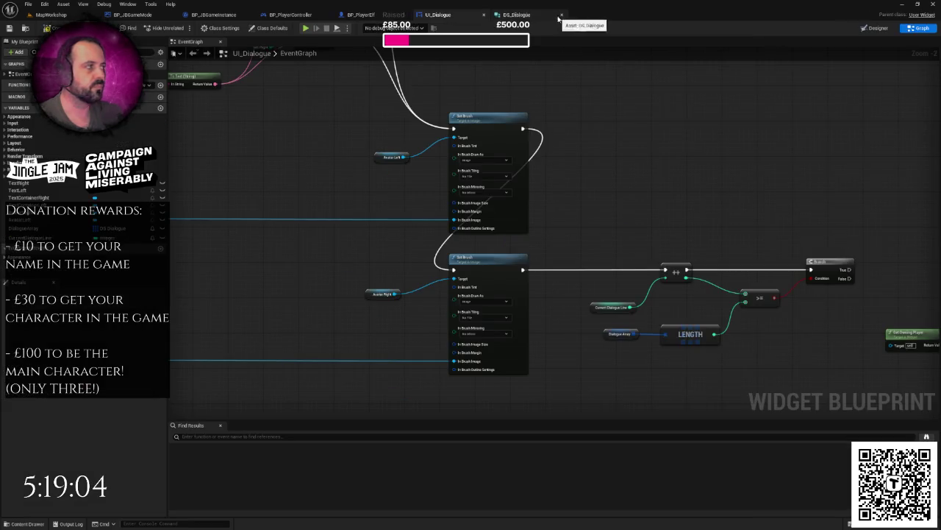
pyautogui.click(877, 27)
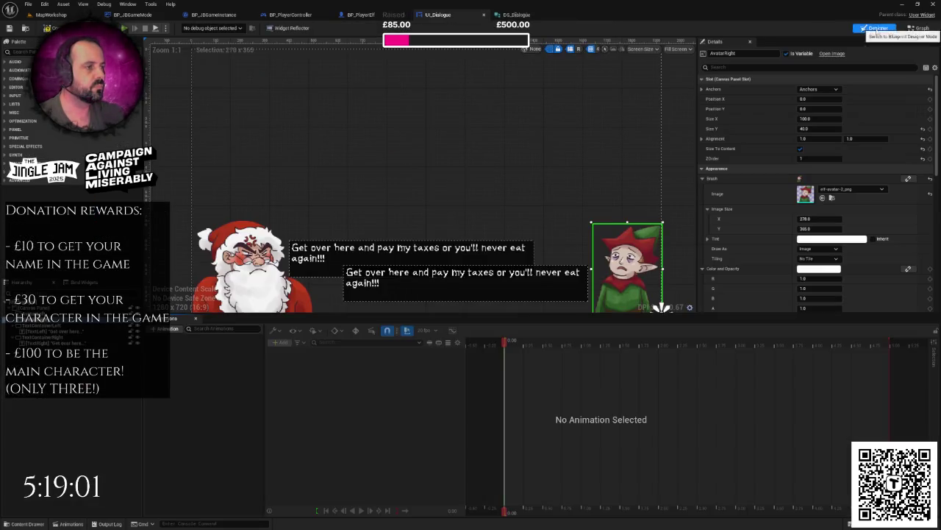
pyautogui.click(917, 30)
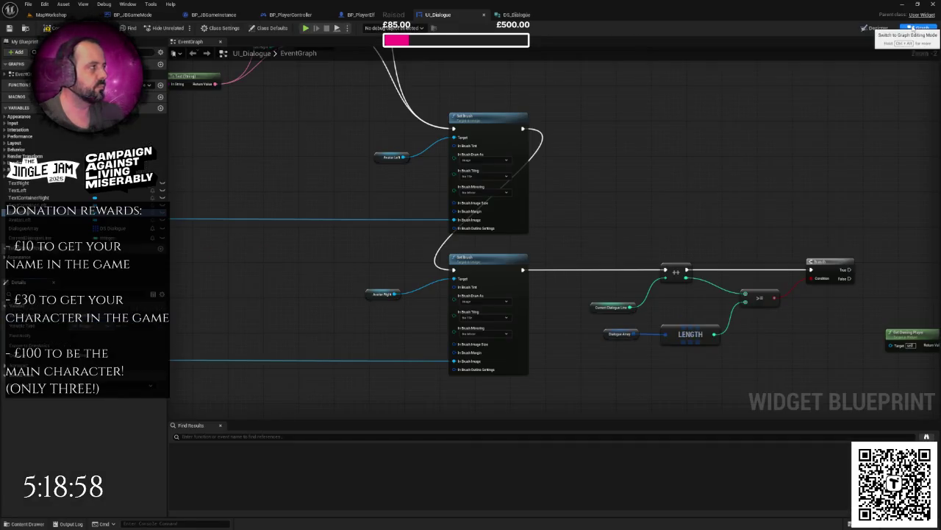
# Review the last-line comparison nodes and bring Get Owning Player into view.
pyautogui.scroll(3, 510, 206)
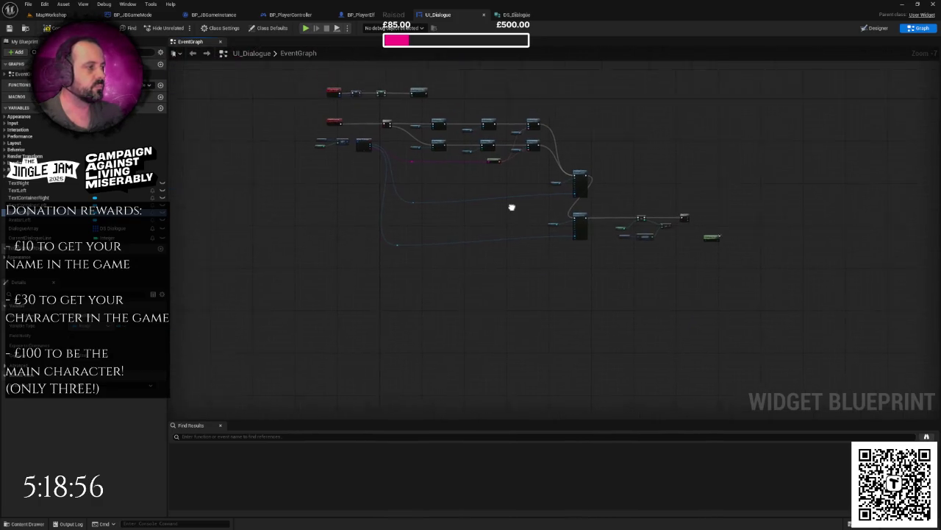
pyautogui.moveTo(470, 203)
pyautogui.mouseDown()
pyautogui.moveTo(390, 198)
pyautogui.moveTo(608, 235)
pyautogui.moveTo(391, 199)
pyautogui.moveTo(567, 240)
pyautogui.moveTo(518, 236)
pyautogui.mouseUp()
pyautogui.scroll(-3, 518, 237)
pyautogui.scroll(5, 364, 201)
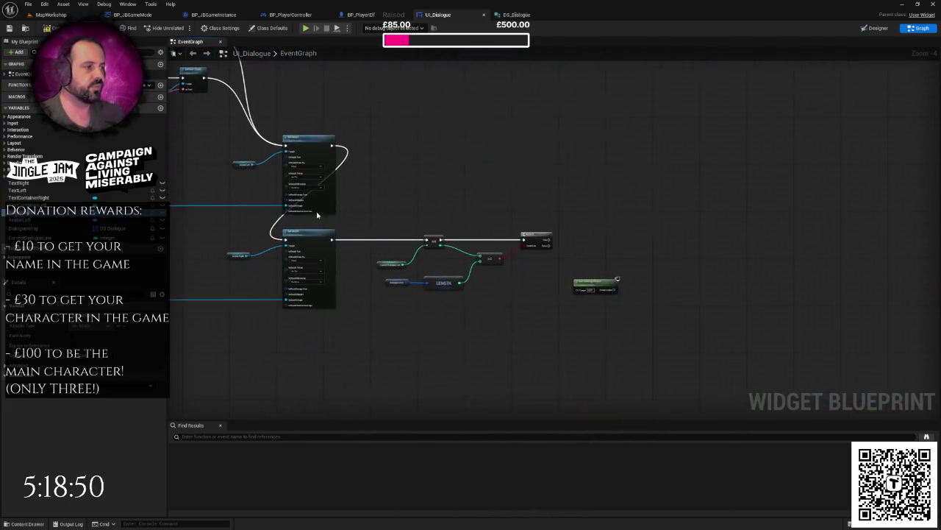
pyautogui.moveTo(364, 200)
pyautogui.mouseDown()
pyautogui.moveTo(260, 167)
pyautogui.moveTo(439, 309)
pyautogui.mouseUp()
pyautogui.scroll(2, 279, 226)
pyautogui.click(283, 239)
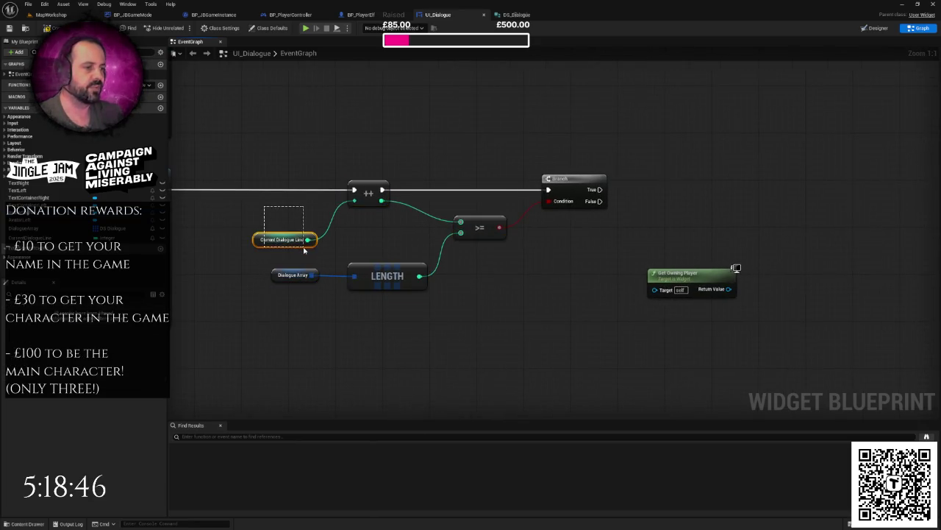
pyautogui.moveTo(296, 303); pyautogui.dragTo(438, 259)
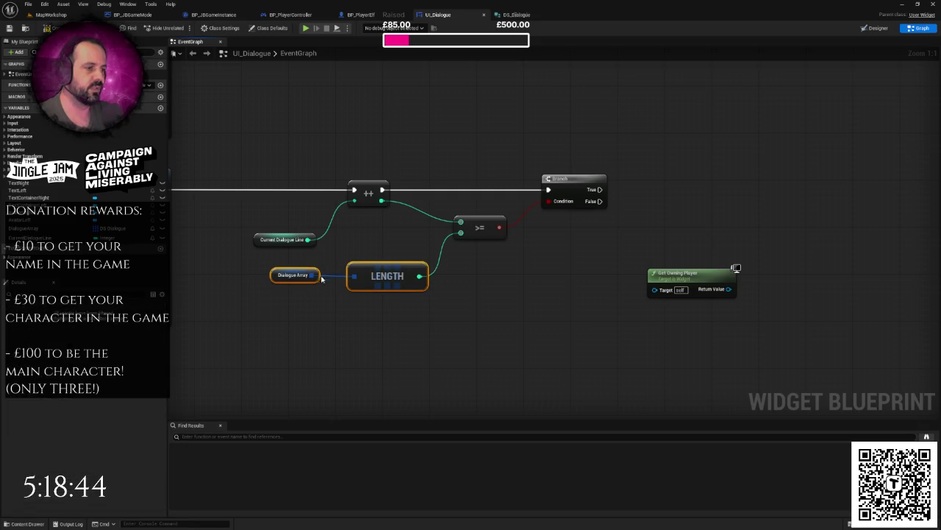
pyautogui.click(431, 296)
pyautogui.moveTo(603, 272); pyautogui.dragTo(435, 283)
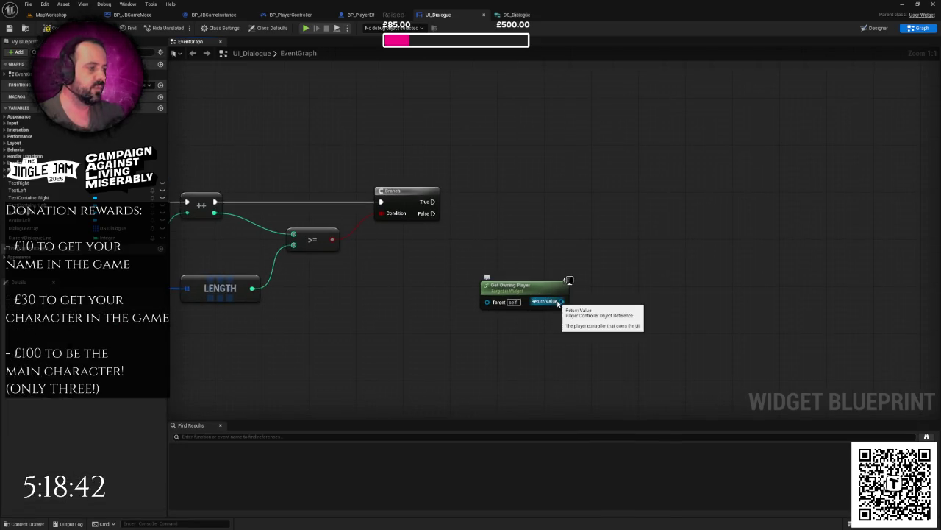
# Cast Get Owning Player to BP_PlayerController, fed by the Branch's True output.
pyautogui.moveTo(561, 302); pyautogui.dragTo(624, 223)
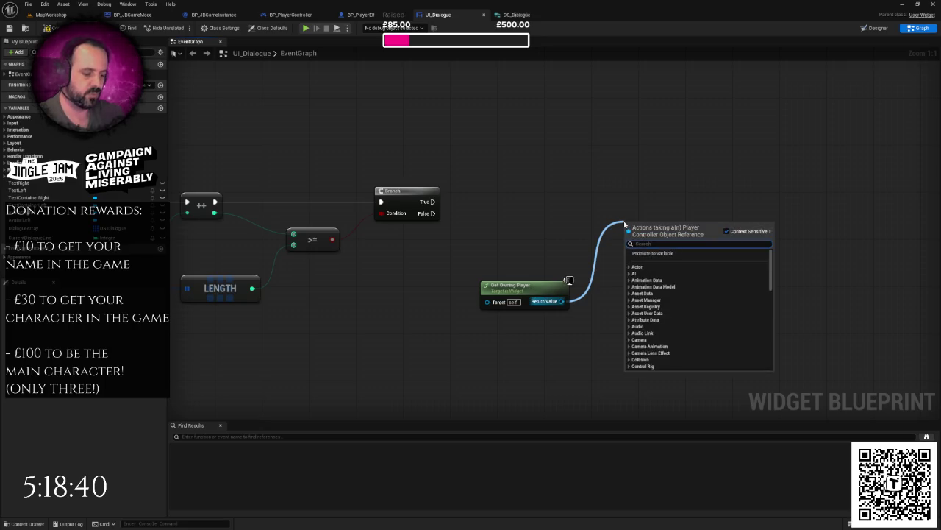
pyautogui.write('cast to bp_player')
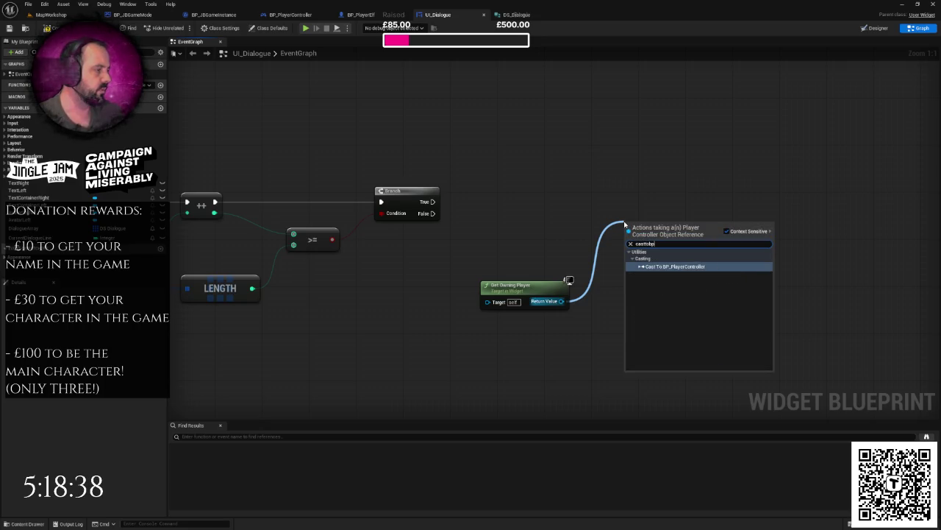
pyautogui.press('Return')
pyautogui.moveTo(432, 202)
pyautogui.mouseDown()
pyautogui.moveTo(621, 239)
pyautogui.moveTo(647, 206)
pyautogui.mouseUp()
pyautogui.click(542, 286)
pyautogui.moveTo(542, 285)
pyautogui.mouseDown()
pyautogui.moveTo(546, 254)
pyautogui.moveTo(617, 227)
pyautogui.mouseUp()
# Call Dialogue Finished from the BP_PlayerController cast result and position the node.
pyautogui.write('dialo')
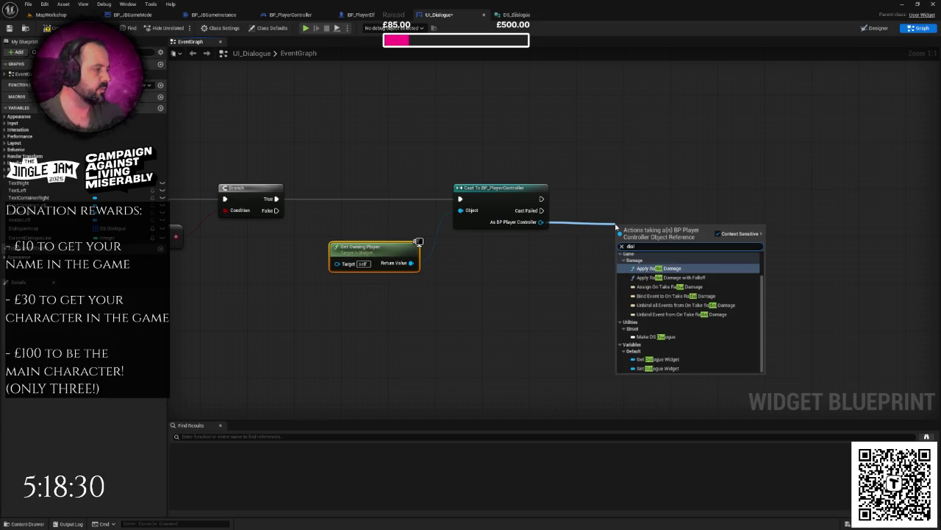
pyautogui.click(651, 262)
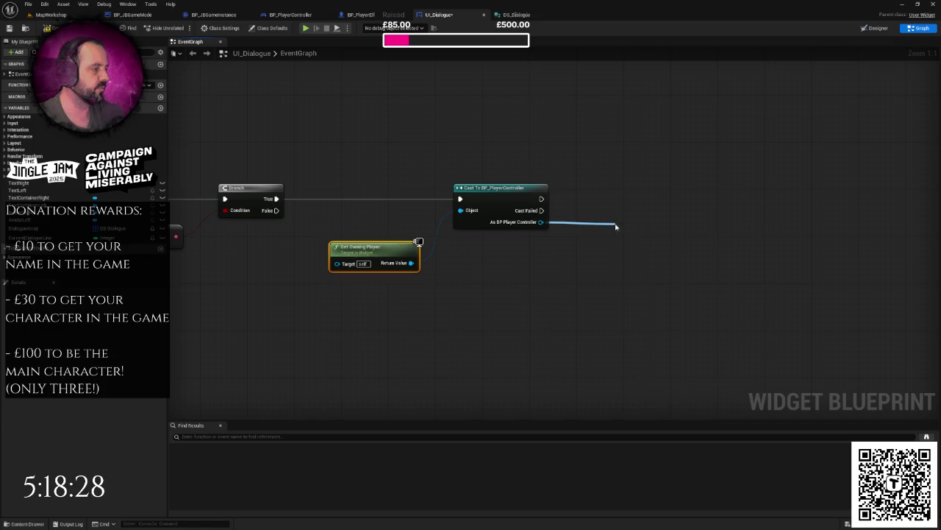
pyautogui.moveTo(641, 222); pyautogui.dragTo(661, 186)
pyautogui.scroll(-6, 660, 186)
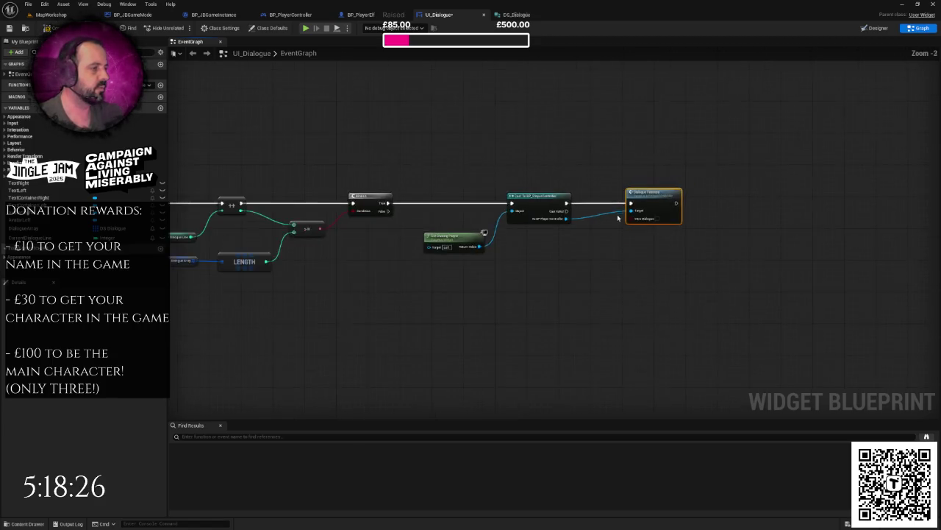
pyautogui.moveTo(551, 265); pyautogui.dragTo(486, 231)
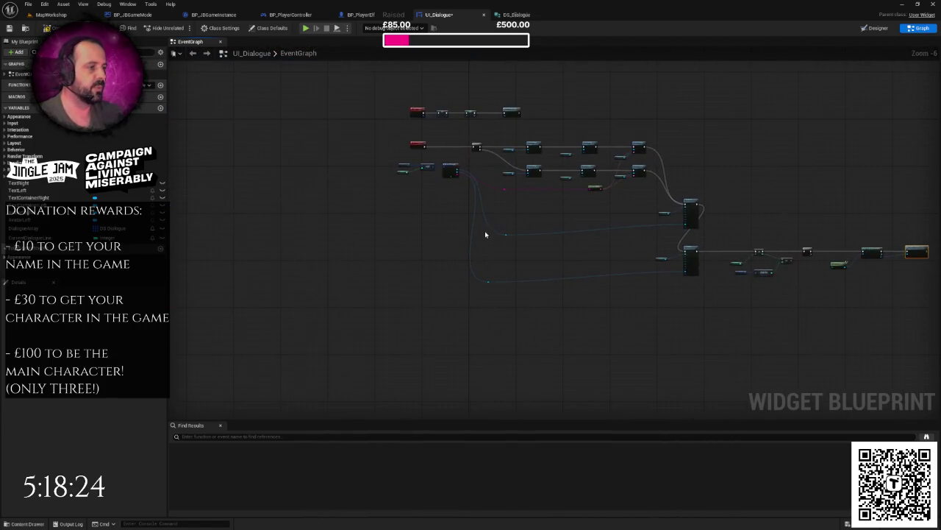
# Expose Break DS Dialogue's Extra Dialogue pin and wire it into Dialogue Finished.
pyautogui.scroll(3, 485, 230)
pyautogui.click(410, 157)
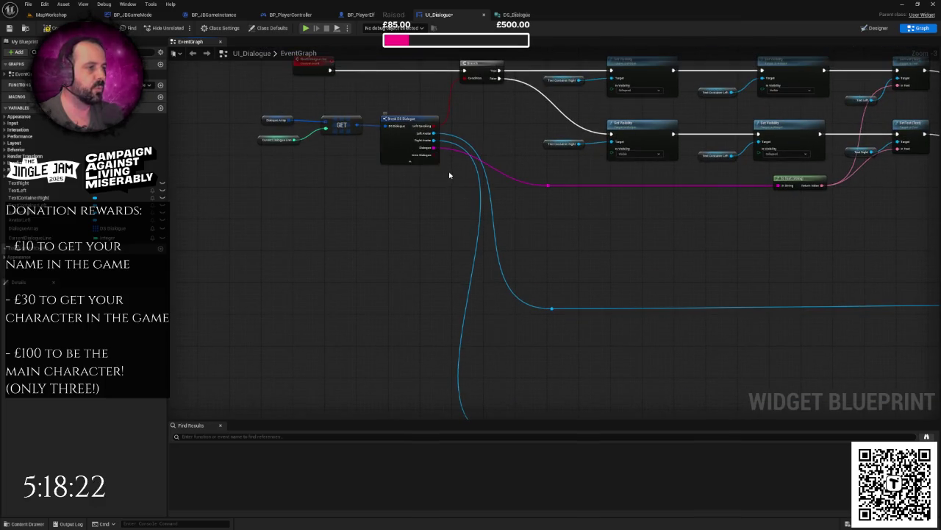
pyautogui.moveTo(434, 155)
pyautogui.mouseDown()
pyautogui.moveTo(934, 390)
pyautogui.moveTo(938, 316)
pyautogui.moveTo(831, 417)
pyautogui.moveTo(893, 416)
pyautogui.moveTo(920, 210)
pyautogui.moveTo(878, 149)
pyautogui.moveTo(518, 170)
pyautogui.mouseUp()
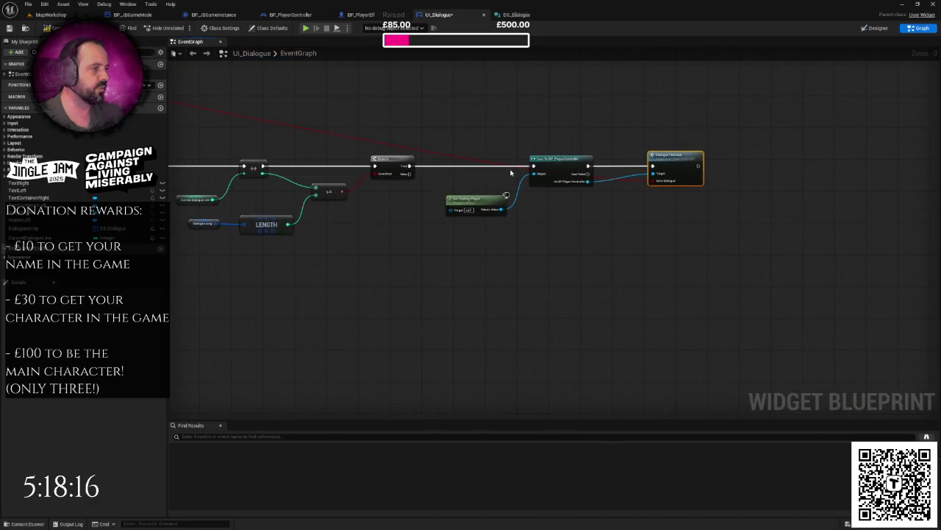
# Add two reroute points to the red Extra Dialogue wire and pull it beneath the nodes.
pyautogui.scroll(1, 519, 169)
pyautogui.doubleClick(481, 157)
pyautogui.moveTo(480, 158)
pyautogui.mouseDown()
pyautogui.moveTo(679, 315)
pyautogui.moveTo(643, 309)
pyautogui.mouseUp()
pyautogui.scroll(-2, 645, 308)
pyautogui.scroll(-4, 544, 290)
pyautogui.moveTo(544, 290); pyautogui.dragTo(558, 257)
pyautogui.scroll(3, 443, 193)
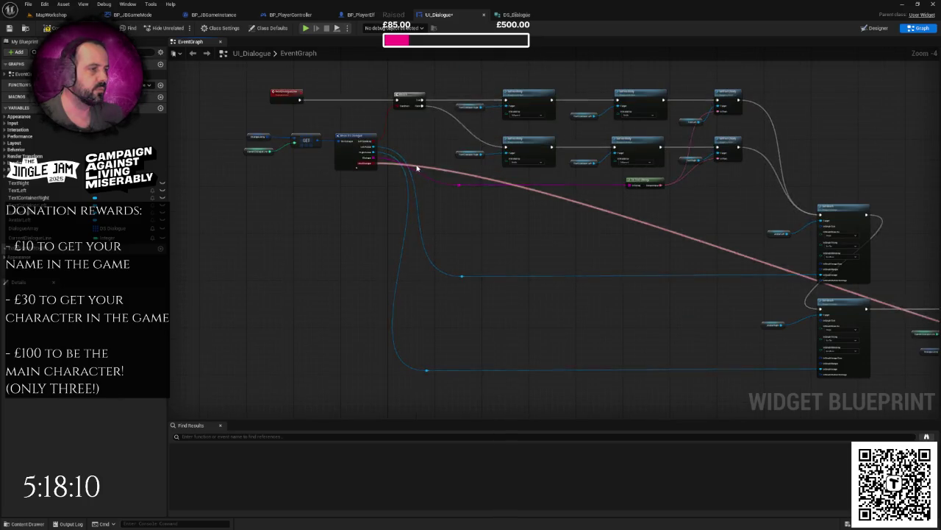
pyautogui.doubleClick(416, 165)
pyautogui.moveTo(414, 163); pyautogui.dragTo(445, 383)
pyautogui.scroll(-3, 317, 214)
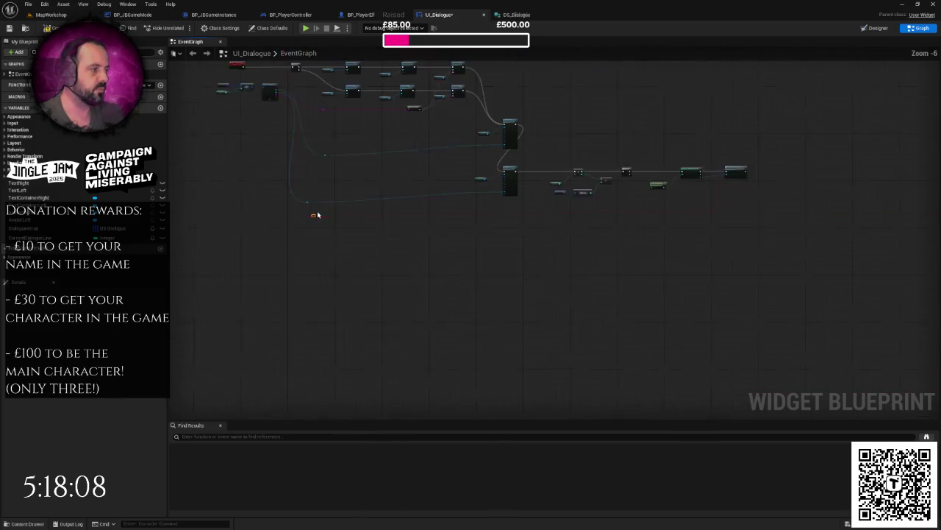
pyautogui.moveTo(297, 212); pyautogui.dragTo(696, 244)
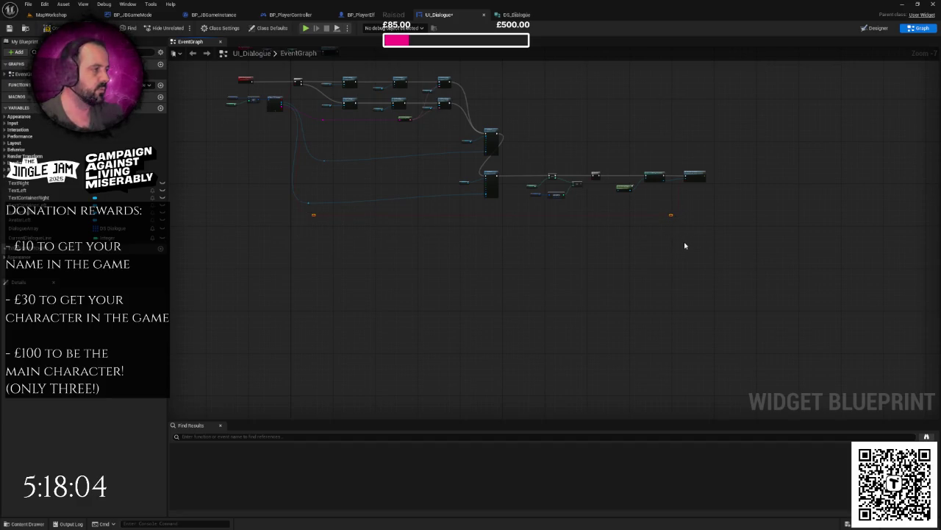
pyautogui.scroll(2, 586, 286)
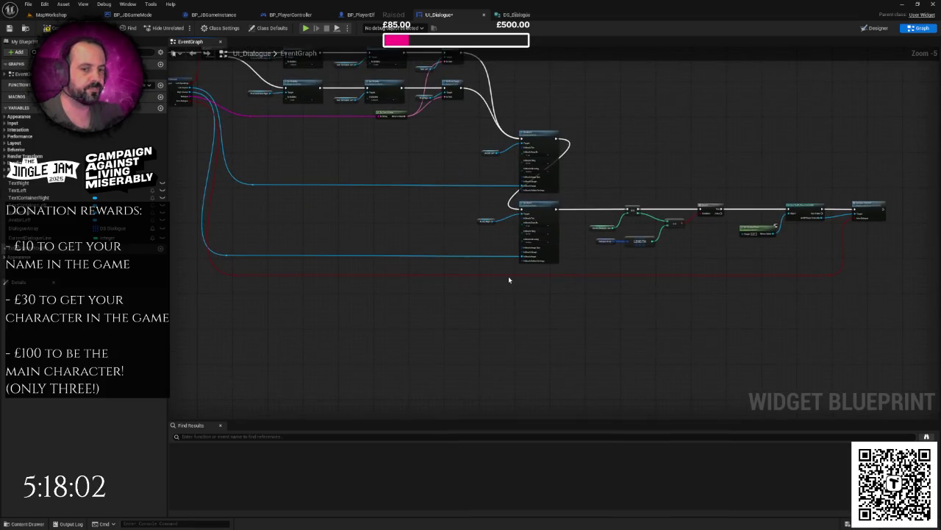
pyautogui.scroll(-1, 462, 276)
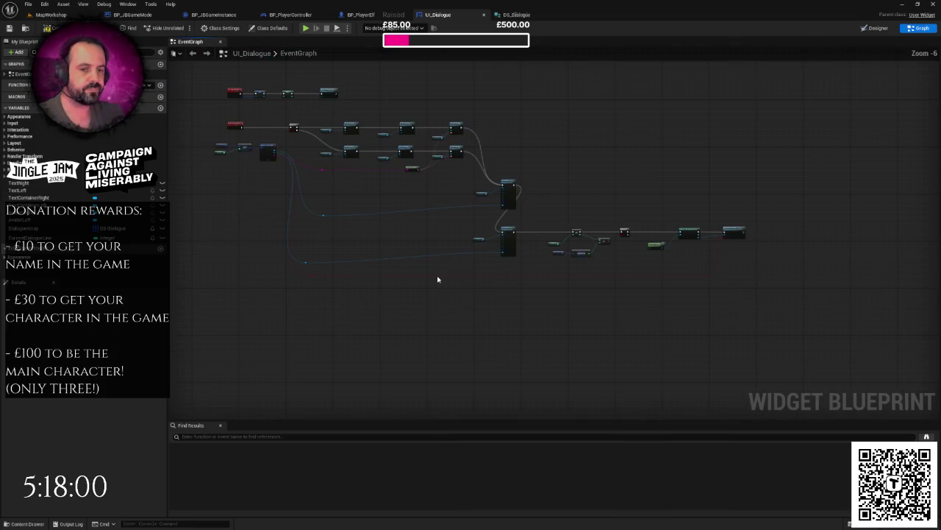
pyautogui.scroll(2, 434, 313)
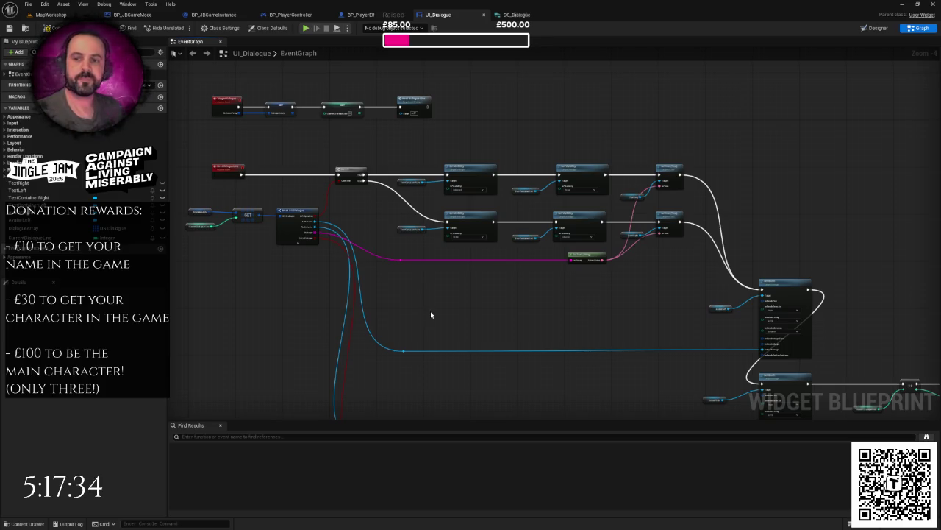
# Pan across the graph to review the dialogue chain through to Dialogue Finished.
pyautogui.moveTo(431, 330)
pyautogui.mouseDown()
pyautogui.moveTo(492, 267)
pyautogui.moveTo(459, 271)
pyautogui.mouseUp()
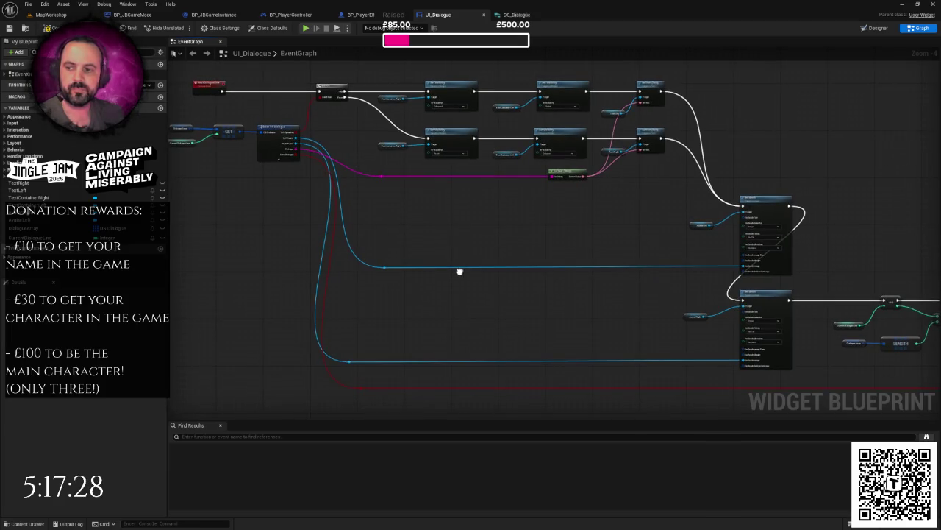
pyautogui.moveTo(460, 271); pyautogui.dragTo(224, 258)
pyautogui.moveTo(863, 320)
pyautogui.mouseDown()
pyautogui.moveTo(582, 288)
pyautogui.moveTo(522, 262)
pyautogui.moveTo(525, 275)
pyautogui.moveTo(610, 294)
pyautogui.mouseUp()
pyautogui.scroll(2, 528, 261)
pyautogui.scroll(-2, 535, 261)
pyautogui.scroll(-1, 522, 278)
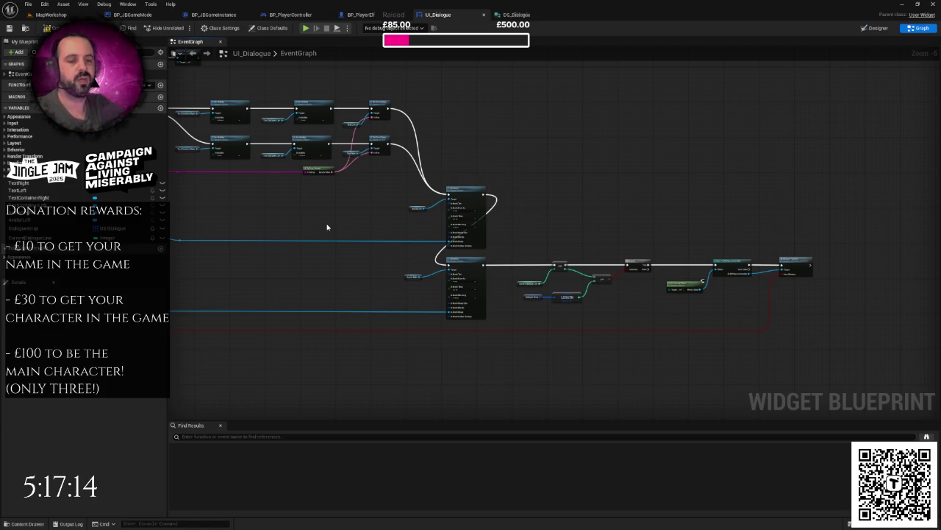
pyautogui.moveTo(342, 244)
pyautogui.mouseDown()
pyautogui.moveTo(525, 242)
pyautogui.moveTo(468, 268)
pyautogui.mouseUp()
pyautogui.scroll(-2, 498, 272)
pyautogui.scroll(3, 497, 271)
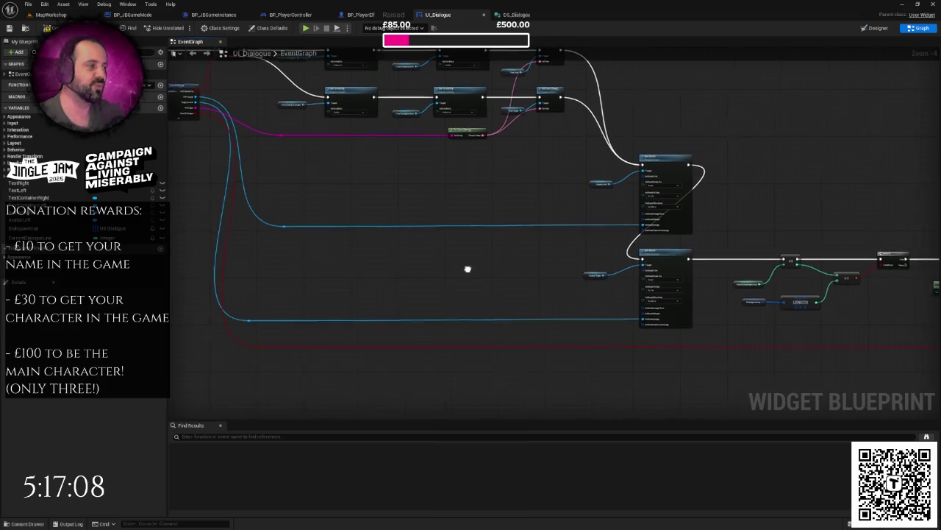
pyautogui.scroll(-1, 468, 269)
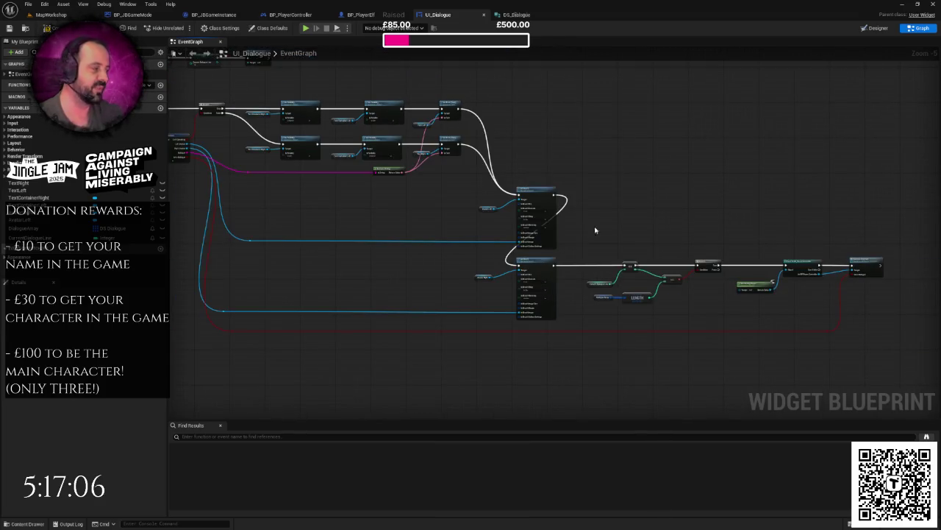
pyautogui.moveTo(596, 230); pyautogui.dragTo(391, 223)
pyautogui.scroll(1, 479, 223)
pyautogui.moveTo(597, 243); pyautogui.dragTo(482, 206)
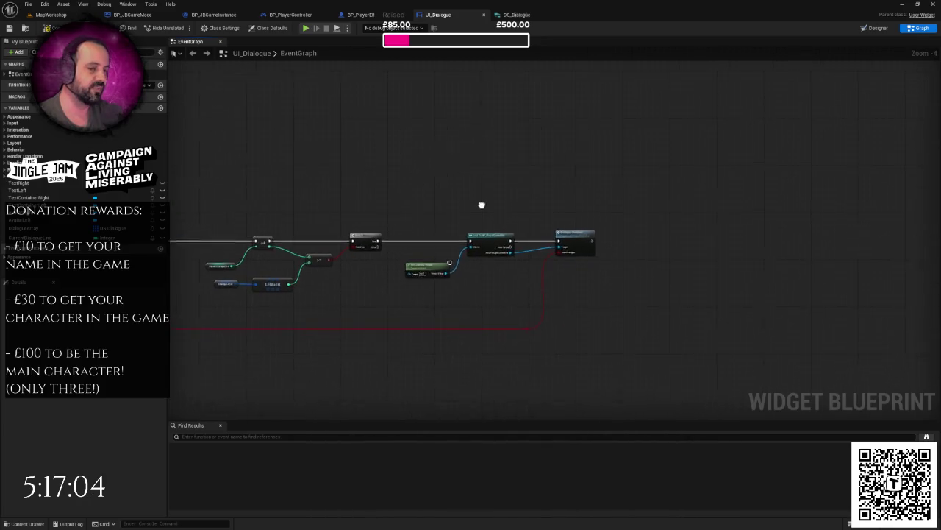
pyautogui.scroll(1, 528, 231)
pyautogui.scroll(-1, 471, 287)
pyautogui.moveTo(470, 288)
pyautogui.mouseDown()
pyautogui.moveTo(654, 277)
pyautogui.moveTo(851, 248)
pyautogui.moveTo(714, 273)
pyautogui.moveTo(666, 248)
pyautogui.moveTo(523, 225)
pyautogui.mouseUp()
pyautogui.scroll(-3, 563, 261)
pyautogui.moveTo(563, 262); pyautogui.dragTo(397, 247)
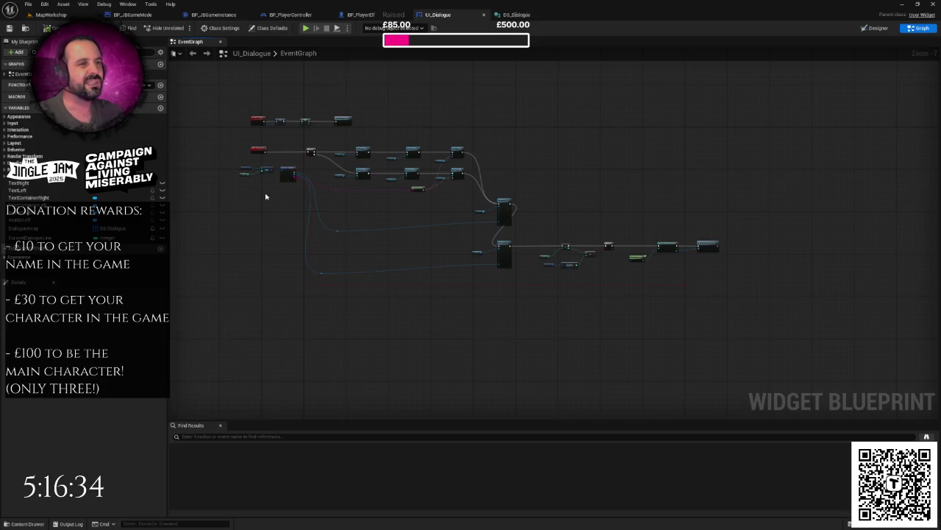
pyautogui.scroll(3, 266, 197)
pyautogui.moveTo(410, 268)
pyautogui.mouseDown()
pyautogui.moveTo(555, 255)
pyautogui.moveTo(365, 255)
pyautogui.moveTo(700, 253)
pyautogui.mouseUp()
pyautogui.scroll(-3, 630, 256)
pyautogui.moveTo(631, 257); pyautogui.dragTo(433, 258)
pyautogui.scroll(4, 638, 293)
pyautogui.scroll(-1, 638, 293)
pyautogui.moveTo(638, 293)
pyautogui.mouseDown()
pyautogui.moveTo(821, 273)
pyautogui.moveTo(711, 262)
pyautogui.moveTo(752, 267)
pyautogui.moveTo(519, 296)
pyautogui.moveTo(530, 272)
pyautogui.moveTo(627, 248)
pyautogui.mouseUp()
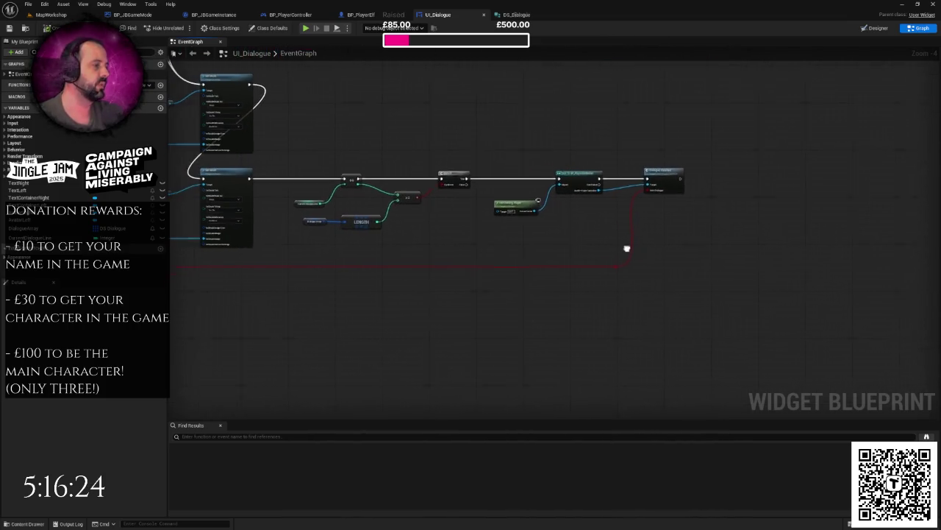
pyautogui.moveTo(439, 240); pyautogui.dragTo(660, 240)
pyautogui.scroll(-1, 673, 250)
pyautogui.scroll(-1, 537, 262)
pyautogui.scroll(2, 538, 263)
pyautogui.moveTo(571, 258); pyautogui.dragTo(282, 240)
pyautogui.moveTo(553, 208); pyautogui.dragTo(465, 223)
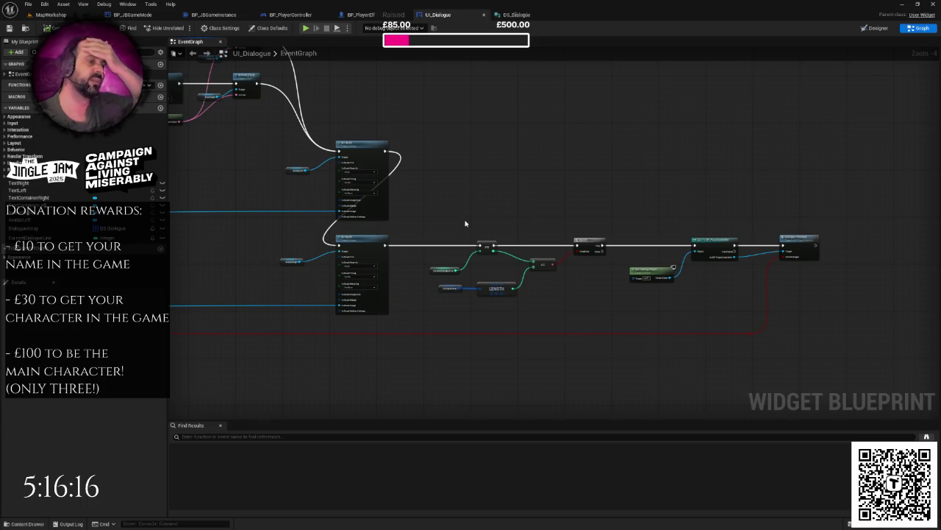
pyautogui.scroll(1, 625, 218)
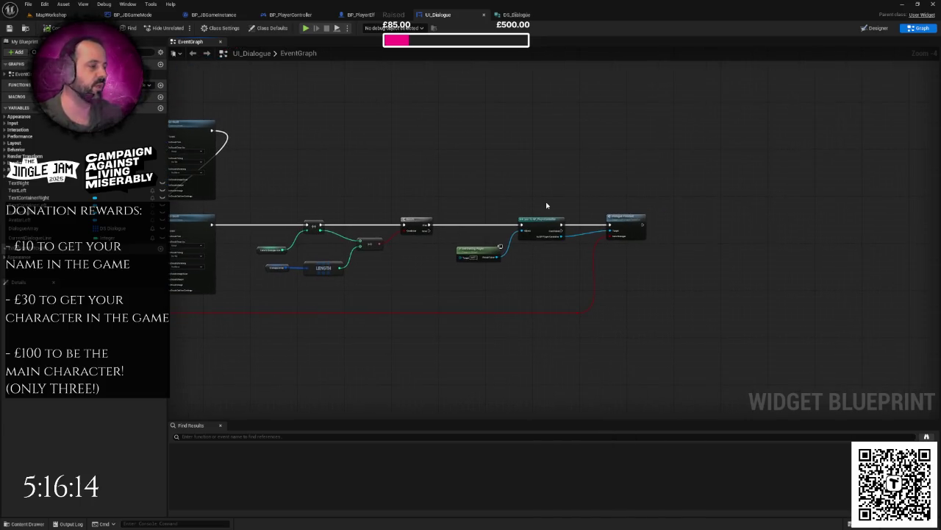
pyautogui.scroll(1, 596, 217)
pyautogui.moveTo(514, 274)
pyautogui.mouseDown()
pyautogui.moveTo(464, 250)
pyautogui.moveTo(406, 249)
pyautogui.moveTo(605, 270)
pyautogui.moveTo(633, 260)
pyautogui.moveTo(441, 261)
pyautogui.mouseUp()
pyautogui.scroll(-1, 464, 249)
pyautogui.scroll(1, 464, 250)
pyautogui.scroll(-2, 450, 250)
pyautogui.scroll(-2, 469, 264)
pyautogui.scroll(4, 441, 260)
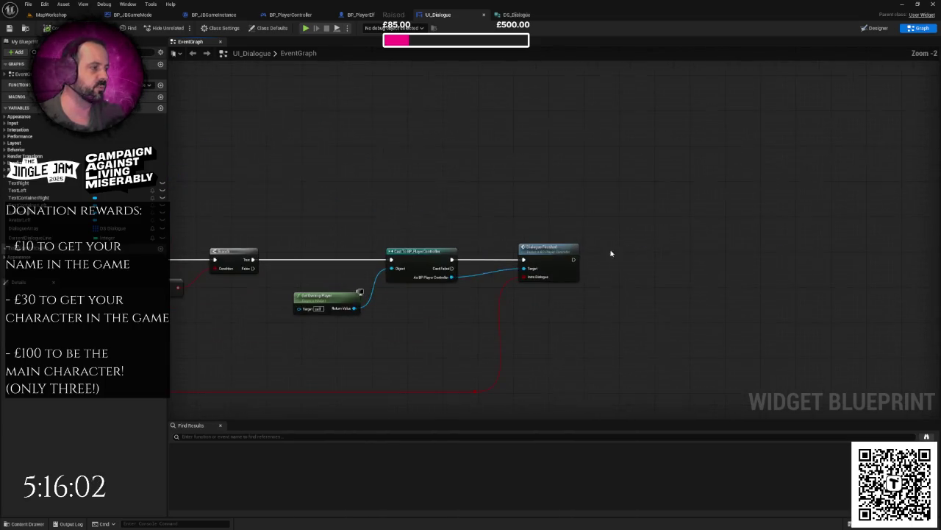
# Jump to BP_PlayerController's Dialogue Finished event and select its intro widget chain.
pyautogui.doubleClick(563, 253)
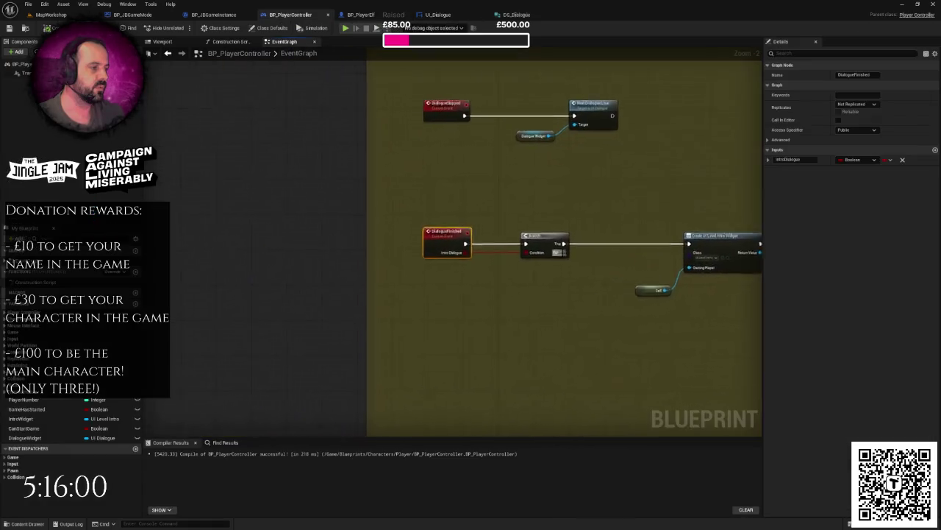
pyautogui.moveTo(227, 181)
pyautogui.mouseDown()
pyautogui.moveTo(313, 234)
pyautogui.moveTo(631, 311)
pyautogui.mouseUp()
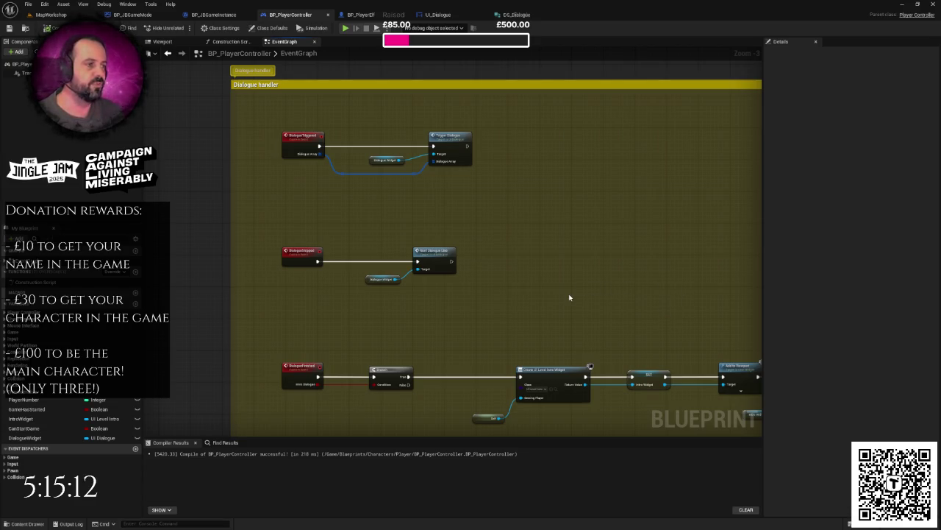
pyautogui.moveTo(542, 277); pyautogui.dragTo(536, 256)
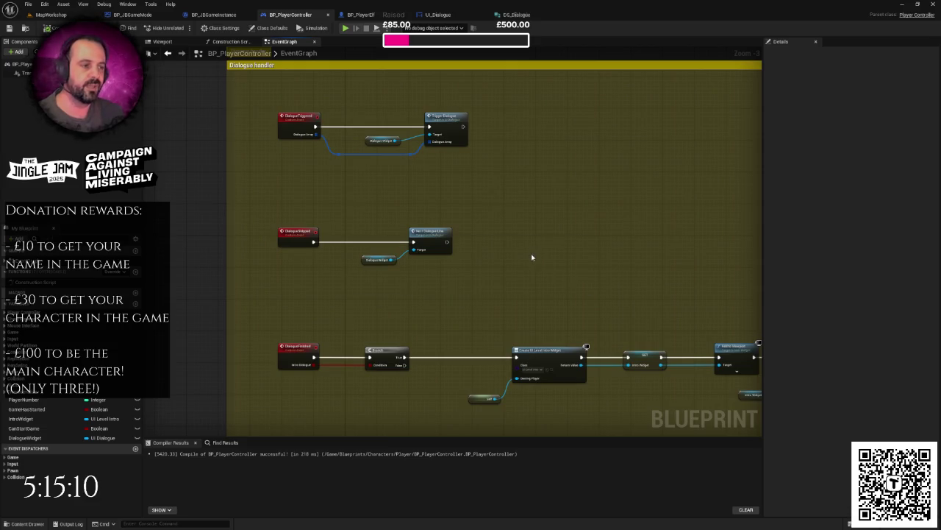
pyautogui.scroll(1, 486, 245)
pyautogui.scroll(-1, 483, 249)
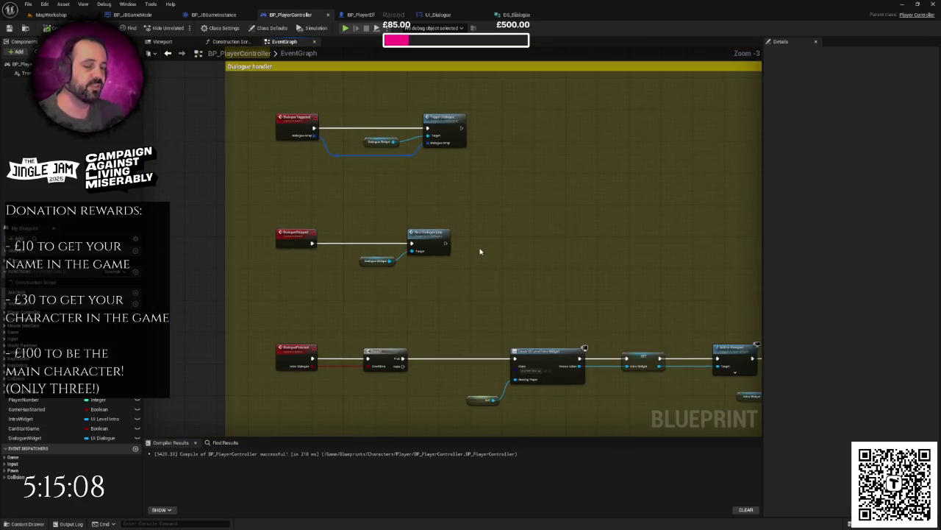
pyautogui.scroll(2, 481, 251)
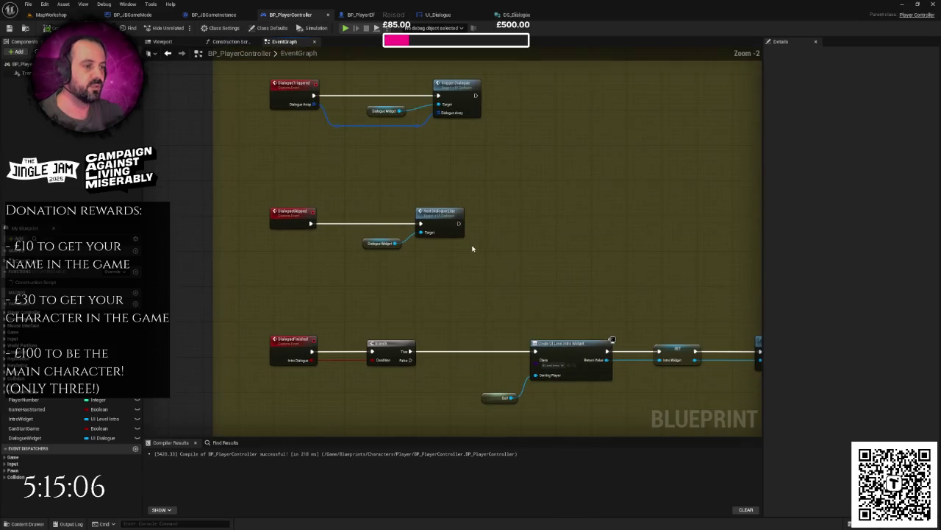
pyautogui.scroll(1, 482, 245)
pyautogui.moveTo(483, 245); pyautogui.dragTo(422, 245)
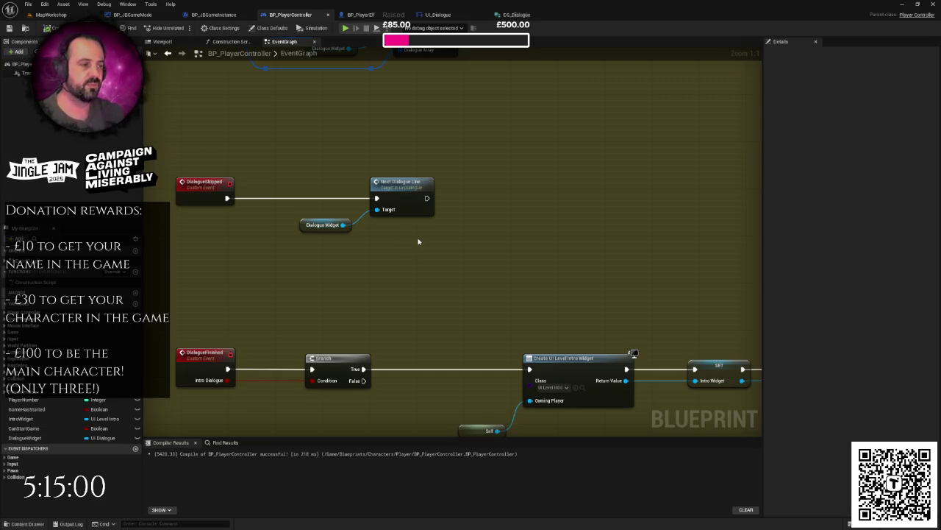
pyautogui.scroll(-1, 419, 240)
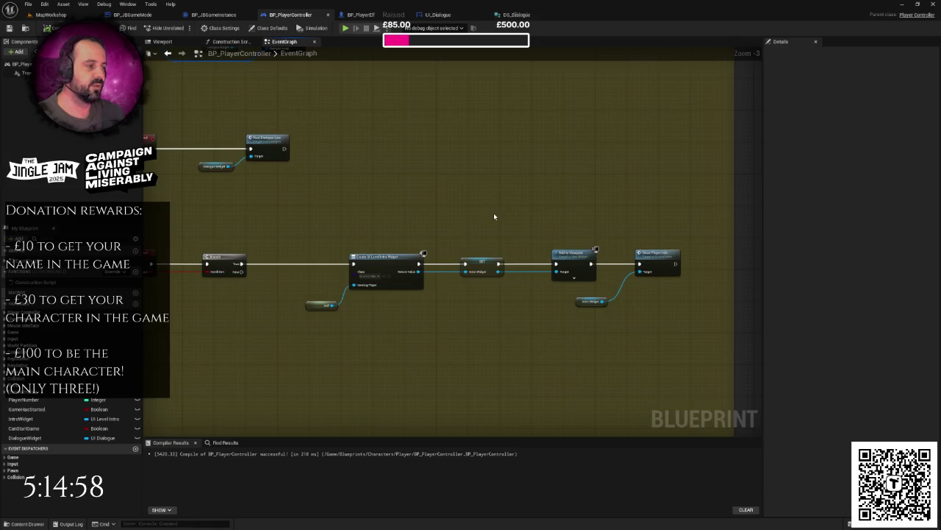
pyautogui.scroll(-1, 493, 214)
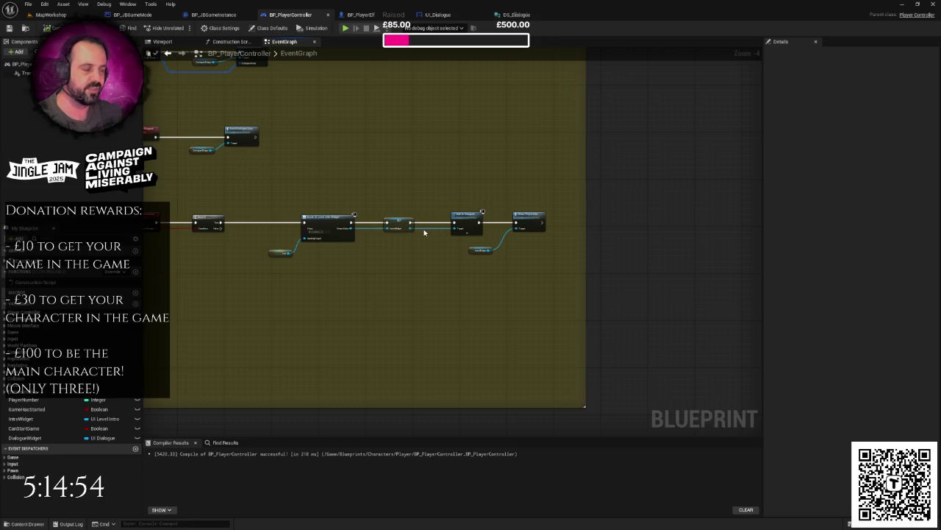
pyautogui.scroll(-2, 417, 211)
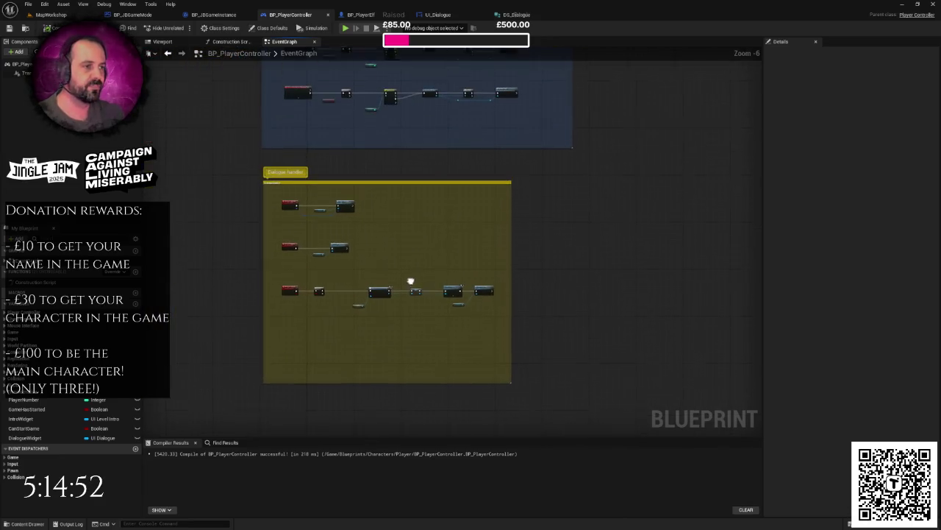
pyautogui.scroll(2, 410, 223)
pyautogui.moveTo(410, 222)
pyautogui.mouseDown()
pyautogui.moveTo(501, 222)
pyautogui.moveTo(483, 143)
pyautogui.mouseUp()
pyautogui.scroll(1, 501, 222)
pyautogui.scroll(-1, 500, 223)
pyautogui.scroll(1, 349, 198)
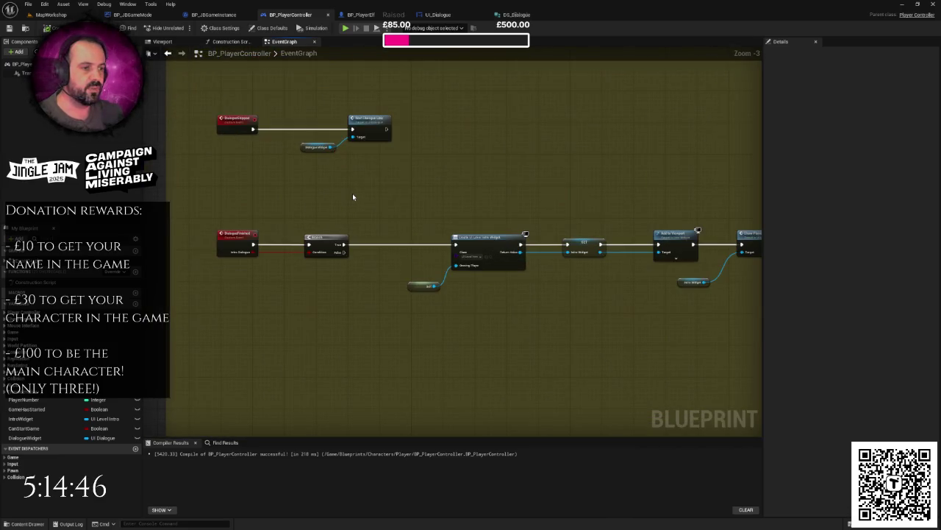
pyautogui.moveTo(352, 197)
pyautogui.mouseDown()
pyautogui.moveTo(257, 196)
pyautogui.moveTo(402, 252)
pyautogui.mouseUp()
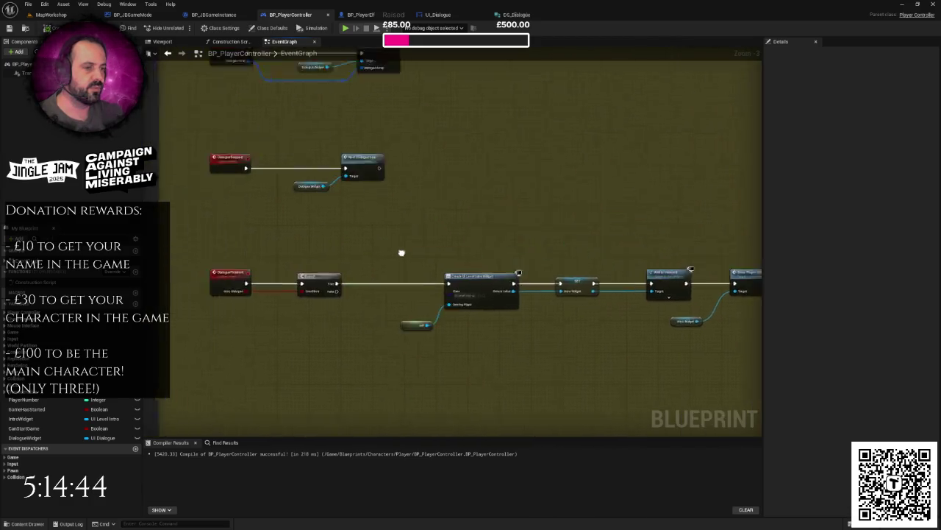
pyautogui.scroll(-2, 497, 273)
pyautogui.scroll(-2, 511, 235)
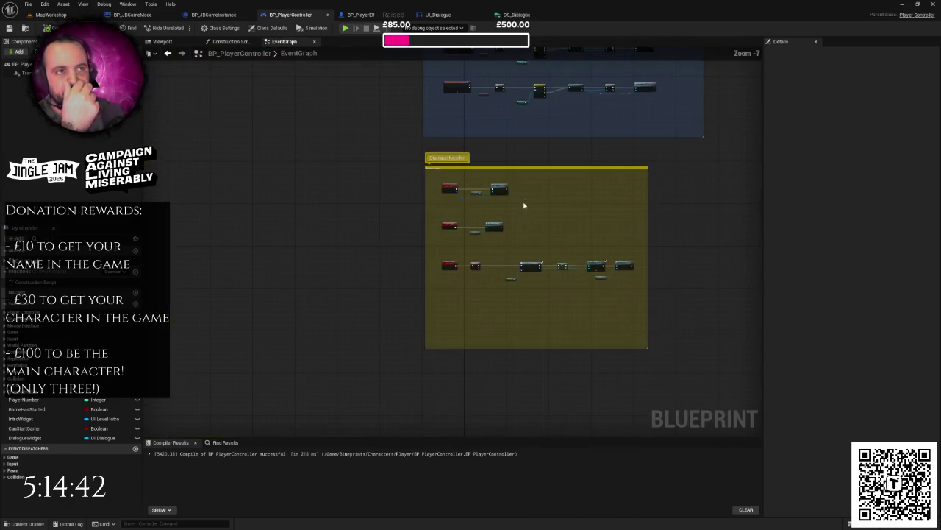
pyautogui.moveTo(523, 204); pyautogui.dragTo(407, 250)
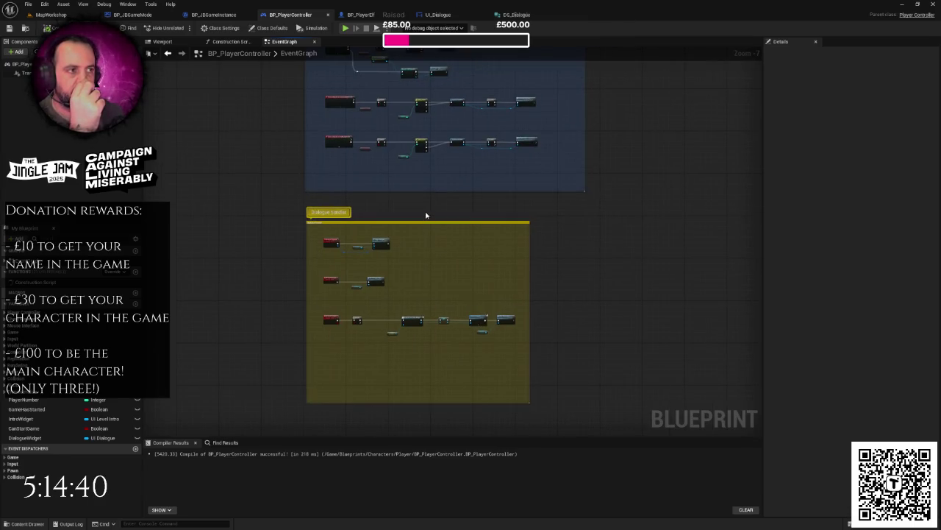
pyautogui.moveTo(425, 215); pyautogui.dragTo(420, 269)
pyautogui.moveTo(399, 327)
pyautogui.mouseDown()
pyautogui.moveTo(390, 219)
pyautogui.moveTo(357, 322)
pyautogui.mouseUp()
pyautogui.moveTo(380, 283)
pyautogui.mouseDown()
pyautogui.moveTo(363, 248)
pyautogui.moveTo(405, 301)
pyautogui.moveTo(382, 264)
pyautogui.mouseUp()
pyautogui.scroll(3, 346, 220)
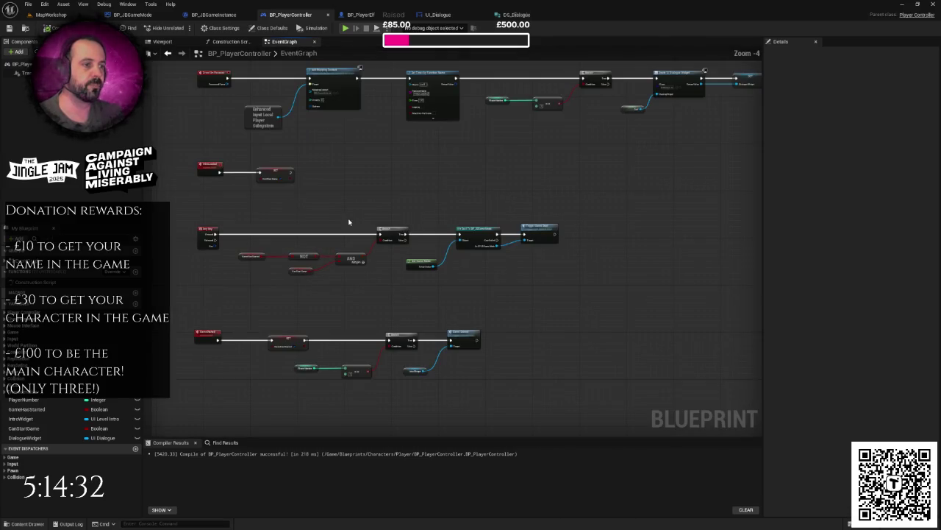
pyautogui.scroll(2, 352, 205)
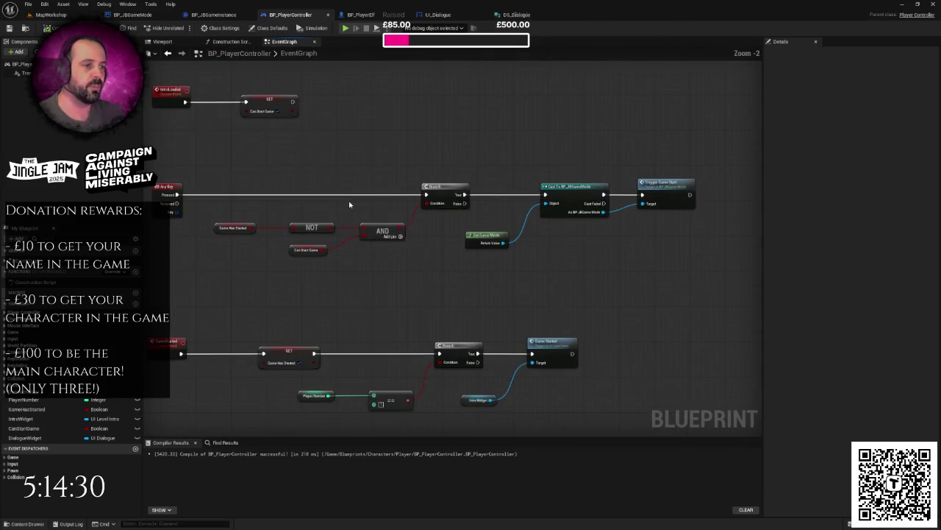
pyautogui.moveTo(186, 171); pyautogui.dragTo(228, 230)
pyautogui.click(327, 164)
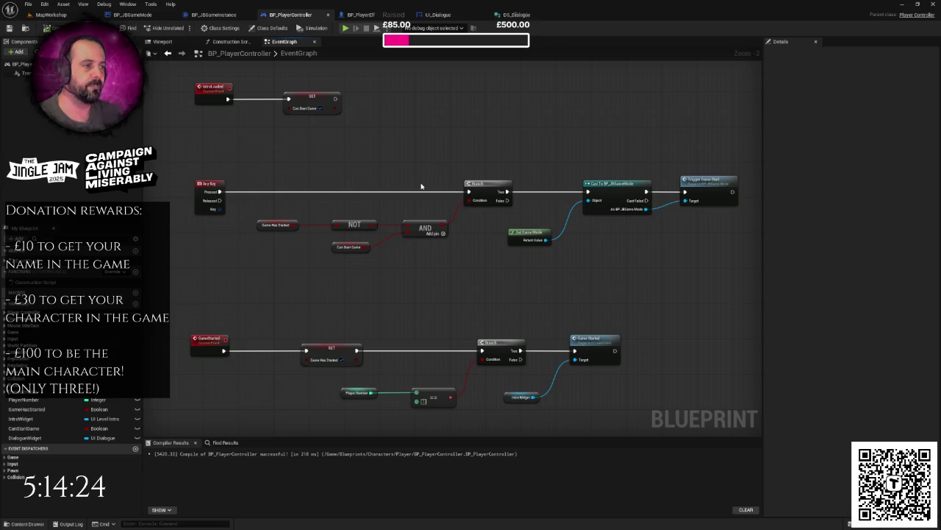
pyautogui.moveTo(190, 156); pyautogui.dragTo(238, 240)
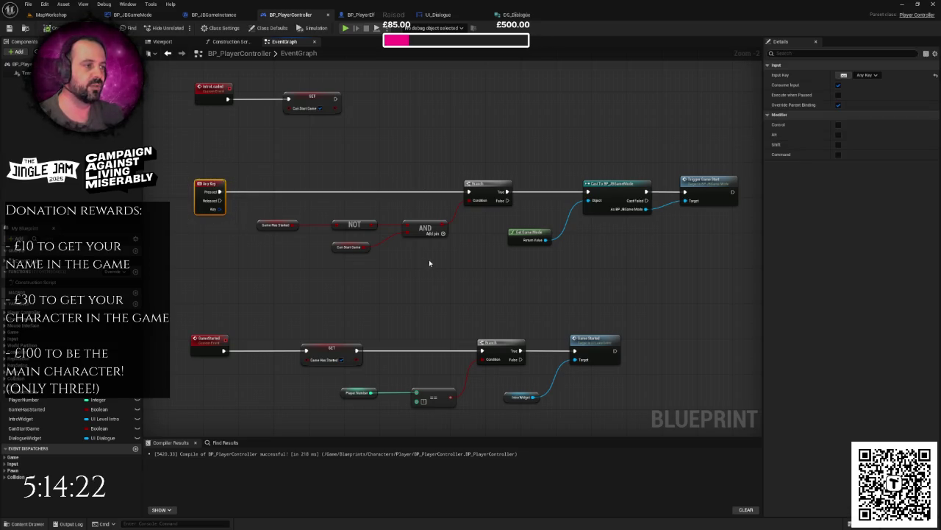
pyautogui.click(444, 264)
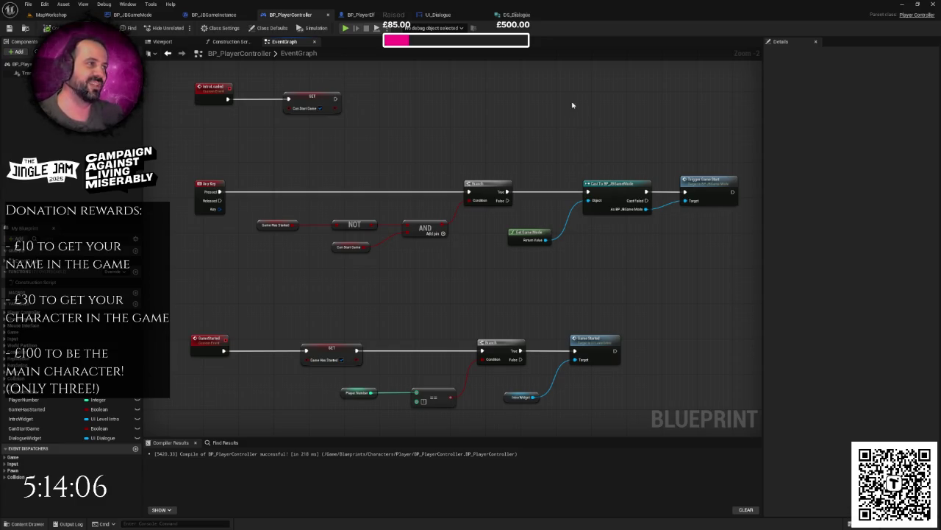
# Show UI_Dialogue's Designer layout with both dialogue boxes and select the root CanvasPanel.
pyautogui.click(448, 16)
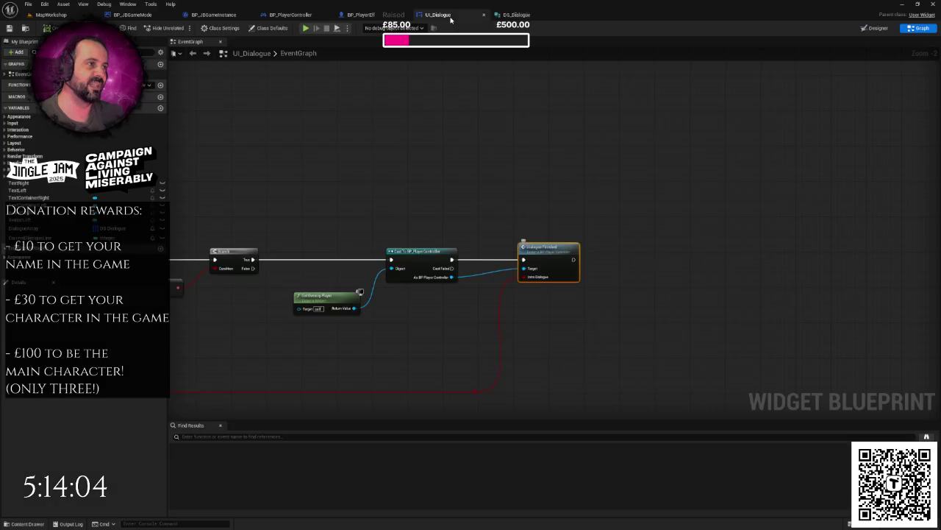
pyautogui.scroll(-2, 626, 160)
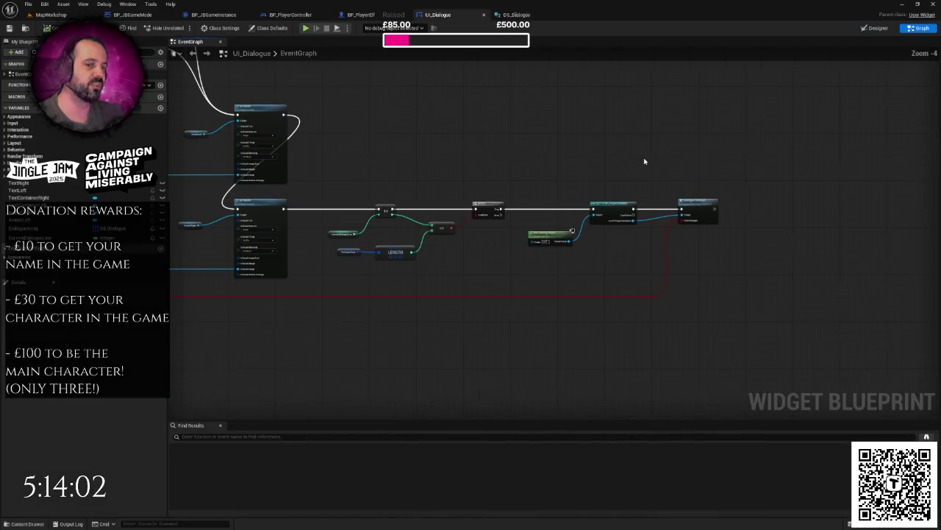
pyautogui.scroll(-1, 598, 151)
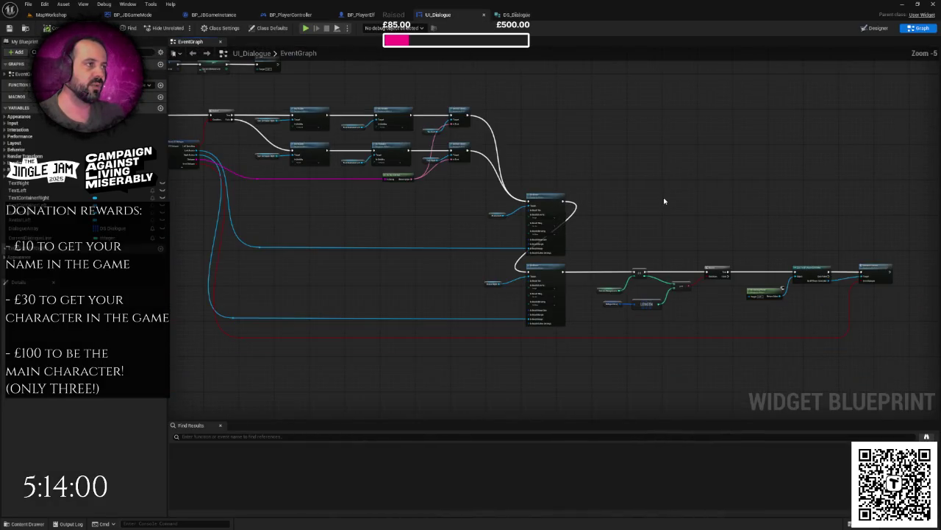
pyautogui.click(874, 29)
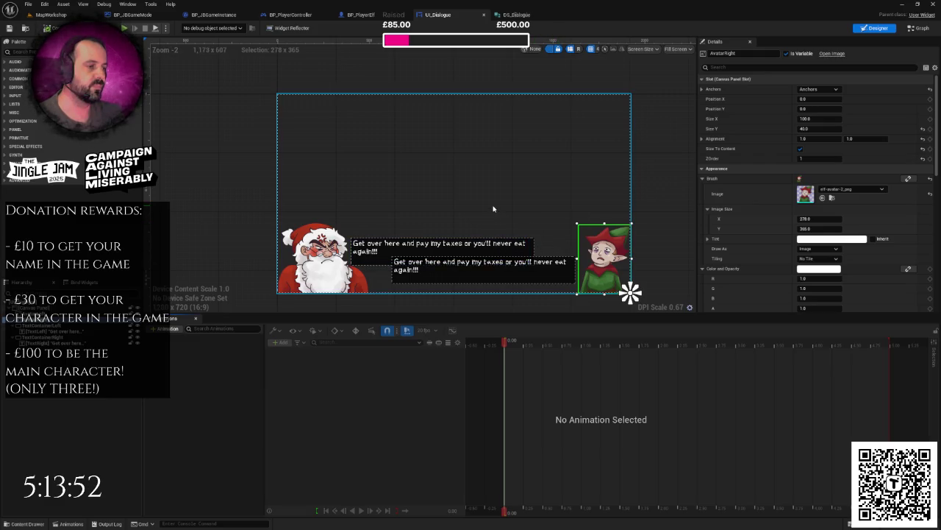
pyautogui.scroll(1, 522, 204)
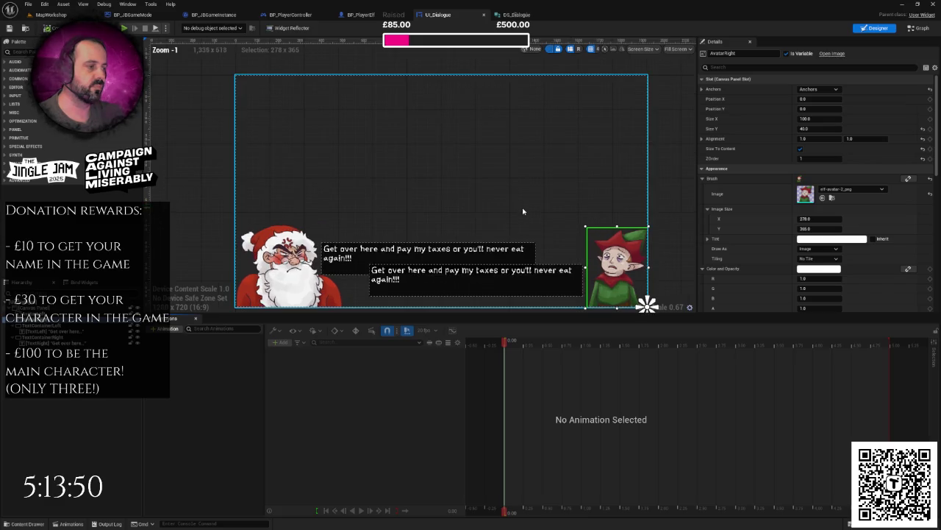
pyautogui.scroll(3, 556, 243)
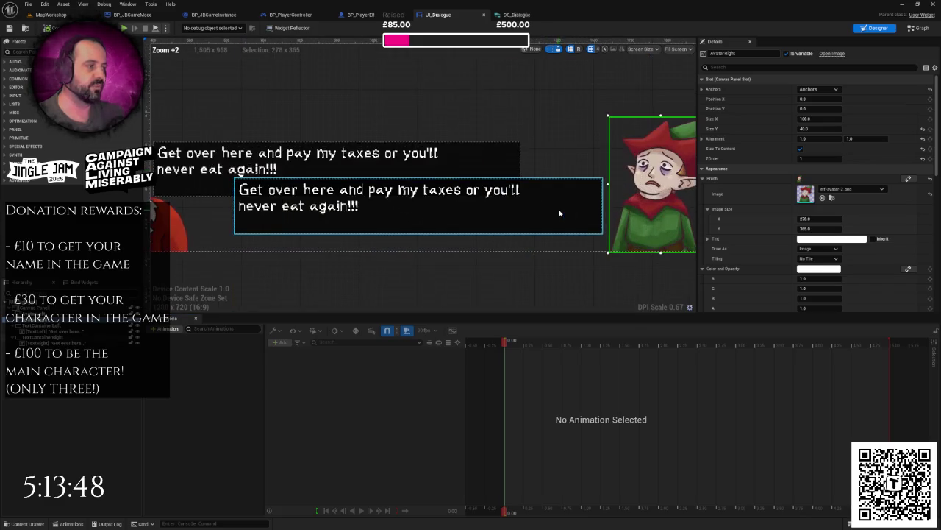
pyautogui.click(417, 126)
pyautogui.scroll(-1, 431, 138)
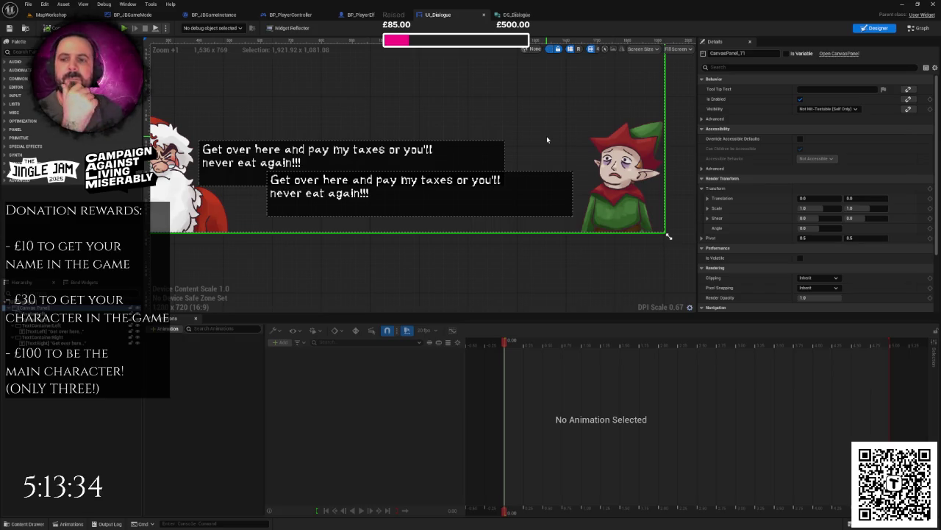
# Return to BP_PlayerController and bring the Dialogue handler events into view.
pyautogui.click(290, 15)
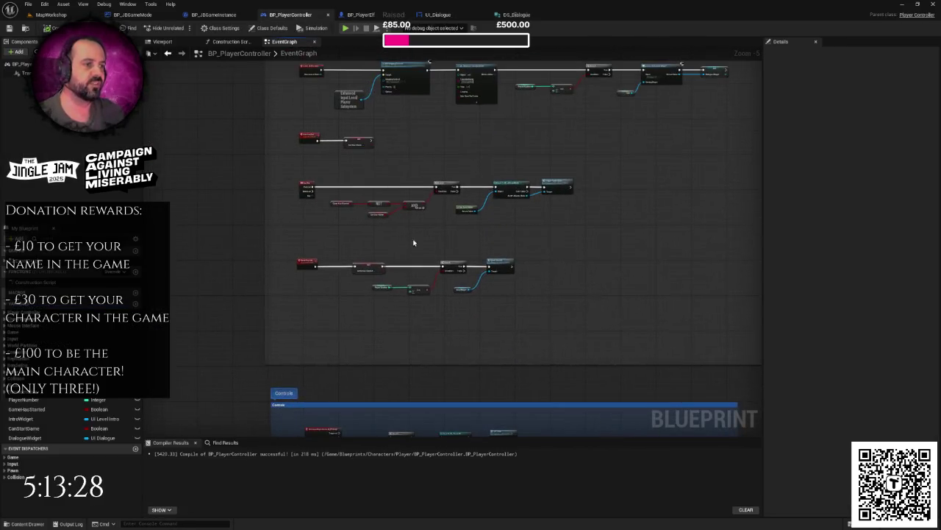
pyautogui.scroll(3, 348, 186)
pyautogui.moveTo(257, 129); pyautogui.dragTo(720, 209)
pyautogui.scroll(-6, 720, 209)
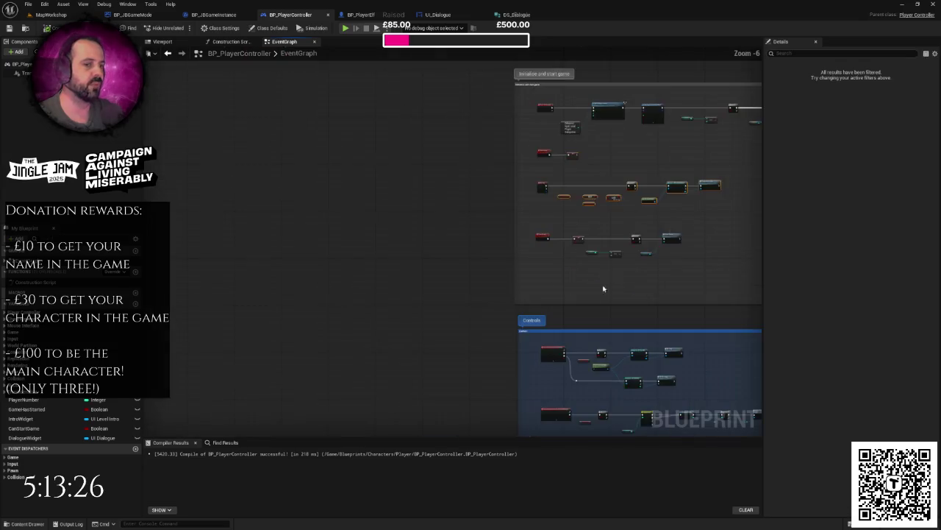
pyautogui.scroll(2, 551, 227)
pyautogui.scroll(6, 461, 227)
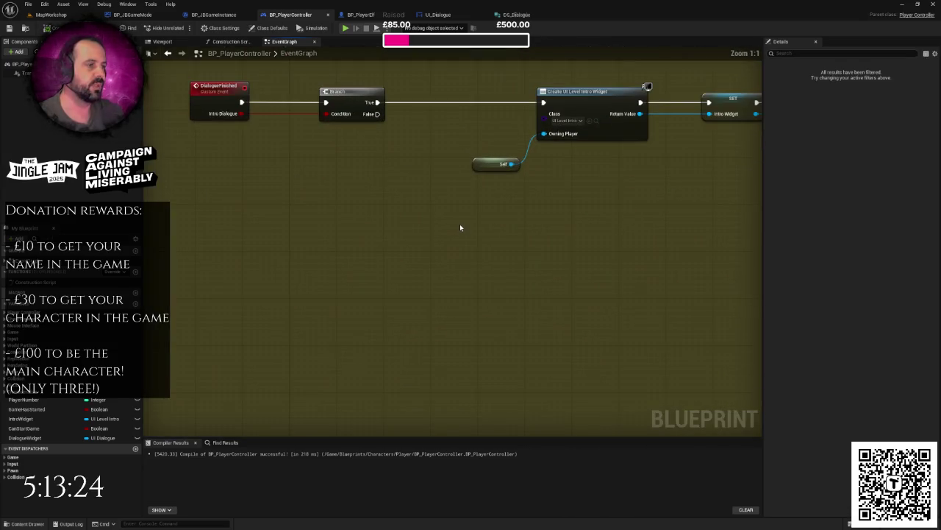
pyautogui.moveTo(461, 226); pyautogui.dragTo(442, 259)
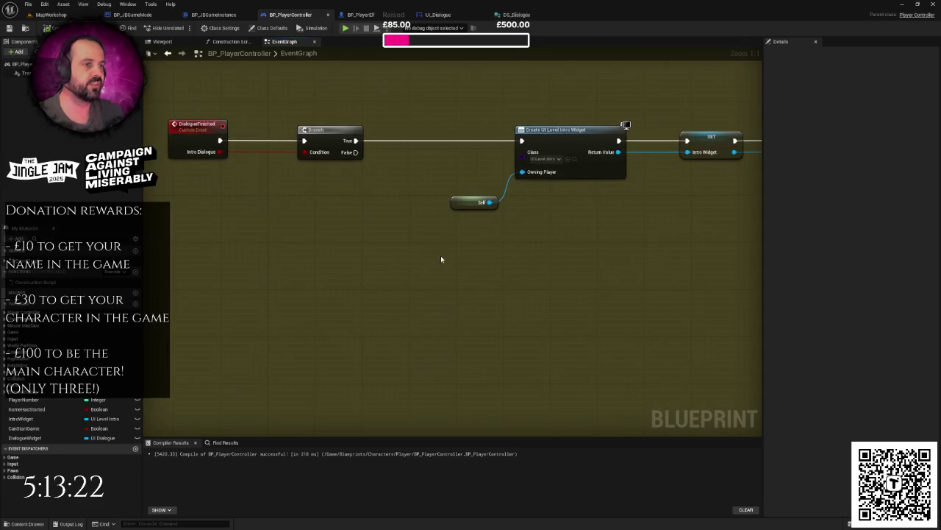
pyautogui.scroll(-1, 625, 125)
pyautogui.moveTo(625, 125)
pyautogui.mouseDown()
pyautogui.moveTo(416, 211)
pyautogui.moveTo(412, 227)
pyautogui.moveTo(372, 227)
pyautogui.moveTo(377, 250)
pyautogui.mouseUp()
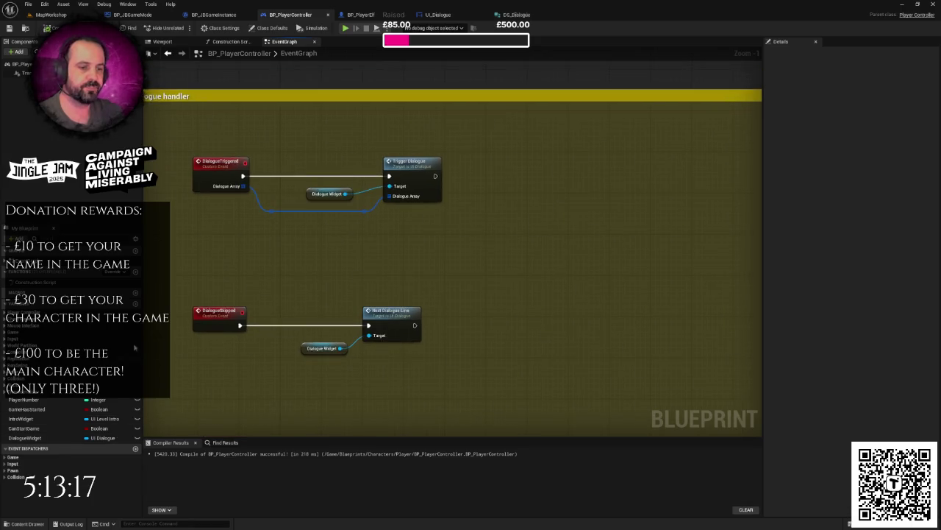
# Create the Boolean variable DialogueInProgress and shift the Trigger Dialogue nodes right.
pyautogui.click(135, 305)
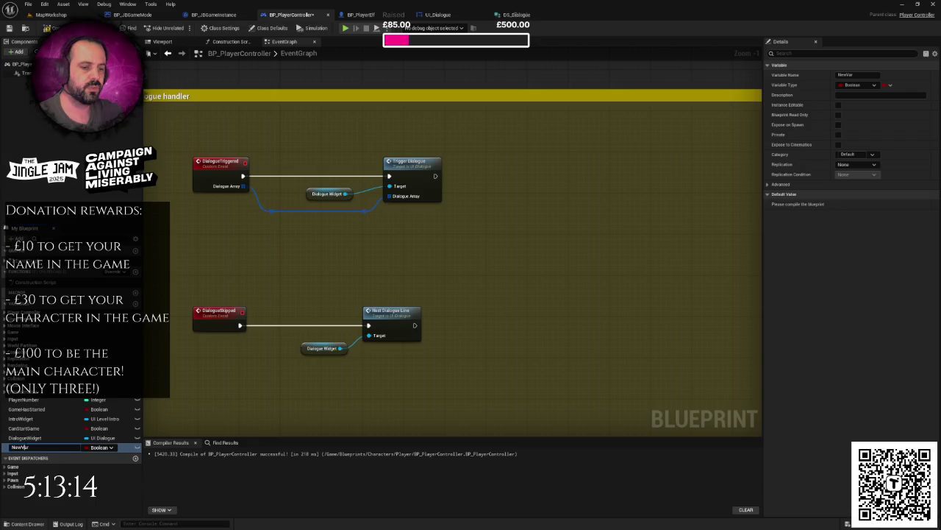
pyautogui.write('DialogueInProg')
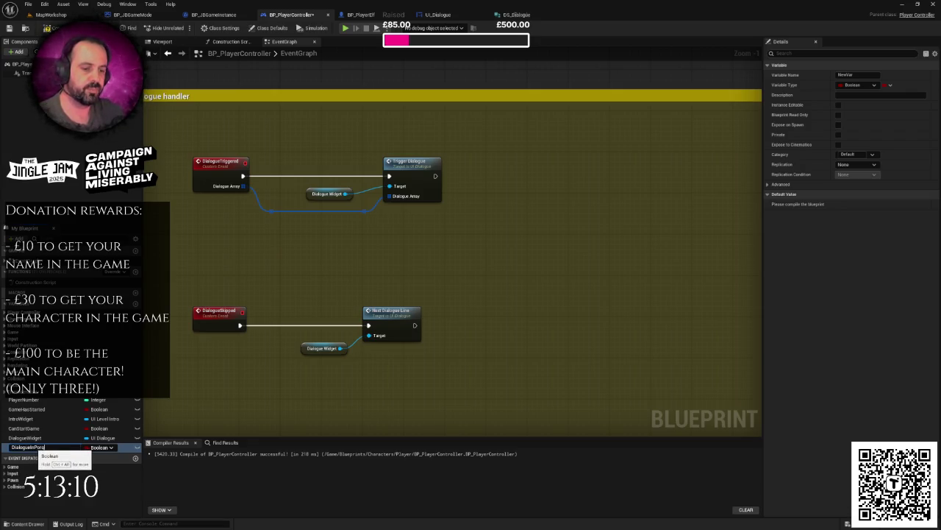
pyautogui.press('BackSpace')
pyautogui.press('BackSpace')
pyautogui.press('BackSpace')
pyautogui.press('BackSpace')
pyautogui.write('gress')
pyautogui.press('Return')
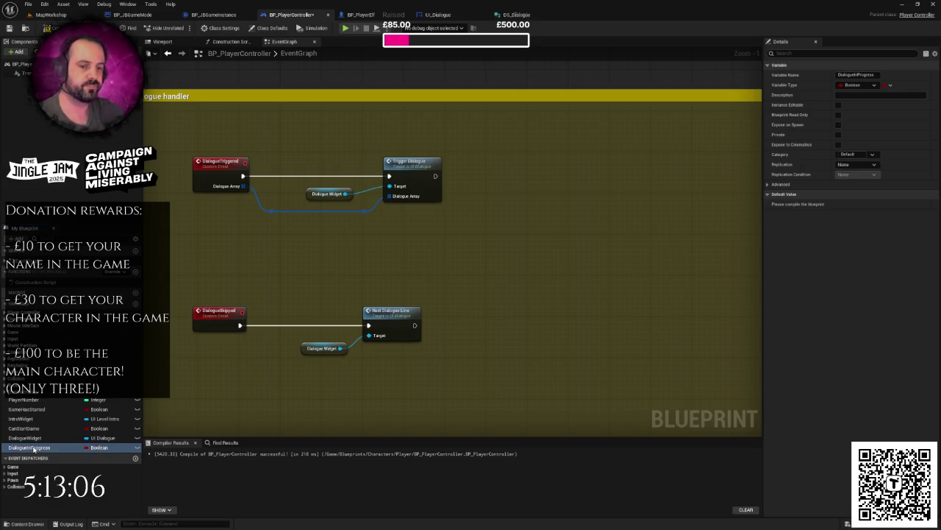
pyautogui.moveTo(303, 161); pyautogui.dragTo(392, 224)
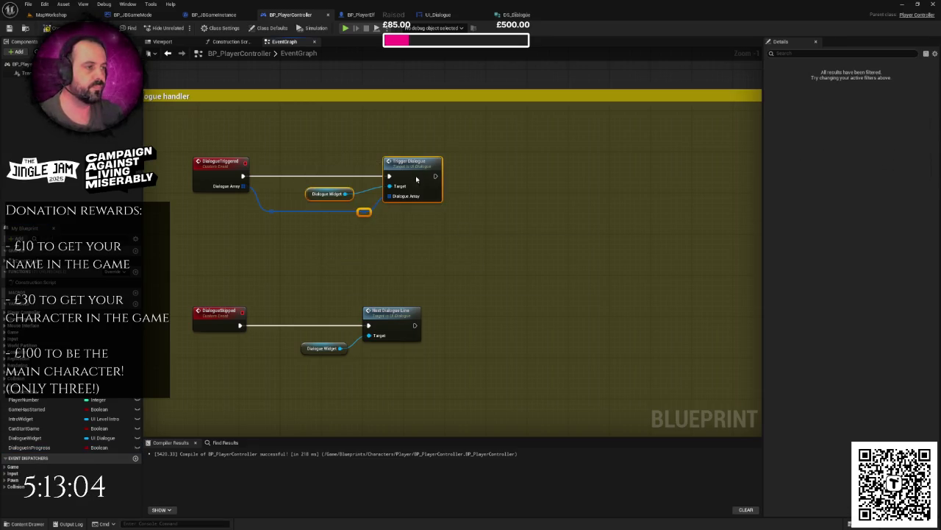
pyautogui.moveTo(416, 175); pyautogui.dragTo(592, 179)
# Set DialogueInProgress to true between DialogueTriggered and Trigger Dialogue.
pyautogui.click(416, 202)
pyautogui.moveTo(256, 203)
pyautogui.mouseDown()
pyautogui.moveTo(550, 243)
pyautogui.moveTo(546, 234)
pyautogui.mouseUp()
pyautogui.click(508, 246)
pyautogui.moveTo(29, 447); pyautogui.dragTo(325, 172)
pyautogui.click(316, 221)
pyautogui.moveTo(243, 175)
pyautogui.mouseDown()
pyautogui.moveTo(265, 186)
pyautogui.moveTo(309, 177)
pyautogui.mouseUp()
pyautogui.moveTo(374, 177)
pyautogui.mouseDown()
pyautogui.moveTo(482, 194)
pyautogui.moveTo(564, 177)
pyautogui.mouseUp()
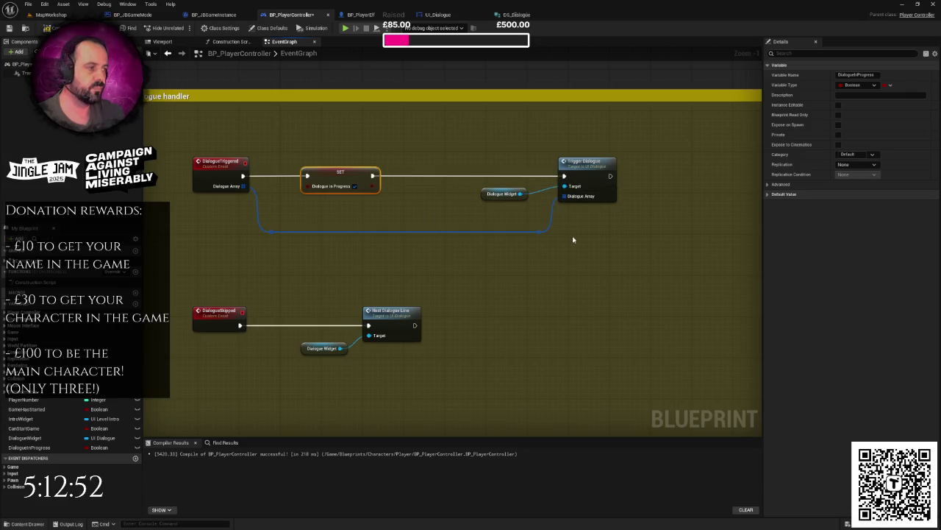
# Make room after DialogueFinished and add a SET DialogueInProgress to false there.
pyautogui.scroll(-2, 373, 217)
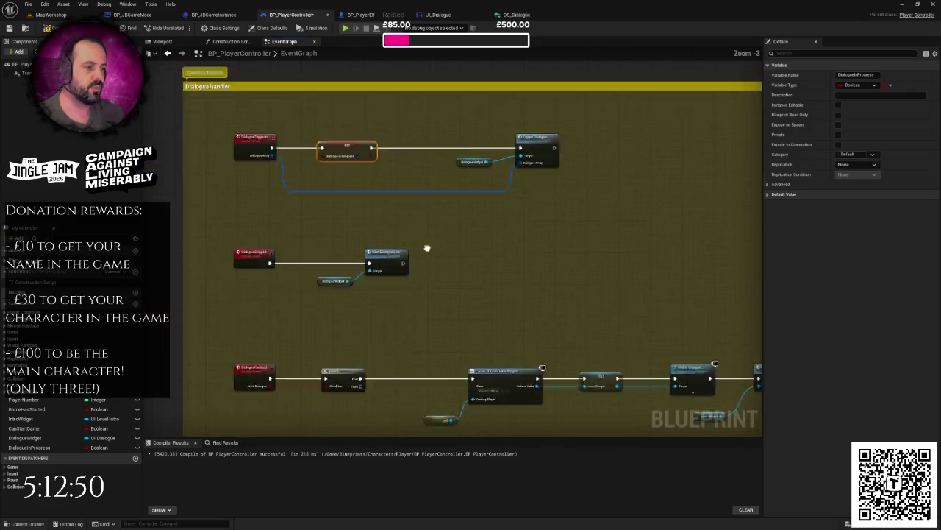
pyautogui.scroll(-2, 370, 214)
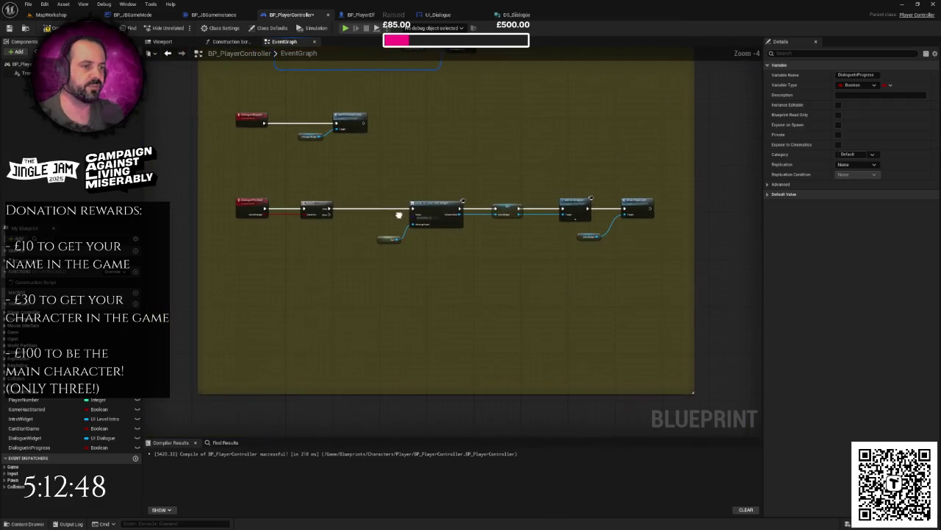
pyautogui.moveTo(345, 233); pyautogui.dragTo(410, 212)
pyautogui.moveTo(340, 207)
pyautogui.mouseDown()
pyautogui.moveTo(605, 265)
pyautogui.moveTo(707, 197)
pyautogui.mouseUp()
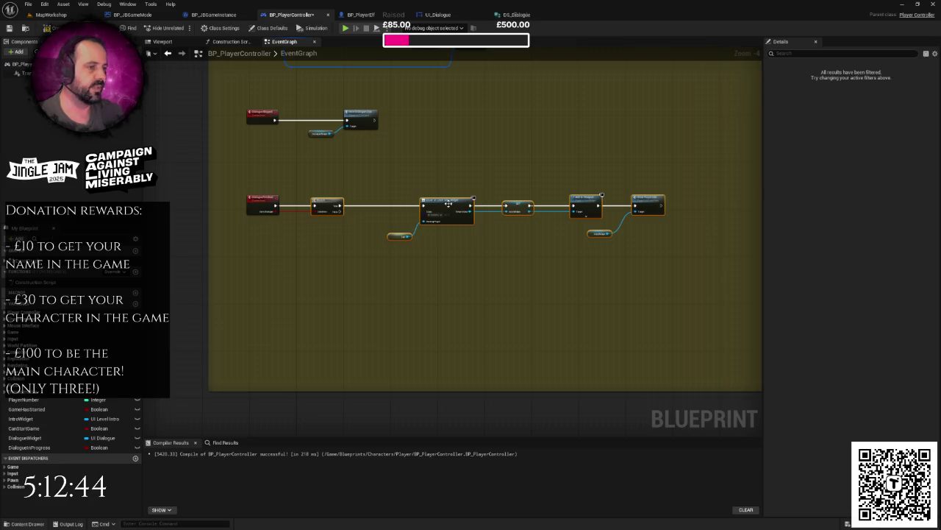
pyautogui.moveTo(328, 204); pyautogui.dragTo(387, 204)
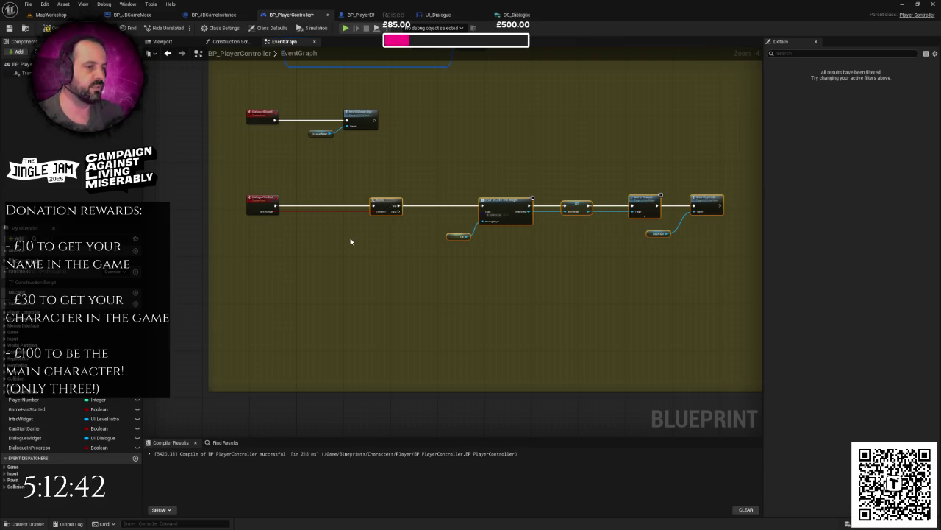
pyautogui.scroll(4, 350, 241)
pyautogui.moveTo(336, 231)
pyautogui.mouseDown()
pyautogui.moveTo(370, 265)
pyautogui.moveTo(355, 236)
pyautogui.mouseUp()
pyautogui.click(373, 247)
pyautogui.click(386, 242)
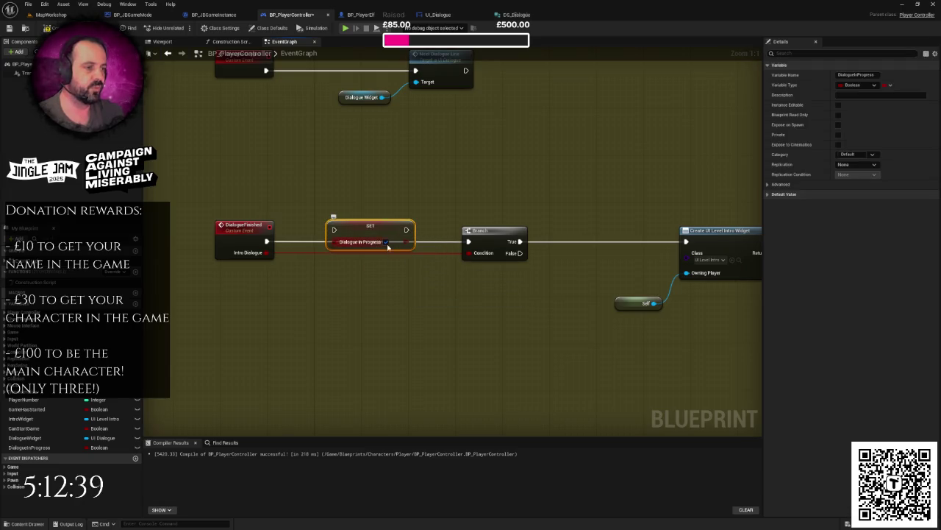
# Route the Intro Dialogue wire through a reroute point beneath the SET Dialogue in Progress node.
pyautogui.doubleClick(294, 254)
pyautogui.moveTo(298, 253)
pyautogui.mouseDown()
pyautogui.moveTo(305, 277)
pyautogui.moveTo(444, 277)
pyautogui.mouseUp()
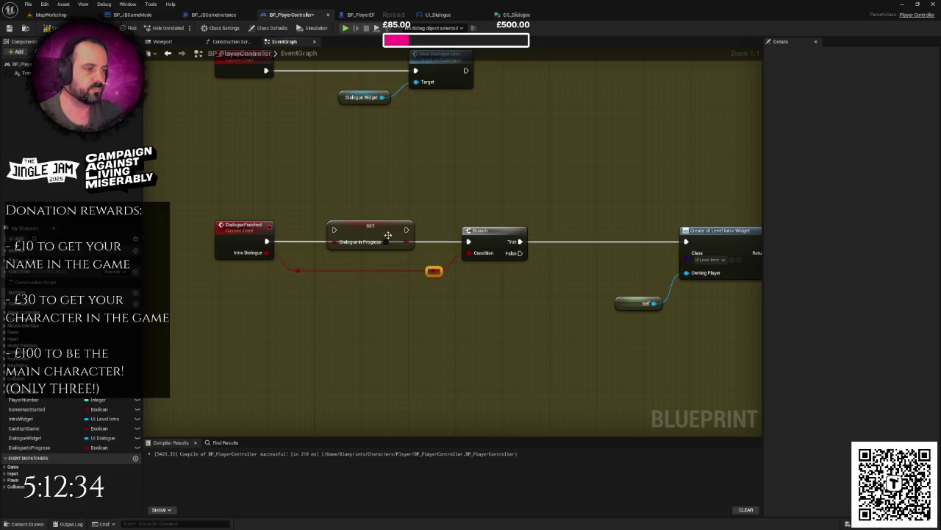
pyautogui.moveTo(387, 238); pyautogui.dragTo(382, 250)
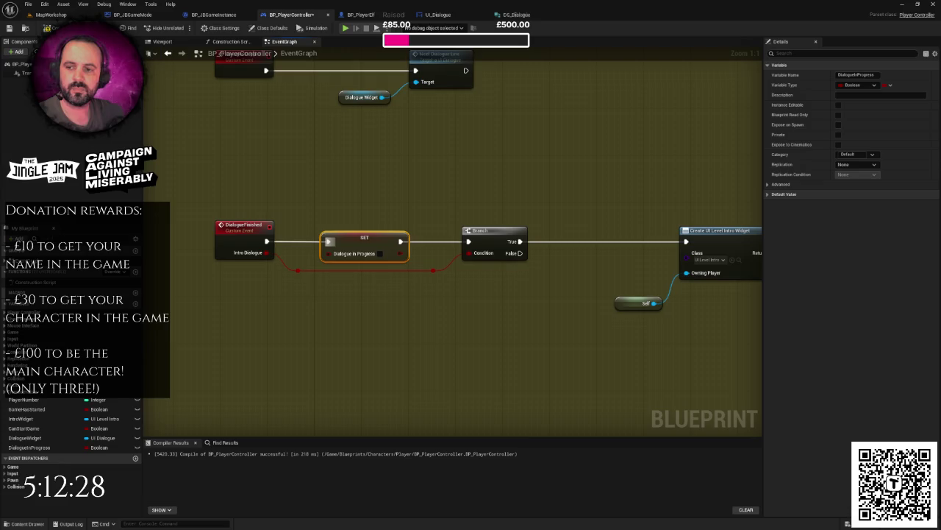
pyautogui.scroll(-2, 424, 288)
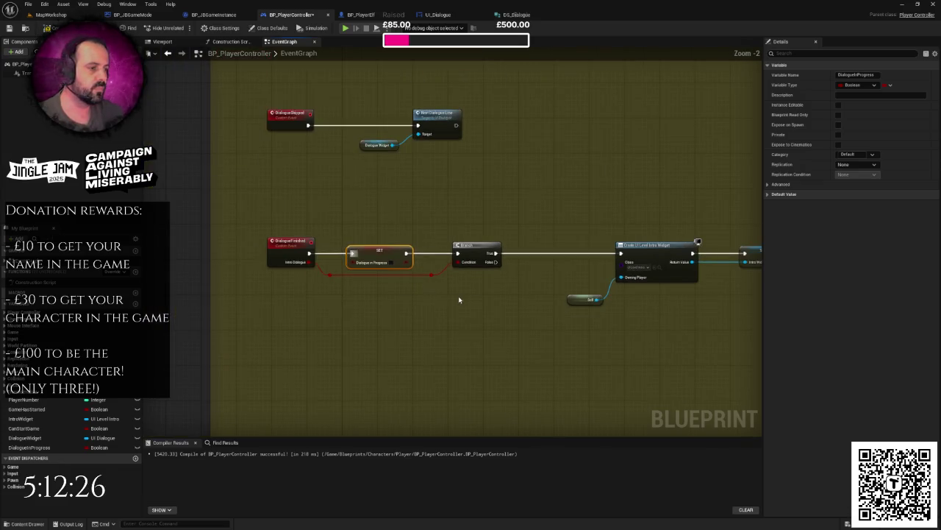
pyautogui.click(397, 294)
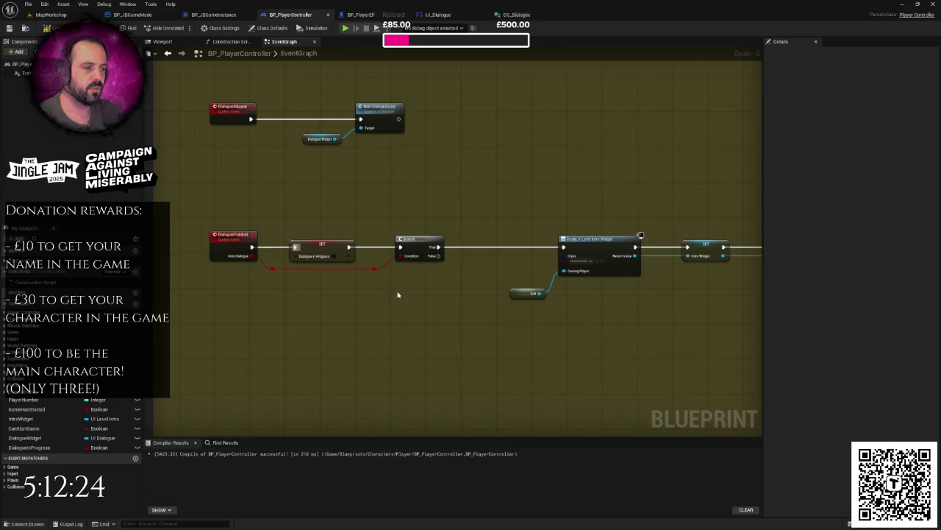
pyautogui.click(333, 256)
pyautogui.scroll(-2, 333, 257)
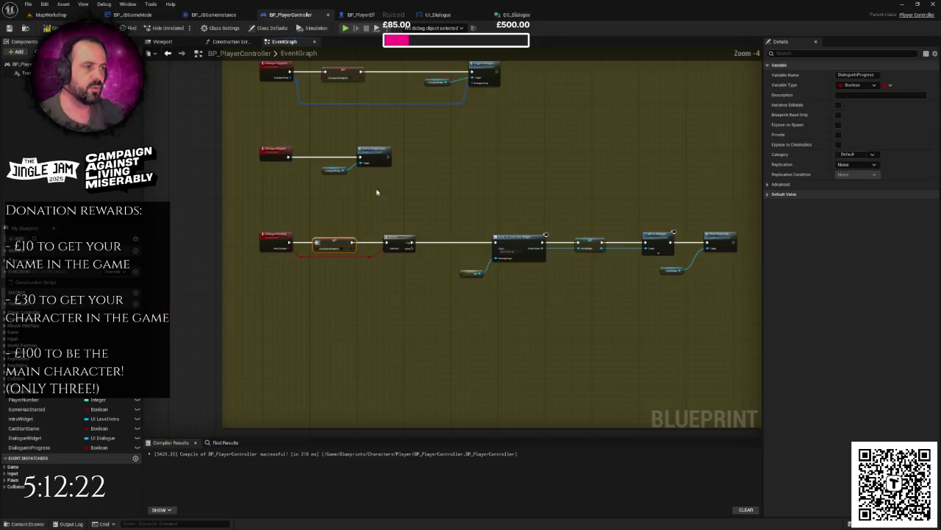
# Insert a Branch on DialogueInProgress after Any Key Pressed, breaking its True wire.
pyautogui.moveTo(389, 375)
pyautogui.mouseDown()
pyautogui.moveTo(387, 395)
pyautogui.moveTo(387, 337)
pyautogui.moveTo(363, 340)
pyautogui.mouseUp()
pyautogui.scroll(2, 283, 272)
pyautogui.moveTo(240, 229); pyautogui.dragTo(488, 230)
pyautogui.write('branch')
pyautogui.click(382, 296)
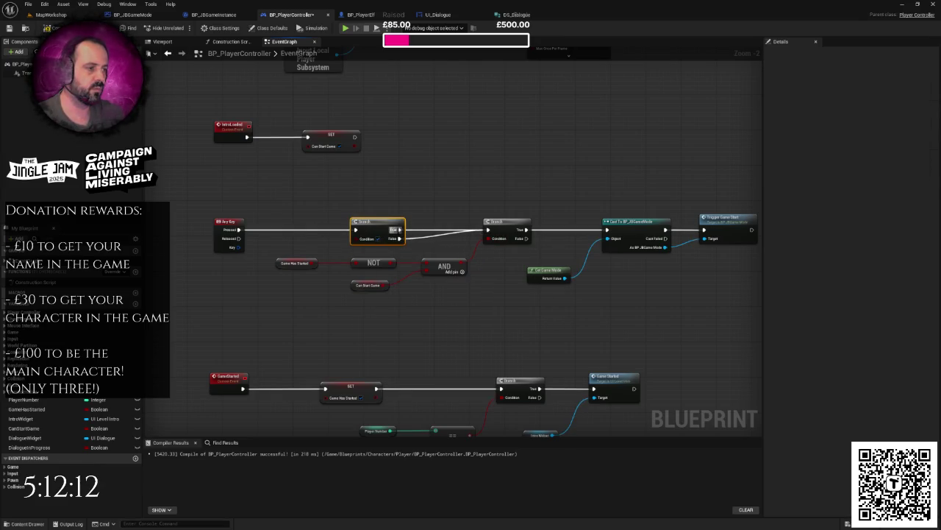
pyautogui.rightClick(394, 229)
pyautogui.click(448, 302)
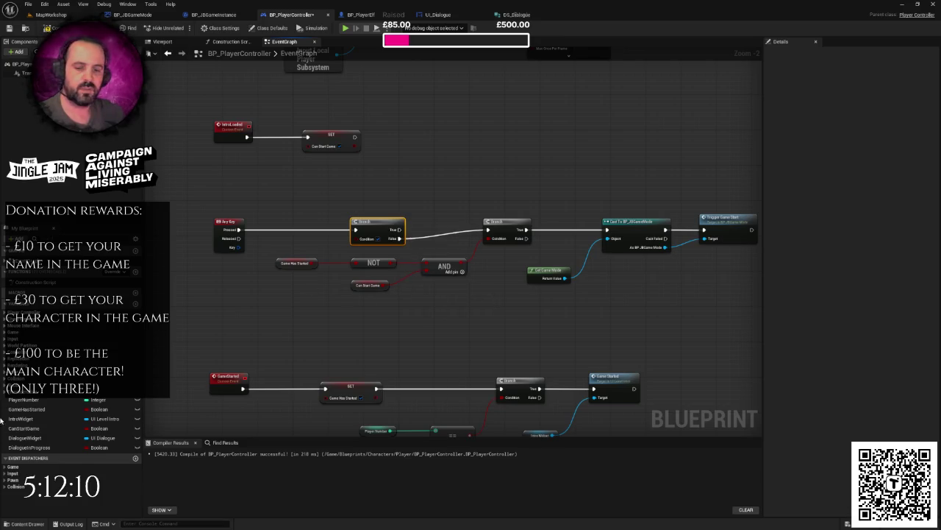
pyautogui.moveTo(30, 448)
pyautogui.mouseDown()
pyautogui.moveTo(298, 246)
pyautogui.moveTo(364, 261)
pyautogui.moveTo(356, 243)
pyautogui.moveTo(582, 287)
pyautogui.moveTo(622, 269)
pyautogui.mouseUp()
pyautogui.click(318, 259)
# Align the game-start nodes on the Branch's False path and review the result.
pyautogui.scroll(-1, 345, 235)
pyautogui.moveTo(515, 255); pyautogui.dragTo(514, 262)
pyautogui.click(471, 292)
pyautogui.scroll(-10, 359, 307)
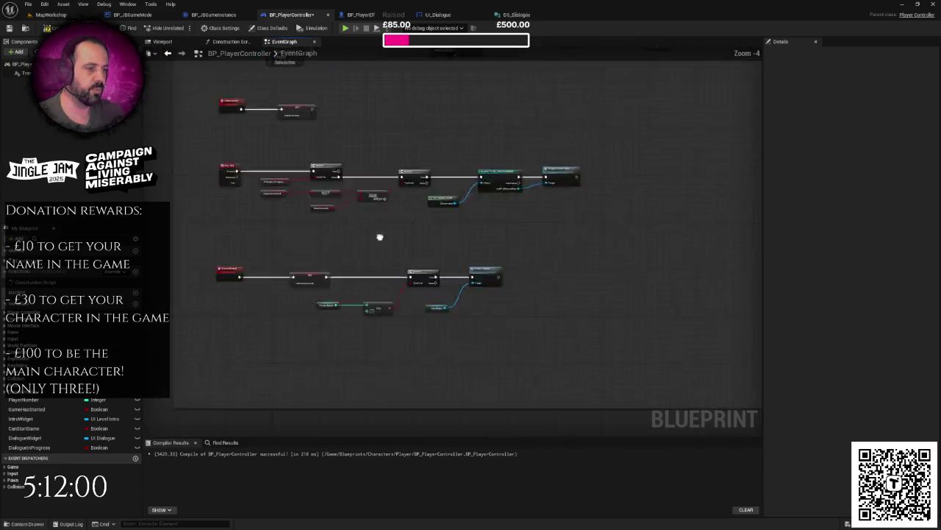
pyautogui.scroll(-3, 398, 239)
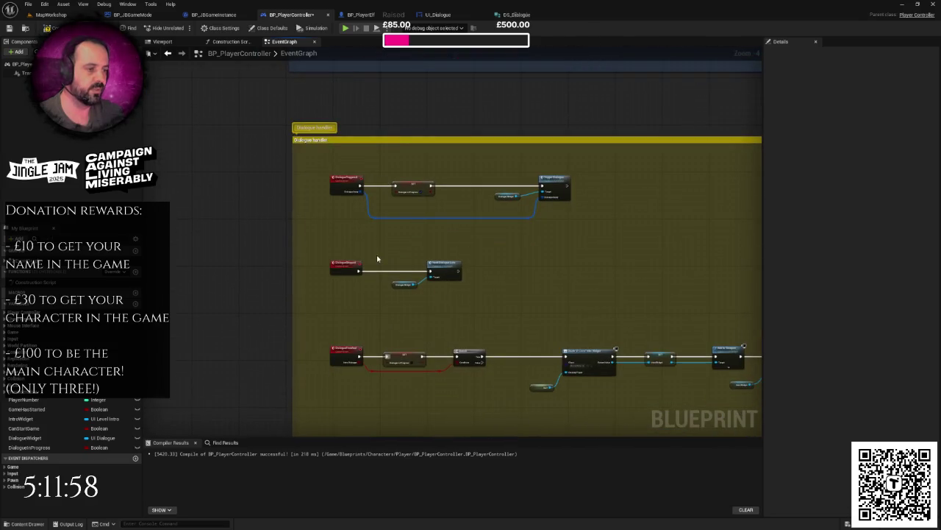
pyautogui.scroll(-3, 382, 269)
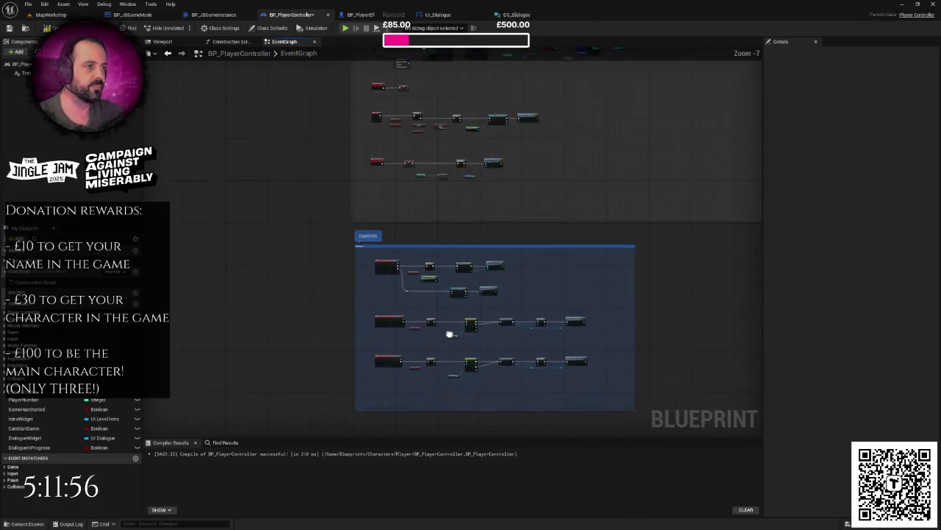
pyautogui.scroll(3, 448, 331)
pyautogui.scroll(-5, 464, 262)
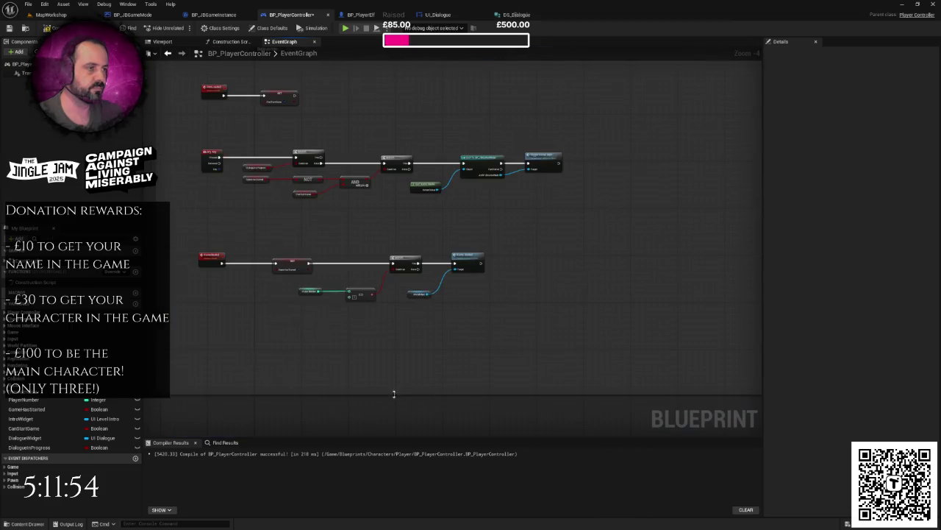
pyautogui.scroll(3, 350, 236)
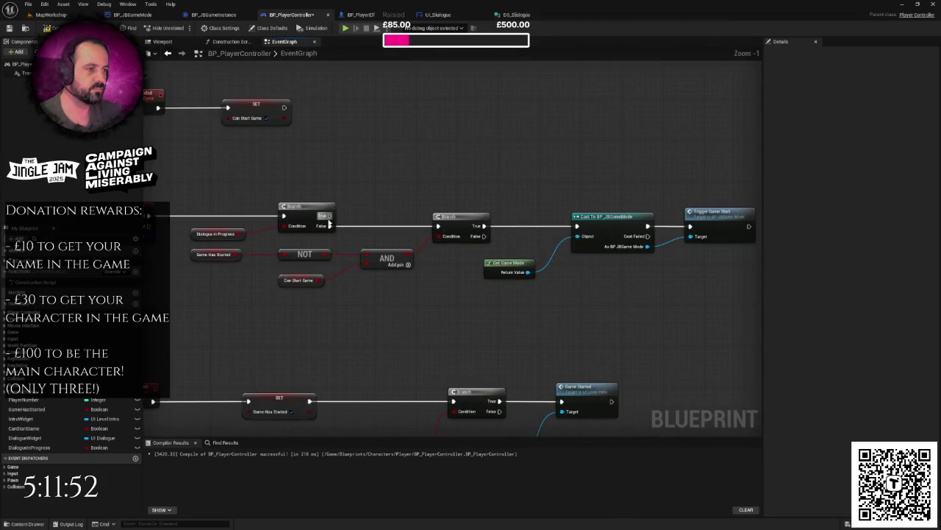
# Call Dialogue Skipped from the Branch's True output, then compile and save.
pyautogui.moveTo(330, 216); pyautogui.dragTo(398, 177)
pyautogui.write('dialogue skipped')
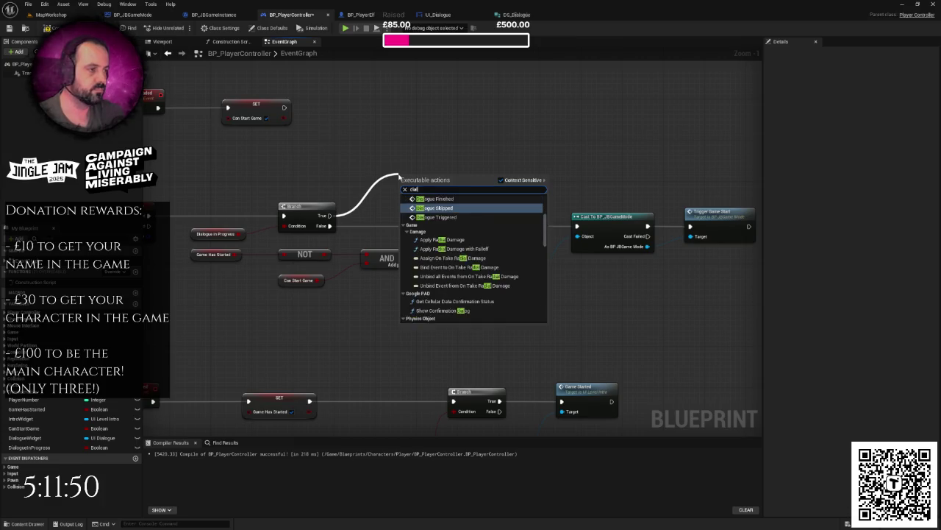
pyautogui.press('Return')
pyautogui.moveTo(444, 175); pyautogui.dragTo(473, 146)
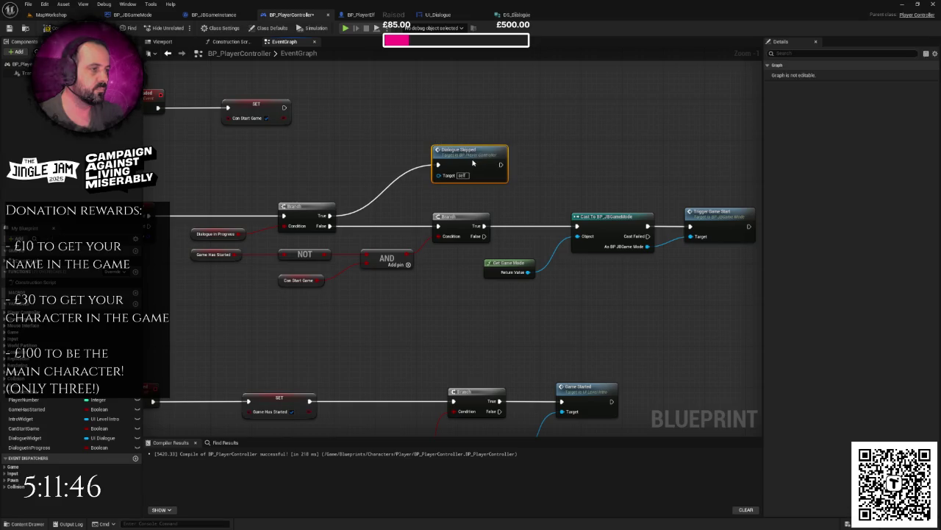
pyautogui.scroll(-2, 475, 139)
pyautogui.rightClick(475, 140)
pyautogui.press('Escape')
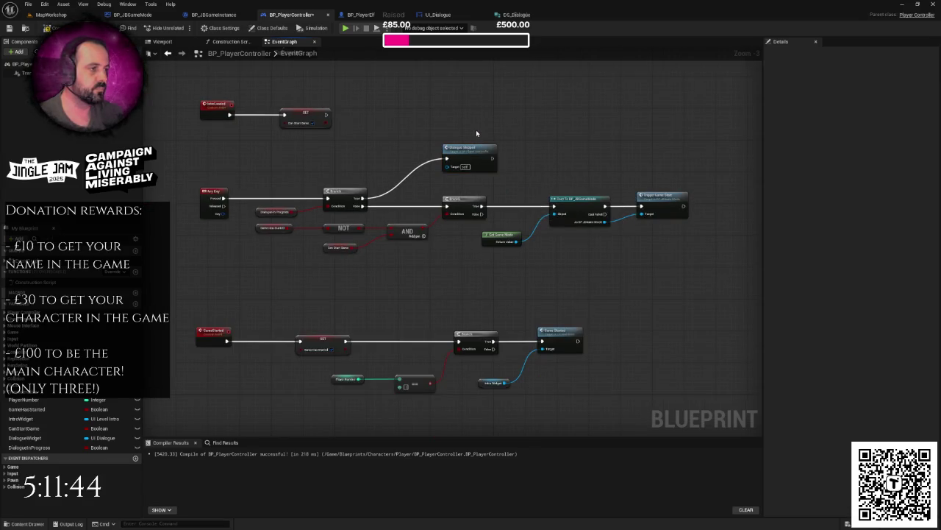
pyautogui.hotkey('ctrl', 's')
# Review the Any Key logic and DialogueSkipped event, then return to UI_Dialogue's designer.
pyautogui.moveTo(407, 206); pyautogui.dragTo(405, 228)
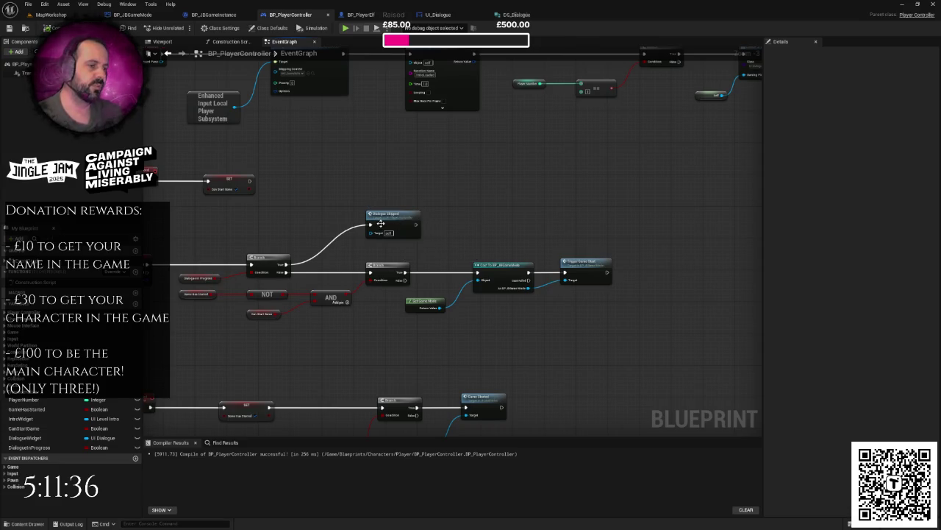
pyautogui.moveTo(228, 263); pyautogui.dragTo(267, 260)
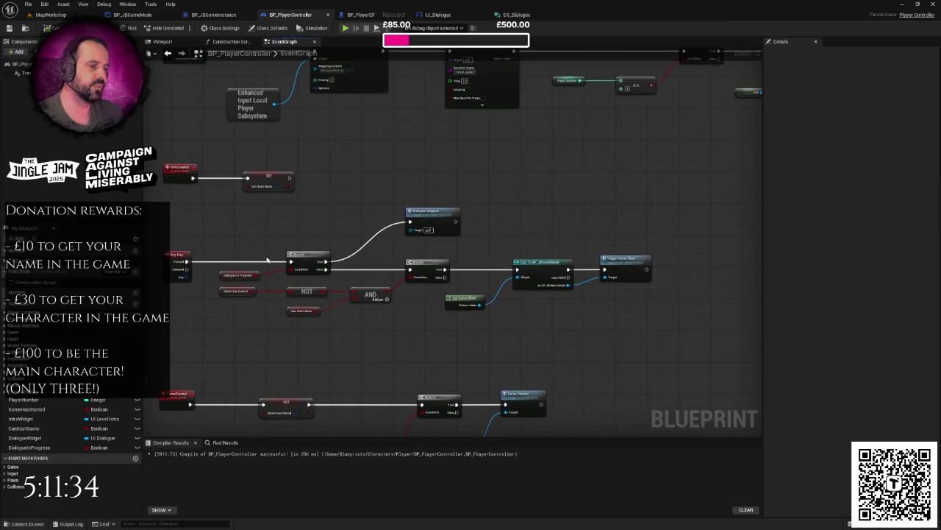
pyautogui.moveTo(368, 257)
pyautogui.mouseDown()
pyautogui.moveTo(487, 312)
pyautogui.moveTo(666, 322)
pyautogui.mouseUp()
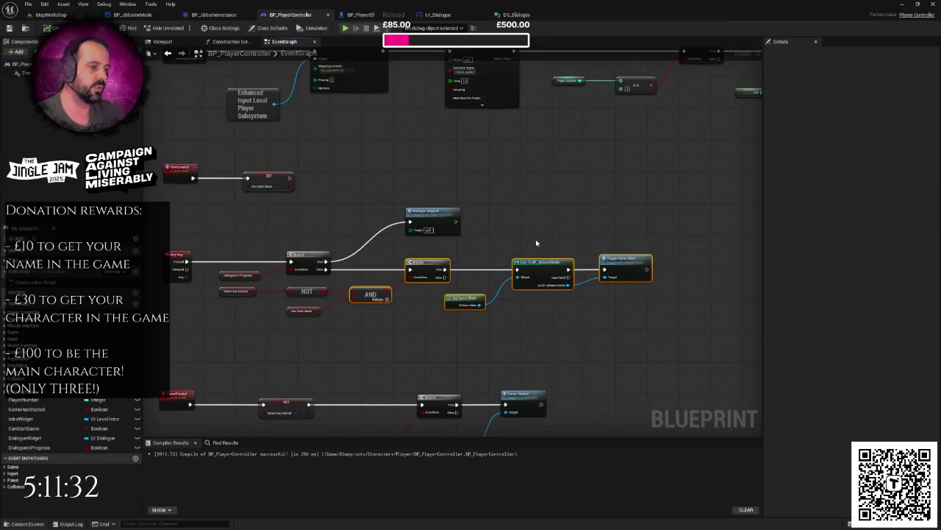
pyautogui.click(369, 334)
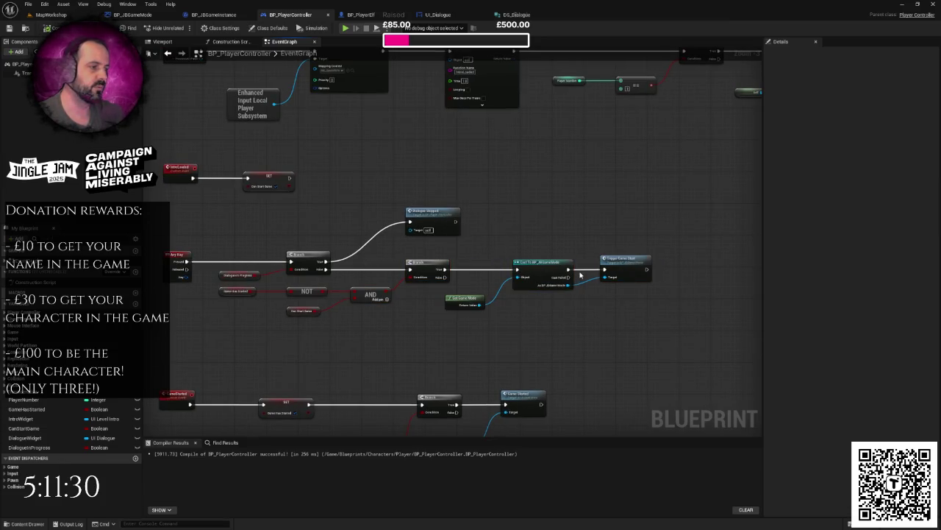
pyautogui.doubleClick(428, 220)
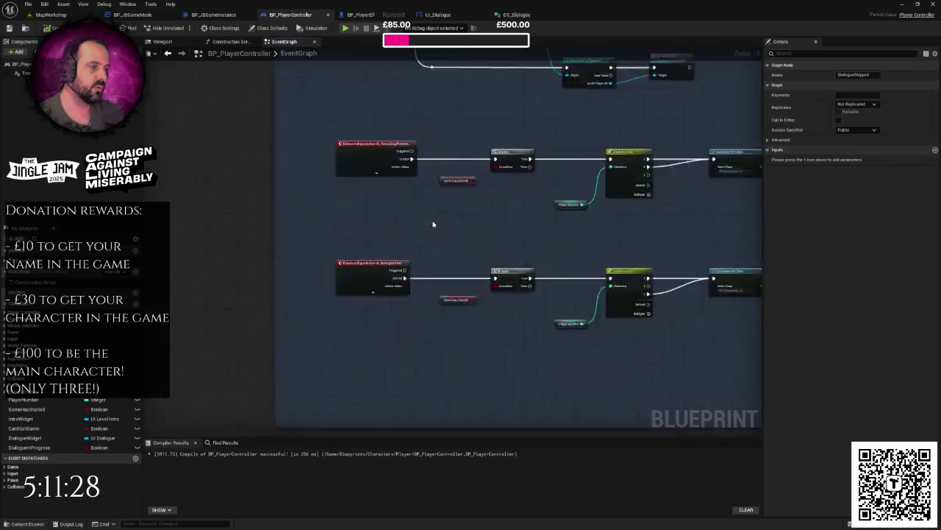
pyautogui.click(570, 227)
pyautogui.scroll(-4, 570, 226)
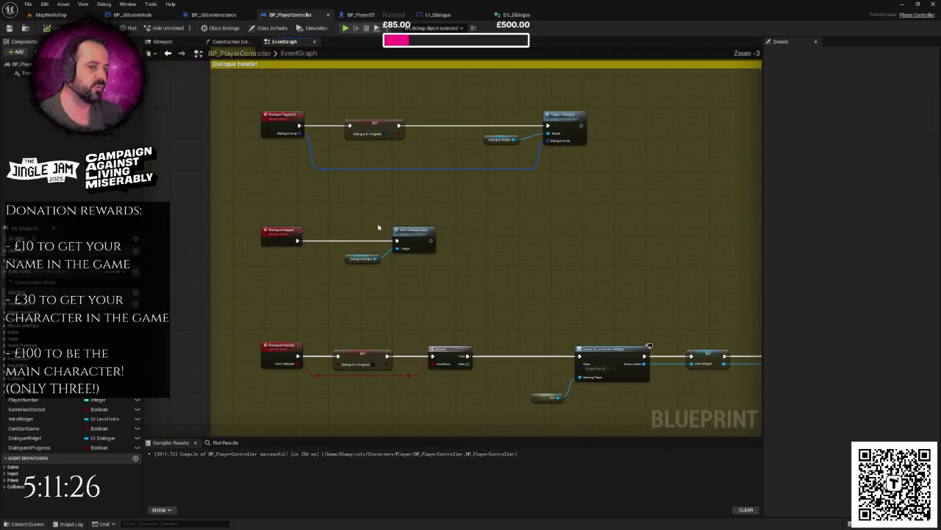
pyautogui.click(438, 14)
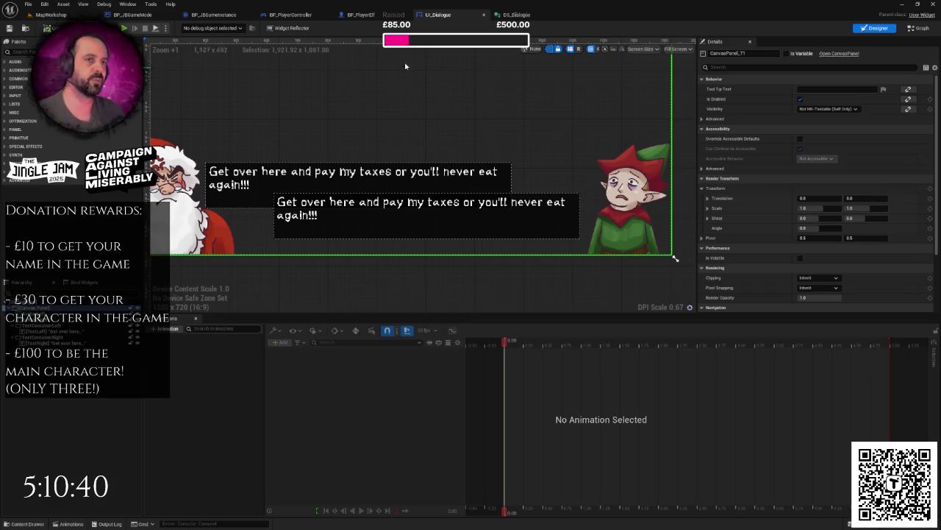
pyautogui.click(51, 14)
pyautogui.moveTo(359, 190); pyautogui.dragTo(294, 195)
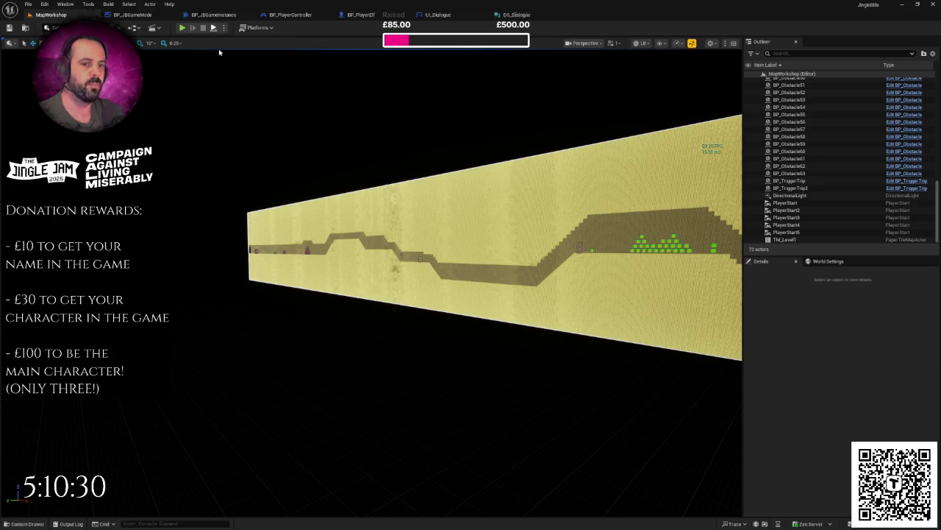
# Add a Boolean variable IntroDialogueDone to BP_JBGameInstance, then return to the MapWorkshop level.
pyautogui.click(217, 16)
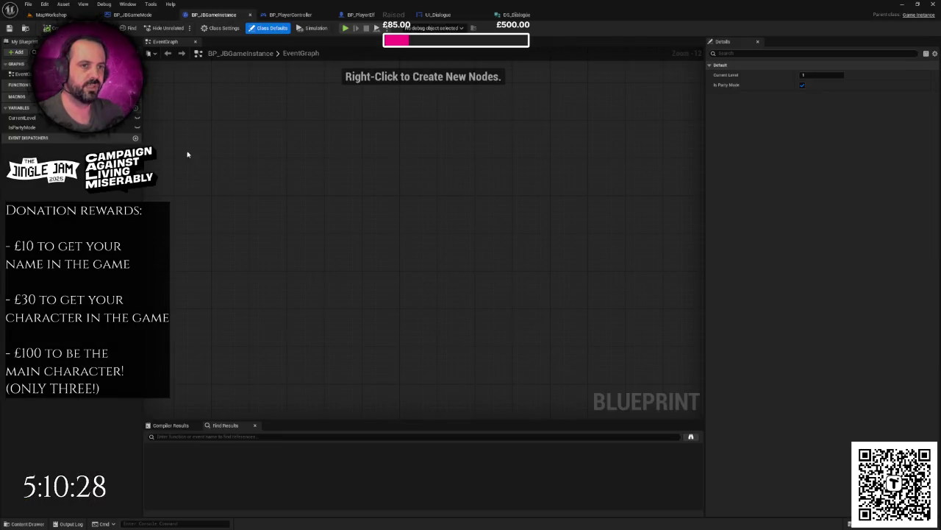
pyautogui.click(135, 109)
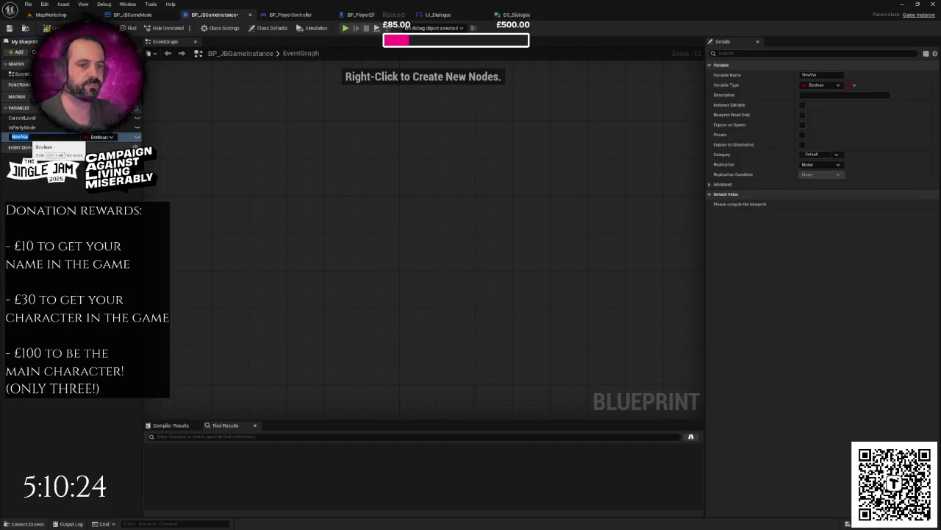
pyautogui.write('In')
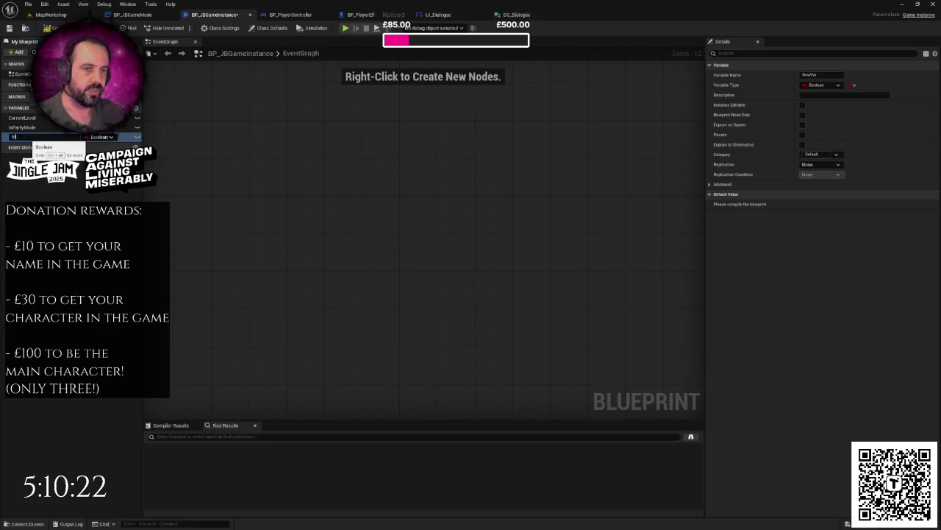
pyautogui.write('troDialog')
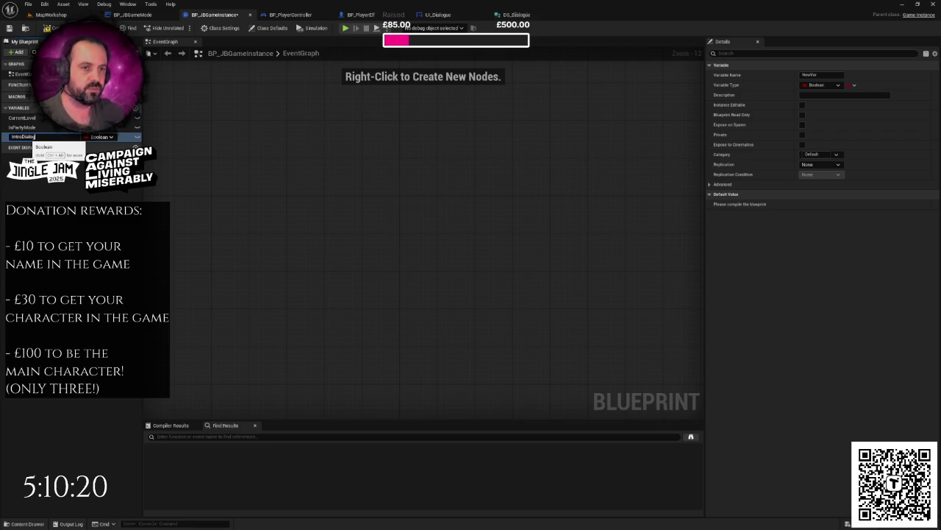
pyautogui.write('ueDone')
pyautogui.press('Return')
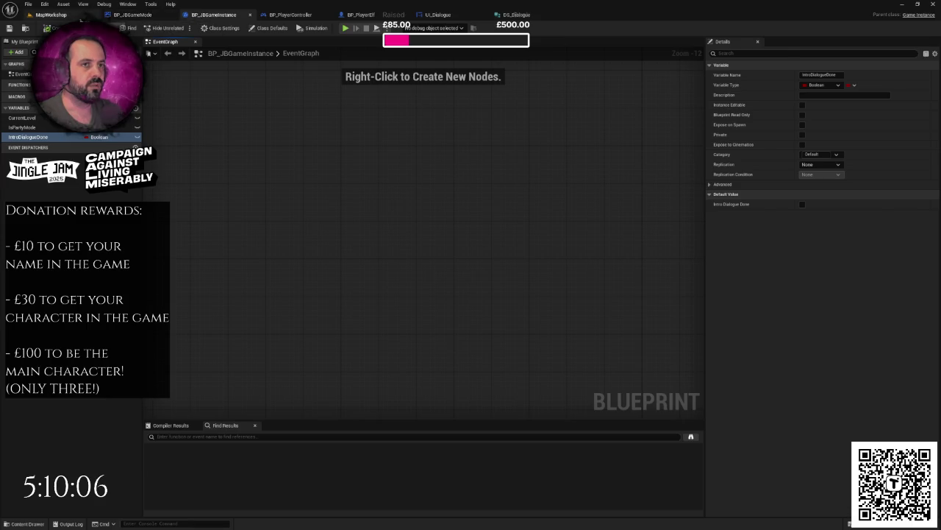
pyautogui.click(51, 14)
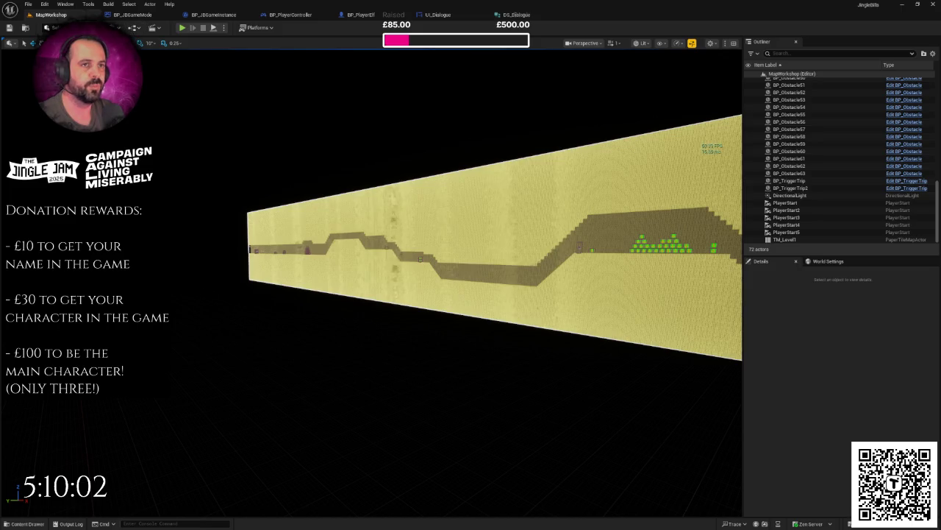
# Open the MapWorkshop Level Blueprint and delete its two default event nodes.
pyautogui.click(137, 27)
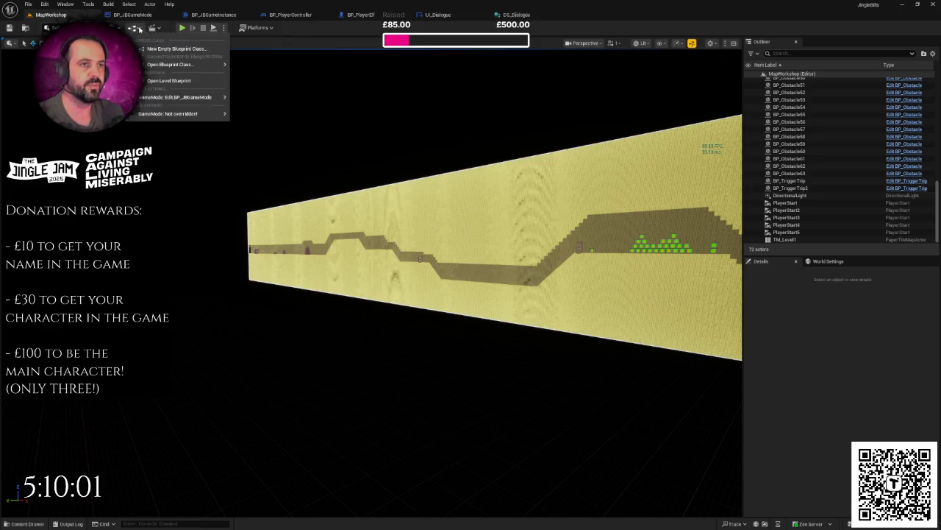
pyautogui.click(169, 80)
pyautogui.moveTo(570, 22)
pyautogui.mouseDown()
pyautogui.moveTo(220, 16)
pyautogui.moveTo(211, 50)
pyautogui.mouseUp()
pyautogui.moveTo(345, 123)
pyautogui.mouseDown()
pyautogui.moveTo(450, 203)
pyautogui.moveTo(483, 296)
pyautogui.mouseUp()
pyautogui.press('Delete')
# Add an Event BeginPlay node wired into a 0.2-second Delay.
pyautogui.rightClick(290, 147)
pyautogui.write('begin')
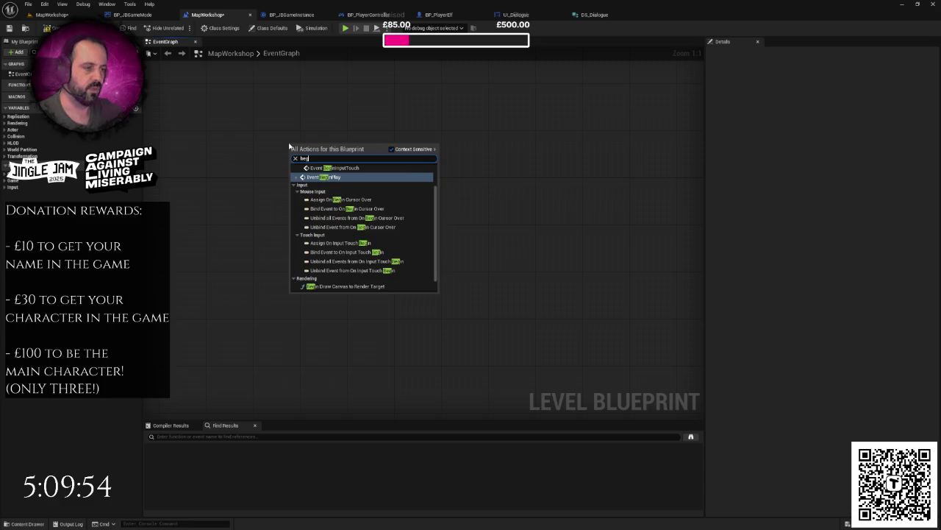
pyautogui.press('Return')
pyautogui.moveTo(338, 159)
pyautogui.mouseDown()
pyautogui.moveTo(280, 183)
pyautogui.moveTo(292, 193)
pyautogui.moveTo(345, 185)
pyautogui.moveTo(351, 168)
pyautogui.mouseUp()
pyautogui.write('delay')
pyautogui.press('Return')
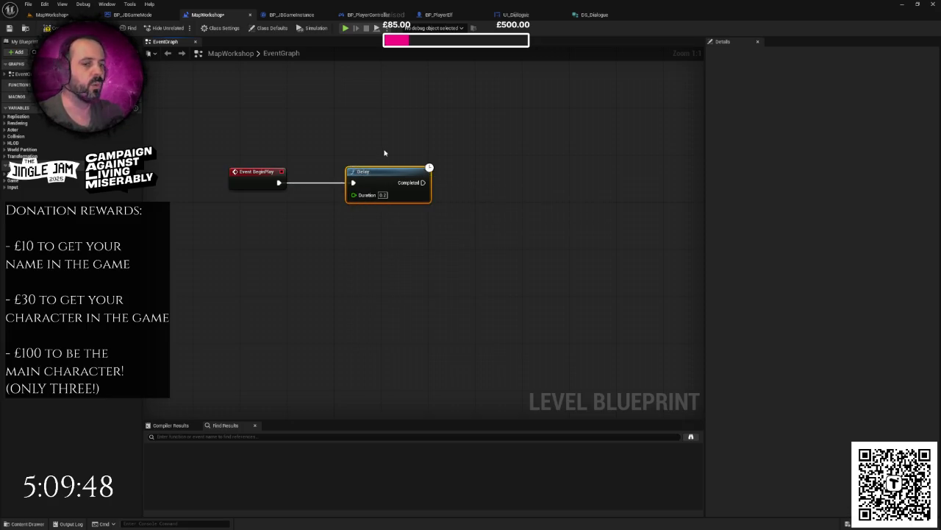
pyautogui.moveTo(553, 71); pyautogui.dragTo(508, 79)
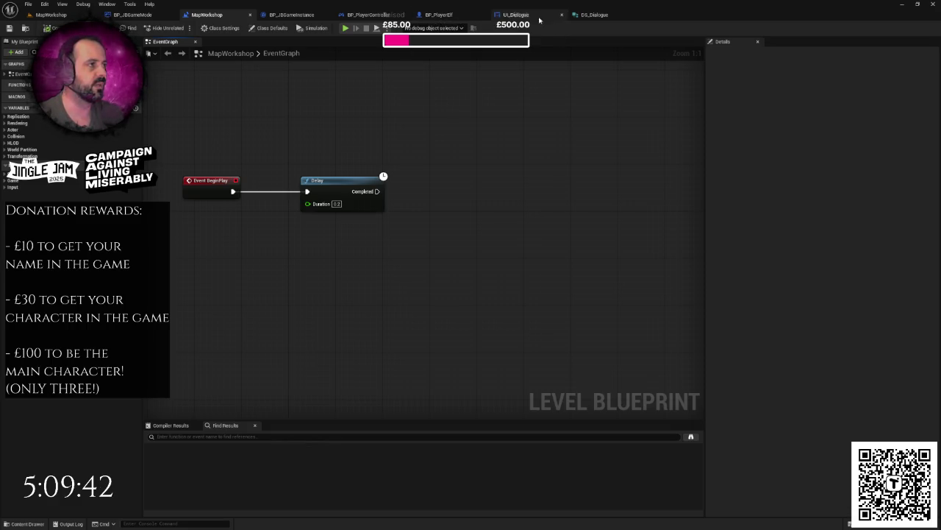
# Add a new member to DS_Dialogue and search its type list for 'audio'.
pyautogui.click(592, 14)
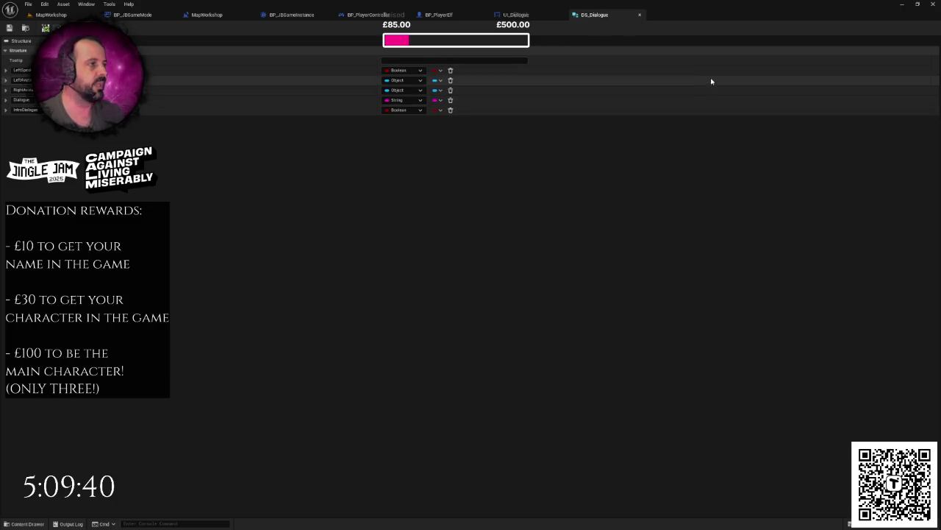
pyautogui.click(173, 42)
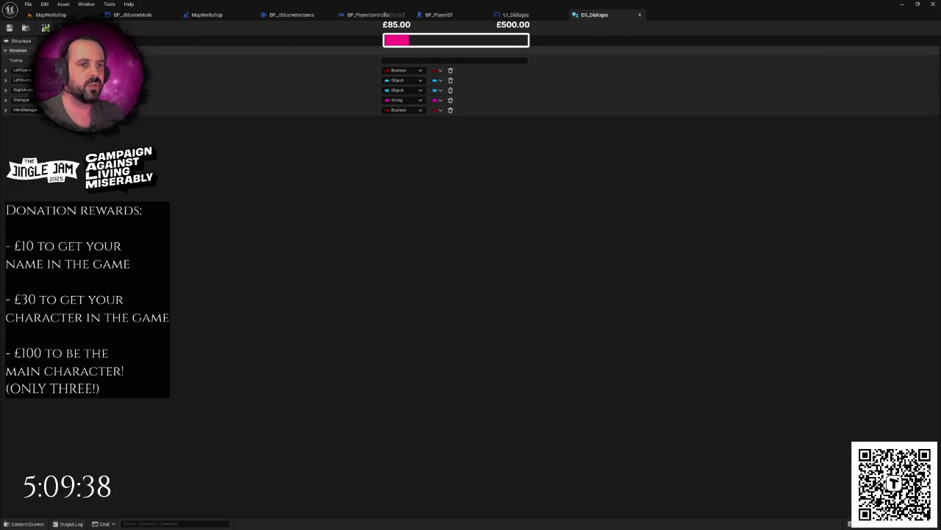
pyautogui.click(401, 123)
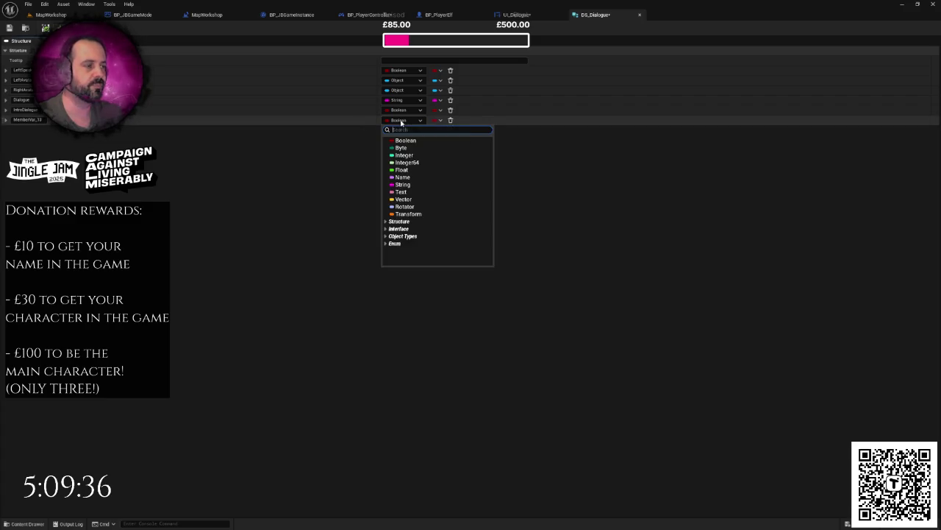
pyautogui.write('a')
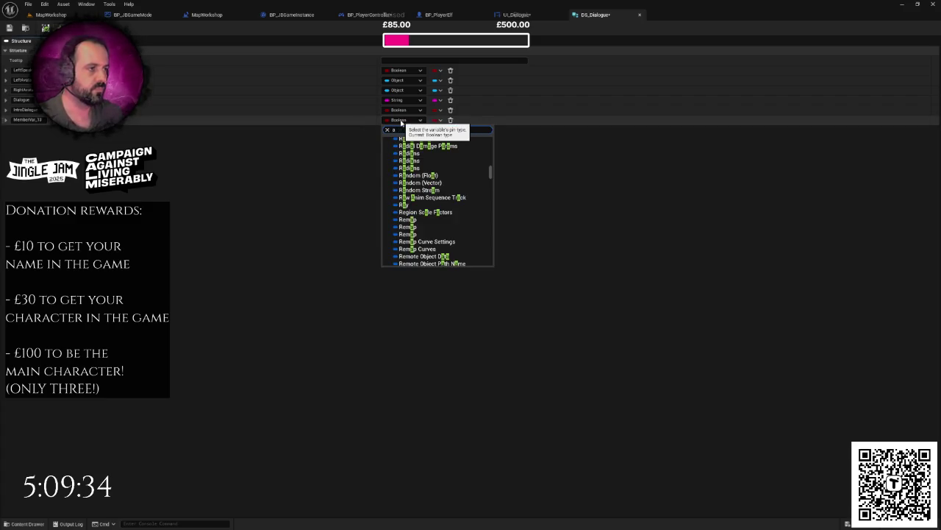
pyautogui.write('udio')
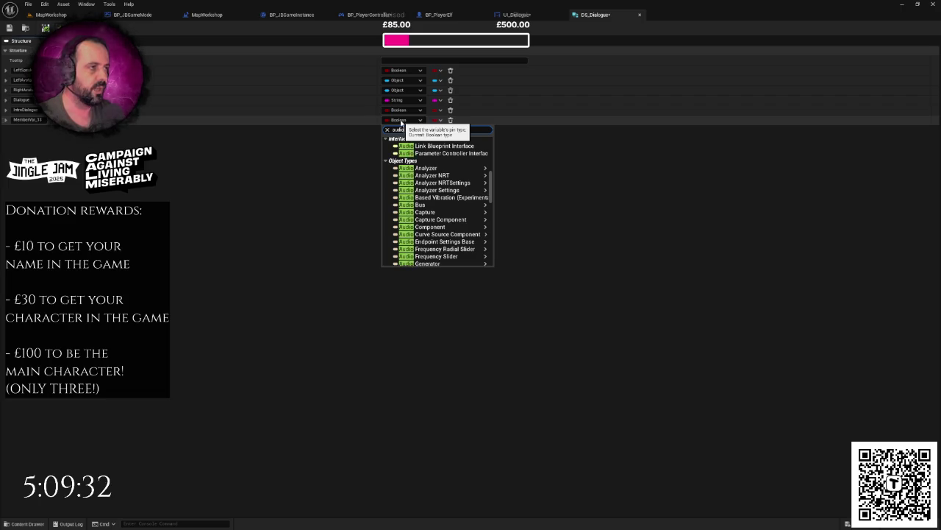
# Place a Play Sound 2D node above the Branch in UI_Dialogue's graph, then return to DS_Dialogue.
pyautogui.click(525, 15)
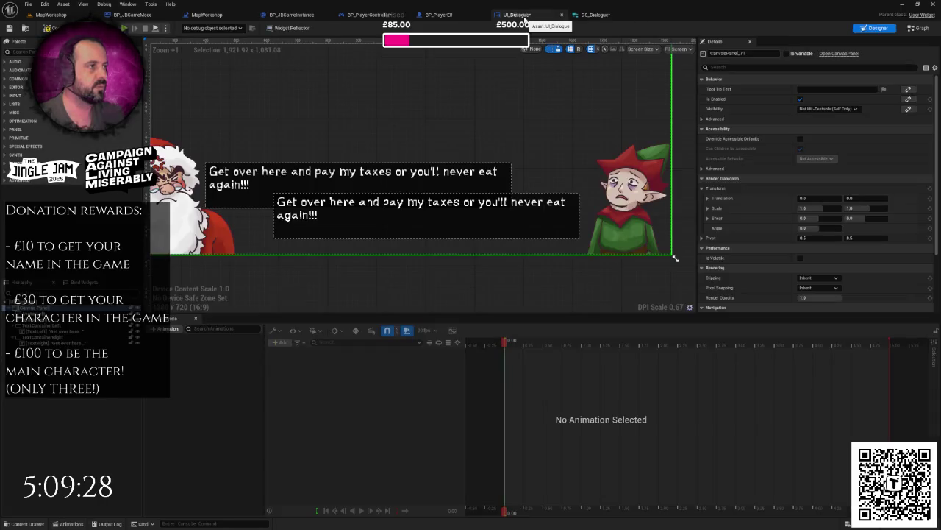
pyautogui.click(918, 28)
pyautogui.scroll(1, 433, 223)
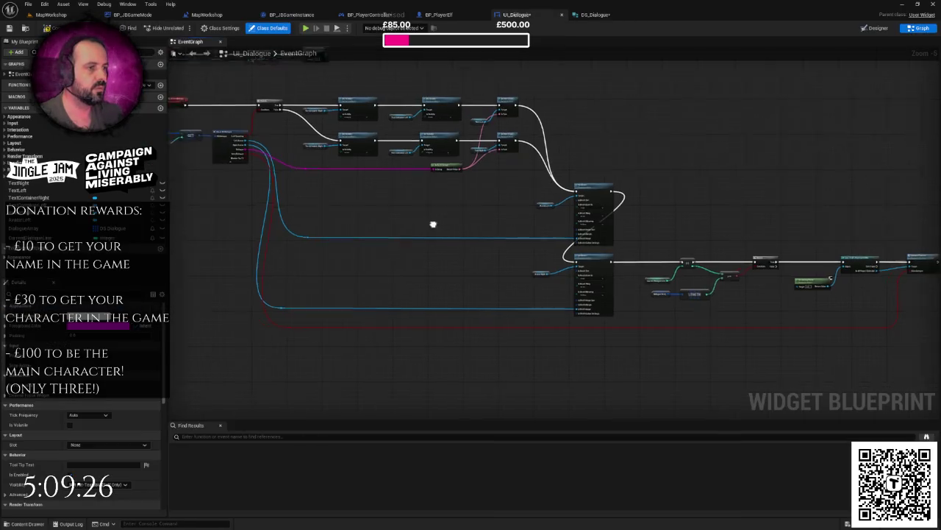
pyautogui.scroll(1, 614, 292)
pyautogui.scroll(1, 533, 265)
pyautogui.rightClick(450, 203)
pyautogui.write('play sound')
pyautogui.press('Return')
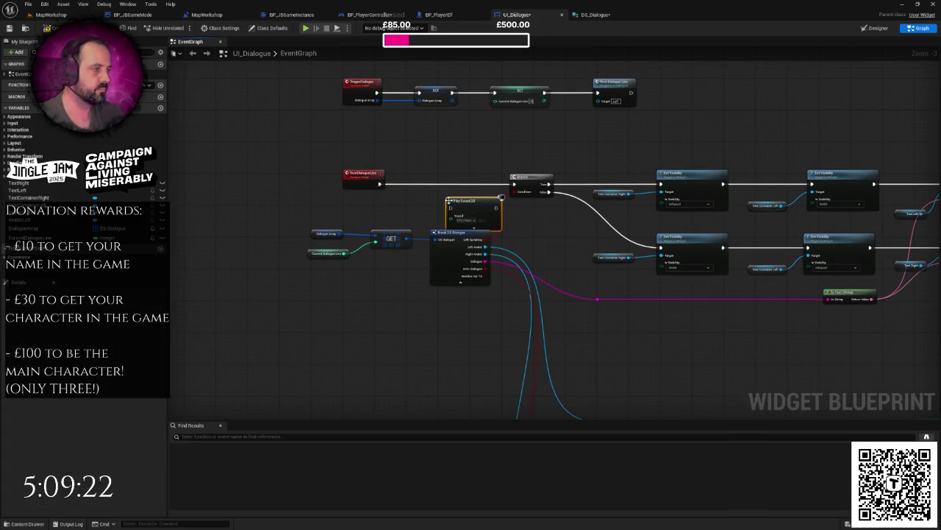
pyautogui.moveTo(461, 200); pyautogui.dragTo(461, 141)
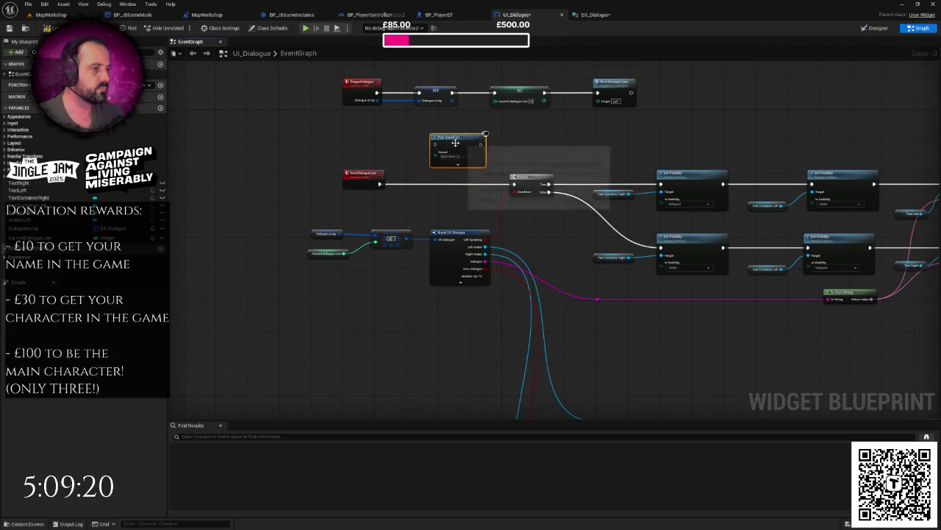
pyautogui.scroll(2, 469, 160)
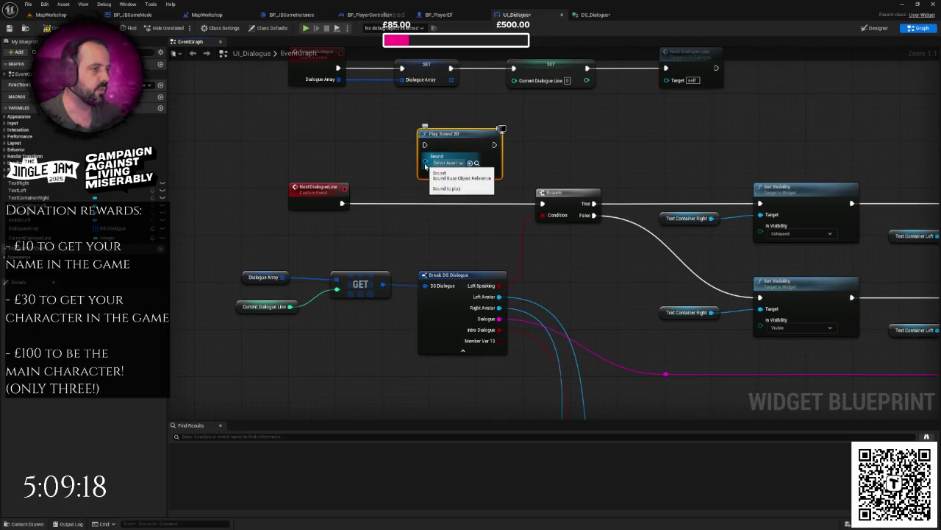
pyautogui.click(596, 15)
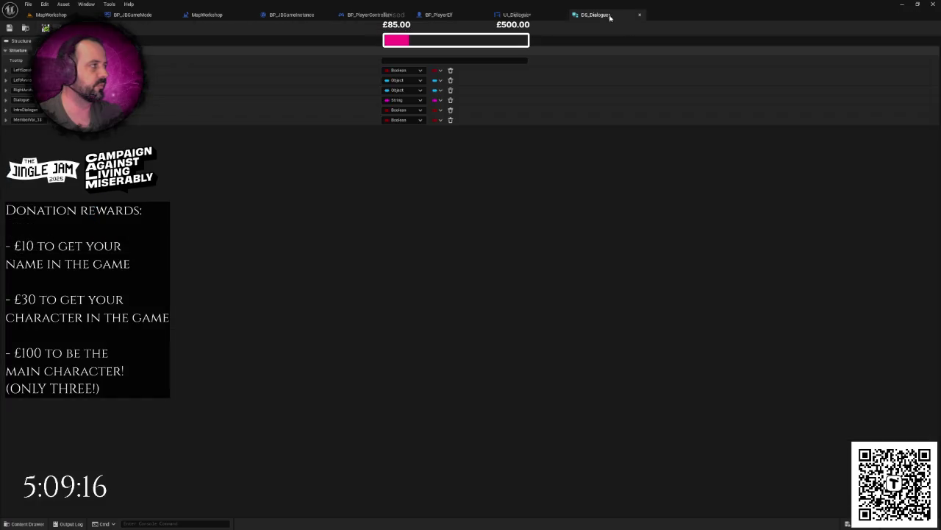
# Type DS_Dialogue's last member as Sound Base and name it SoundToPlay.
pyautogui.click(399, 120)
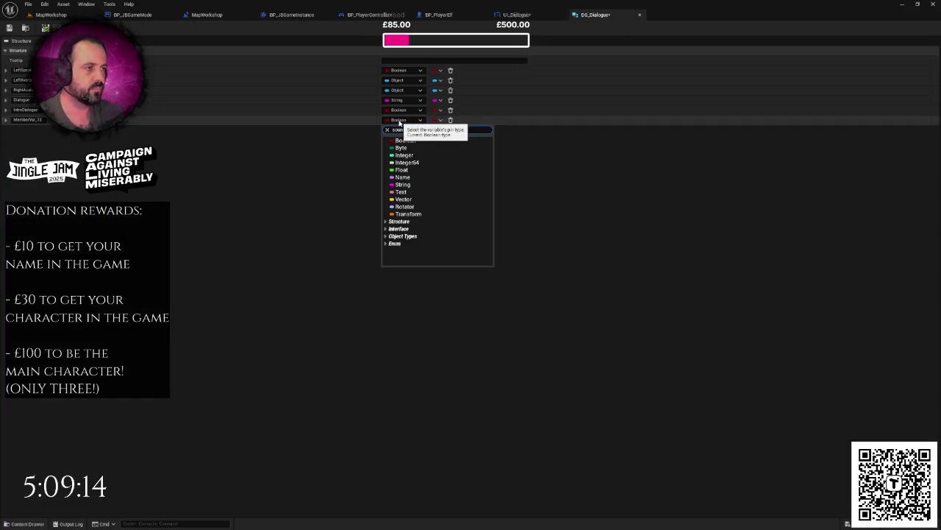
pyautogui.write('d base')
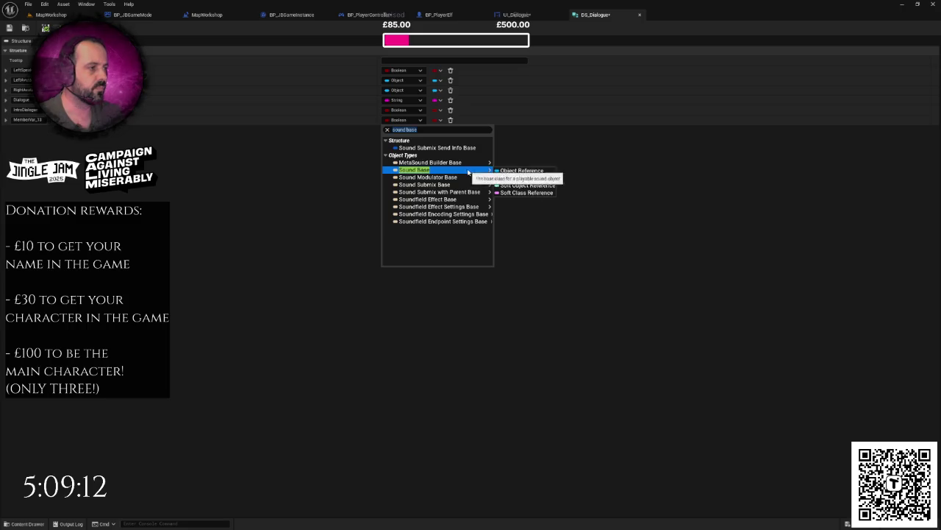
pyautogui.press('Return')
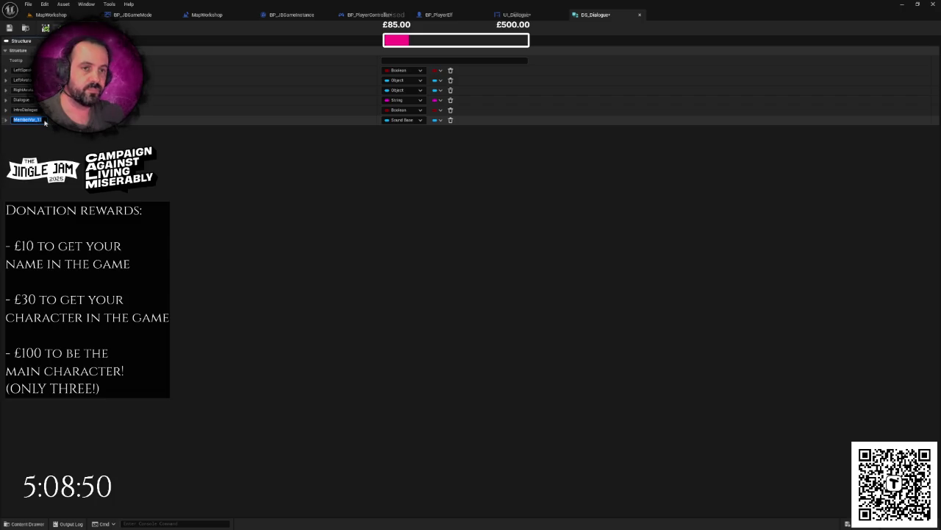
pyautogui.write('S')
pyautogui.write('oundT')
pyautogui.write('T')
pyautogui.write('Te')
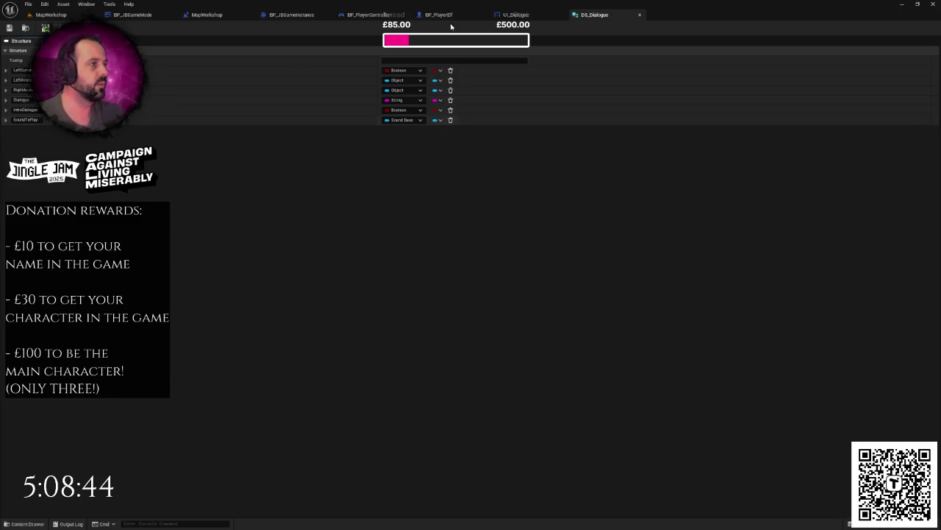
pyautogui.click(516, 16)
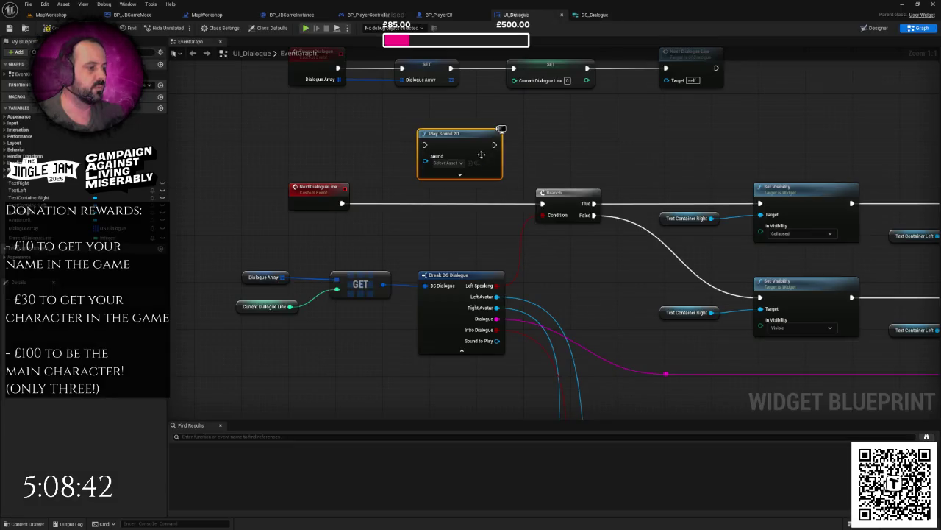
# Wire Play Sound 2D between NextDialogueLine and the Branch, with Sound to Play feeding its Sound input.
pyautogui.moveTo(481, 155); pyautogui.dragTo(487, 200)
pyautogui.scroll(-2, 487, 200)
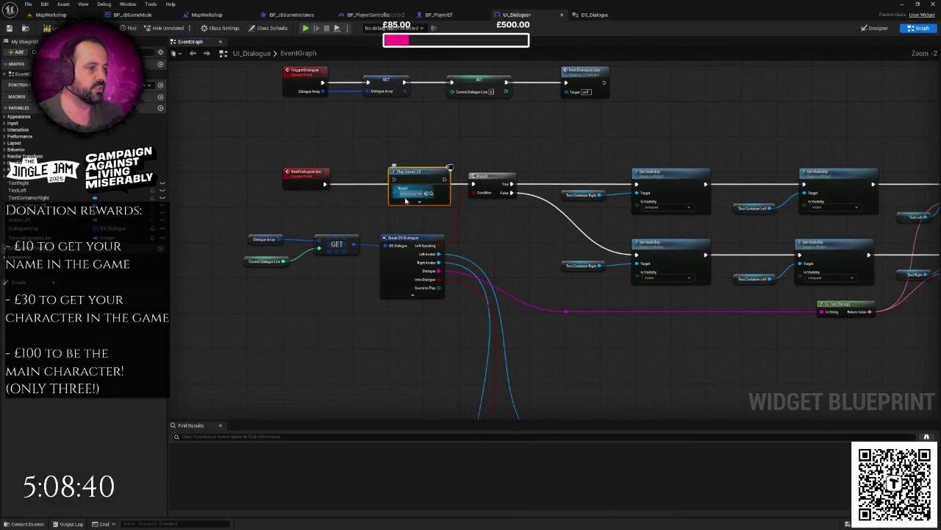
pyautogui.moveTo(439, 288); pyautogui.dragTo(394, 188)
pyautogui.moveTo(231, 237); pyautogui.dragTo(441, 298)
pyautogui.moveTo(412, 239); pyautogui.dragTo(342, 238)
pyautogui.scroll(2, 353, 191)
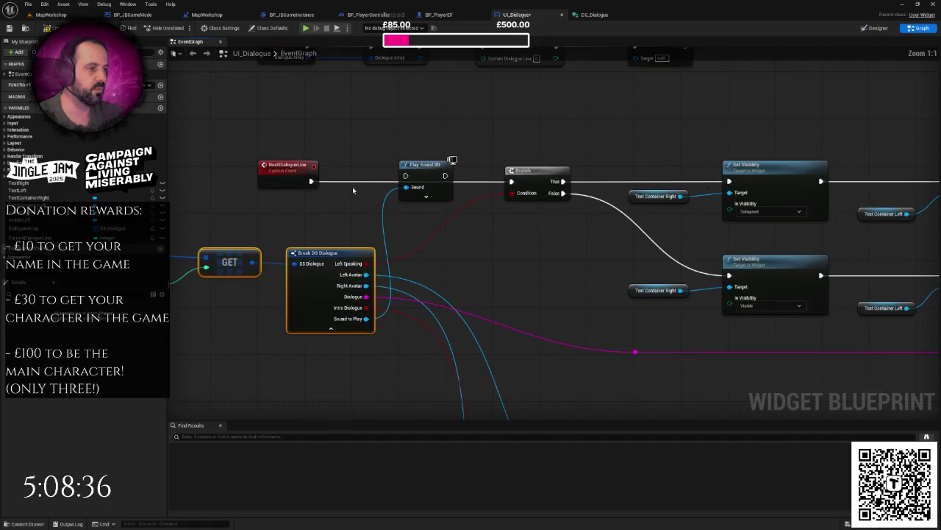
pyautogui.moveTo(423, 177); pyautogui.dragTo(511, 182)
pyautogui.click(482, 148)
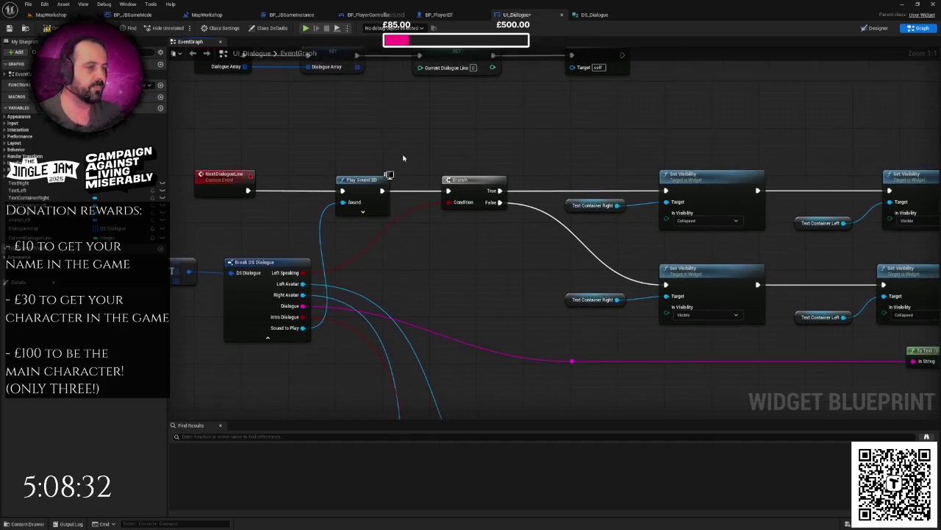
# Adjust the UI_Dialogue graph view and switch to the BP_PlayerController graph.
pyautogui.scroll(-1, 397, 147)
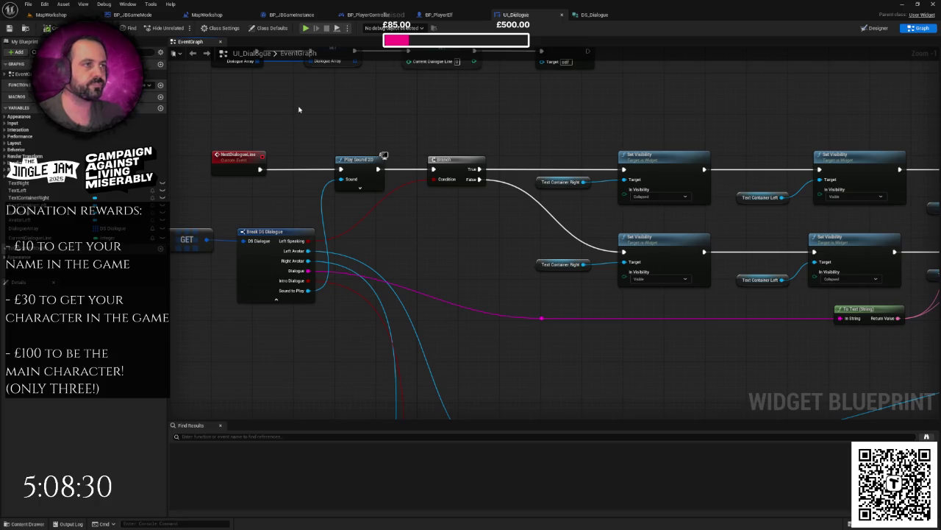
pyautogui.scroll(-1, 298, 109)
pyautogui.rightClick(298, 106)
pyautogui.press('Escape')
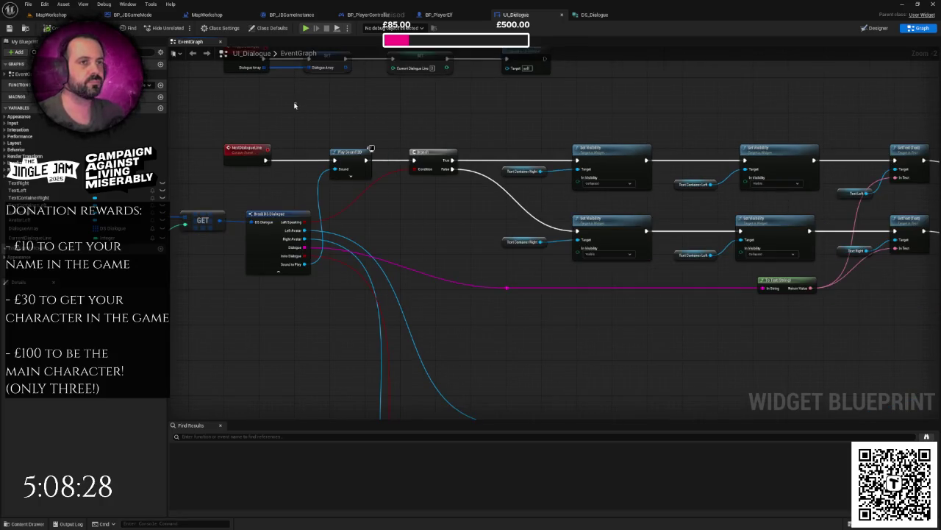
pyautogui.moveTo(300, 103)
pyautogui.mouseDown()
pyautogui.moveTo(316, 129)
pyautogui.moveTo(350, 113)
pyautogui.mouseUp()
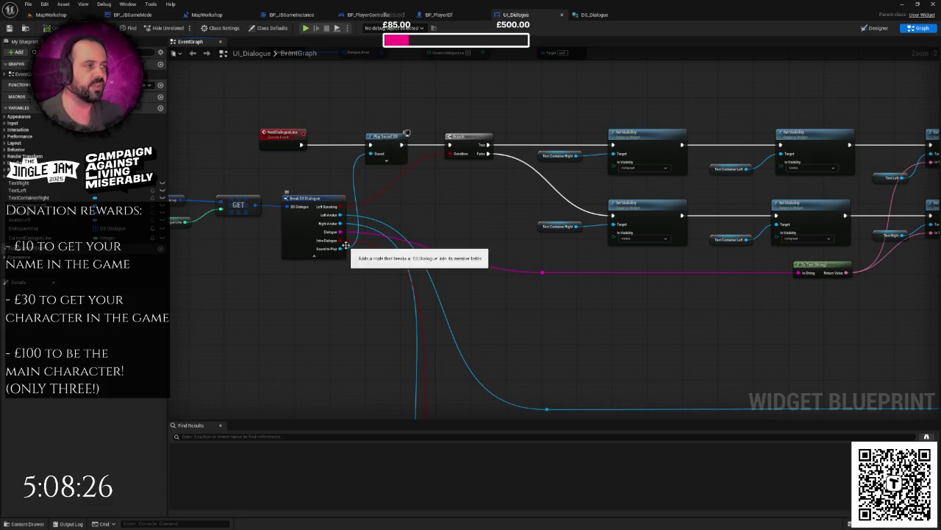
pyautogui.moveTo(545, 68)
pyautogui.mouseDown()
pyautogui.moveTo(547, 77)
pyautogui.moveTo(487, 103)
pyautogui.mouseUp()
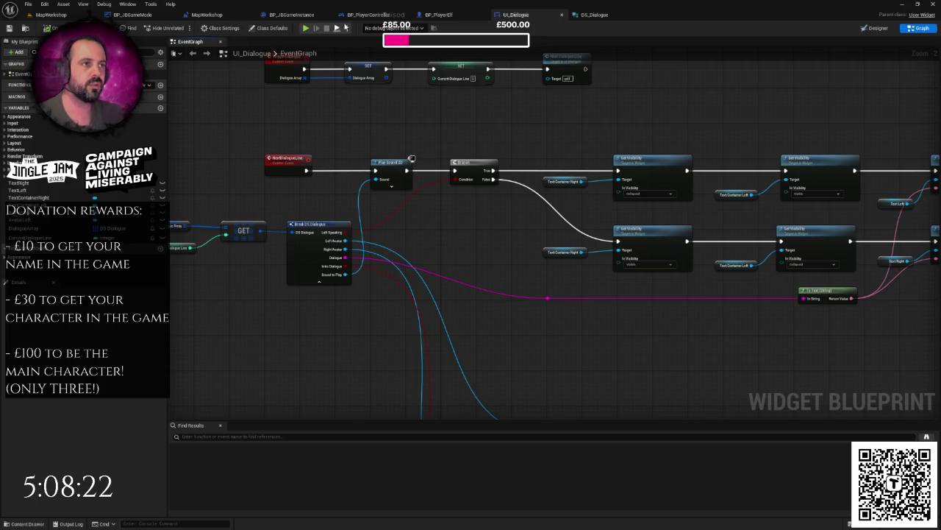
pyautogui.click(368, 15)
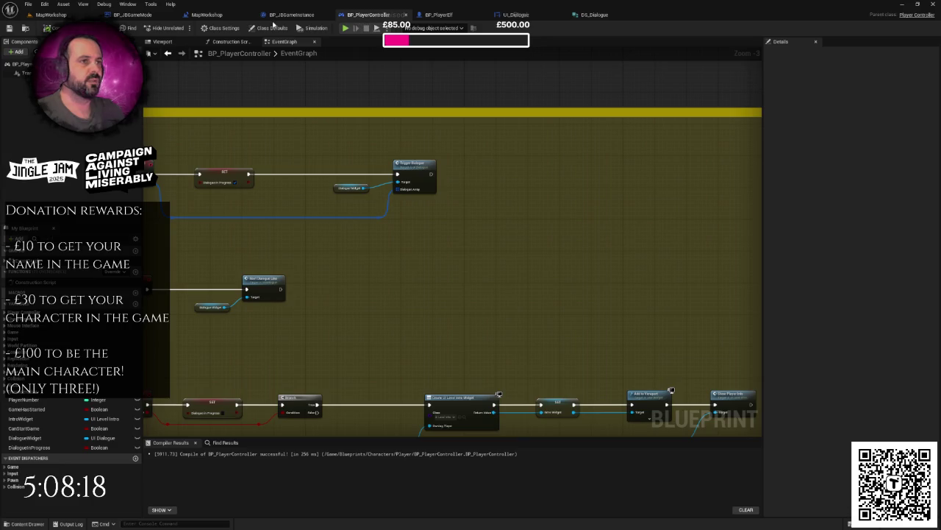
# In the MapWorkshop level Blueprint, add a Get Player Controller node below the Delay.
pyautogui.moveTo(207, 15); pyautogui.dragTo(518, 15)
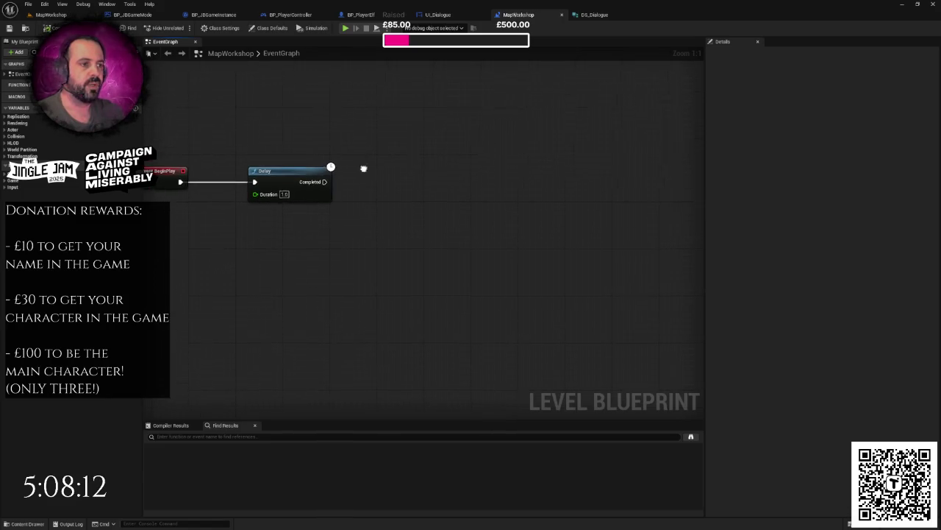
pyautogui.rightClick(350, 247)
pyautogui.write('getok')
pyautogui.press('BackSpace')
pyautogui.press('BackSpace')
pyautogui.press('Up')
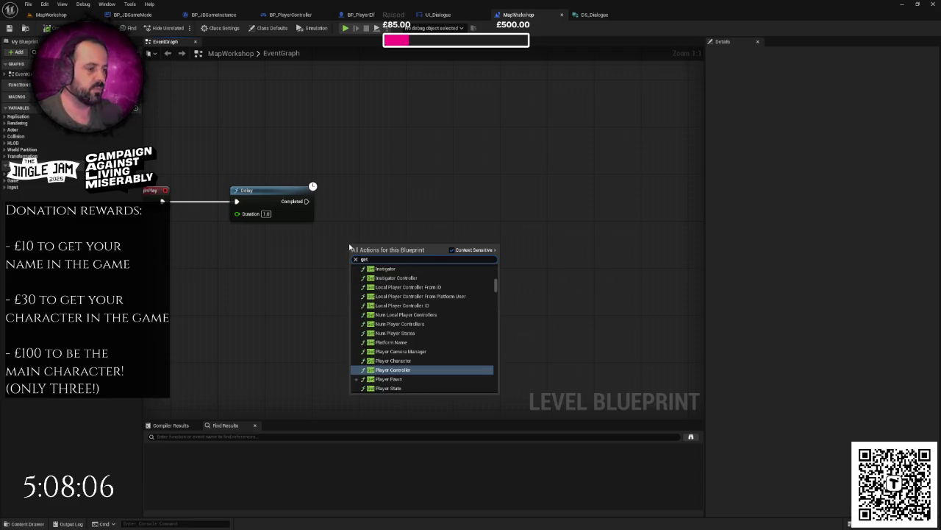
pyautogui.press('Return')
pyautogui.moveTo(388, 249); pyautogui.dragTo(317, 261)
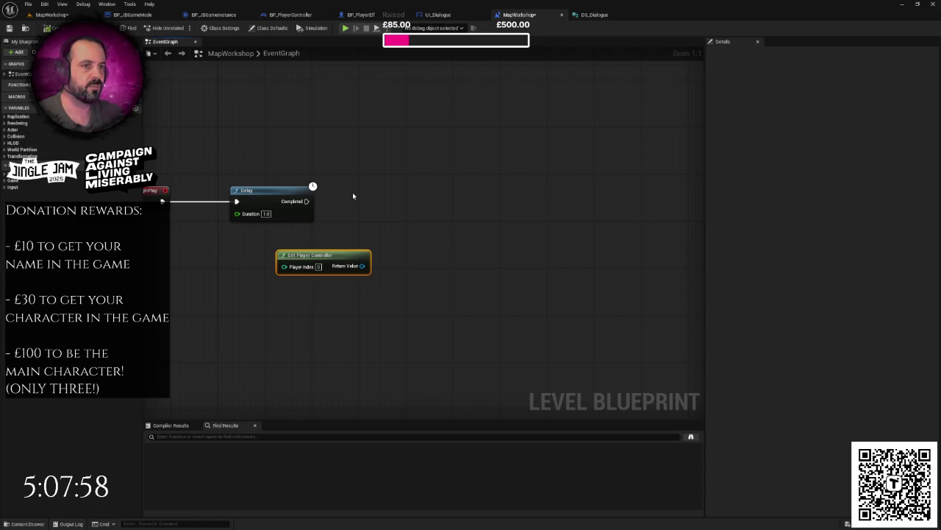
pyautogui.moveTo(380, 270); pyautogui.dragTo(403, 192)
# Cast the player controller to BP_PlayerController, run from the Delay's Completed output.
pyautogui.write('di')
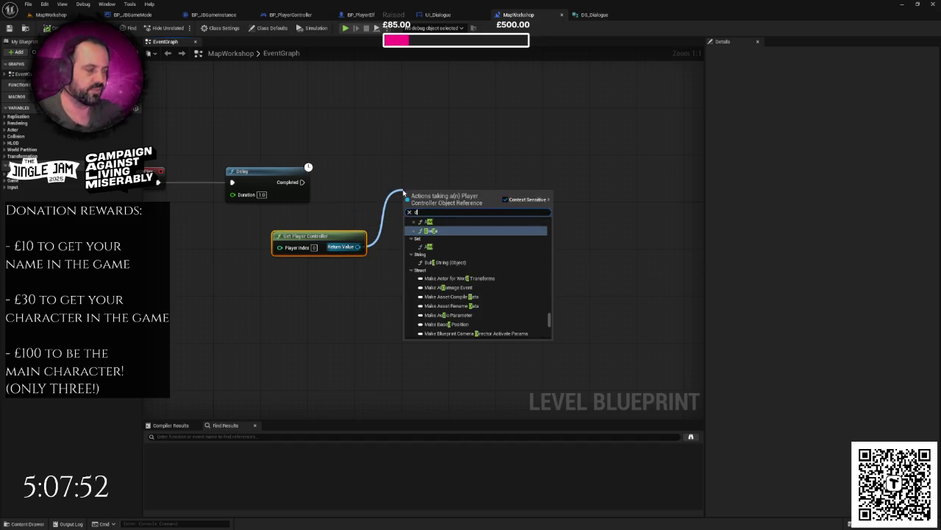
pyautogui.write('a')
pyautogui.press('BackSpace')
pyautogui.press('BackSpace')
pyautogui.press('BackSpace')
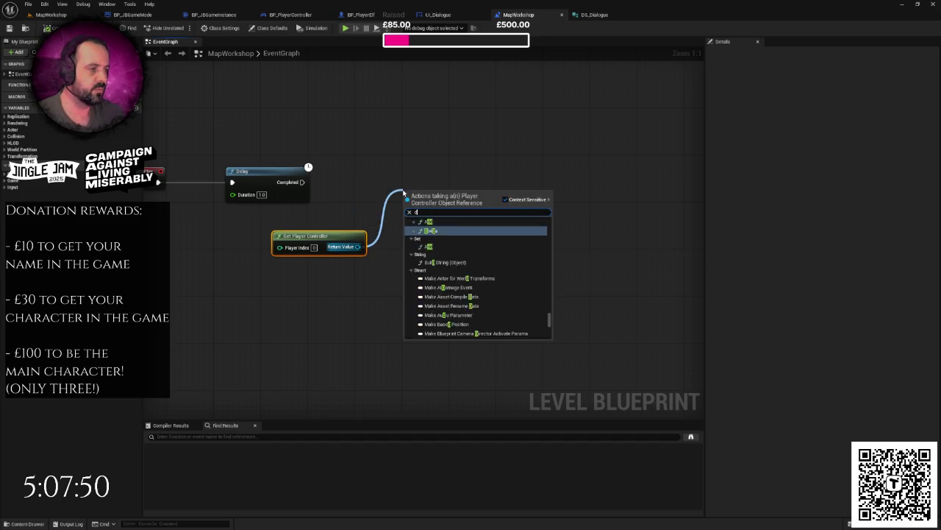
pyautogui.write('trigger')
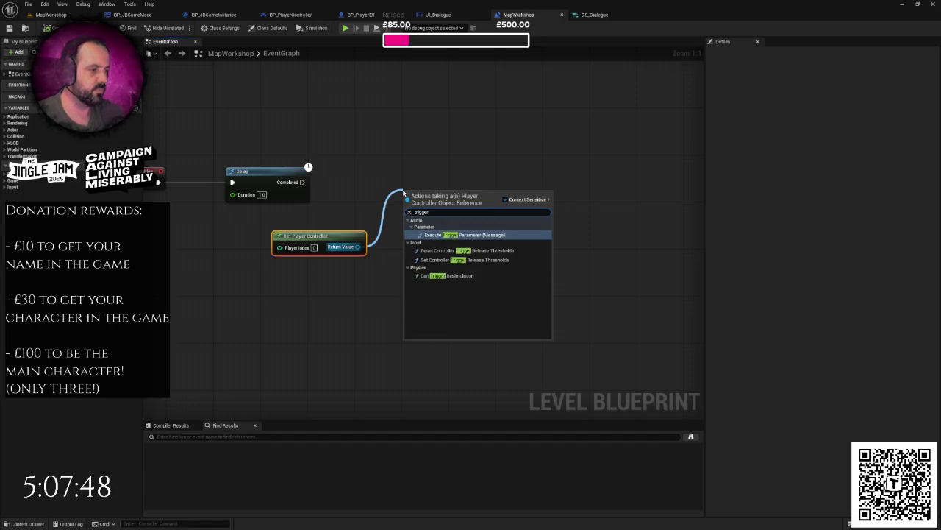
pyautogui.press('BackSpace')
pyautogui.press('BackSpace')
pyautogui.press('BackSpace')
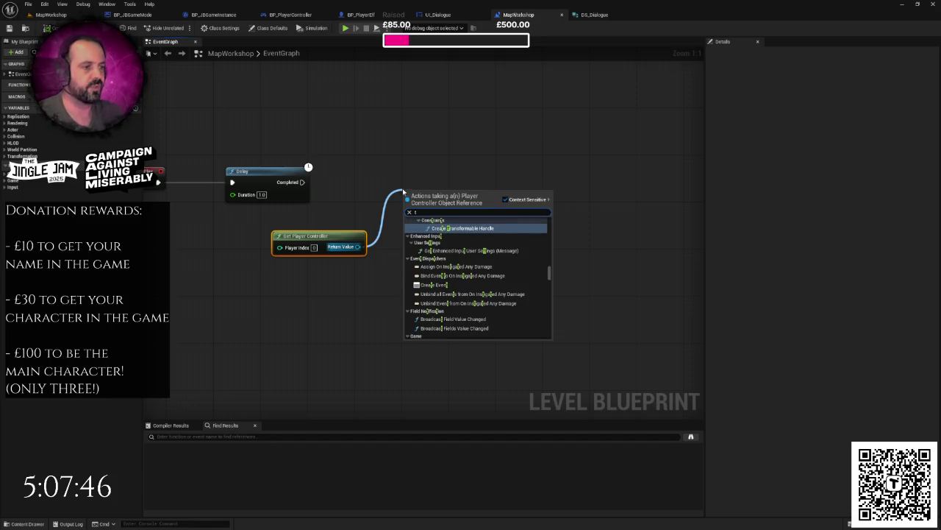
pyautogui.click(403, 192)
pyautogui.moveTo(359, 246)
pyautogui.mouseDown()
pyautogui.moveTo(417, 247)
pyautogui.moveTo(432, 186)
pyautogui.mouseUp()
pyautogui.write('casttobp_playerc')
pyautogui.press('Return')
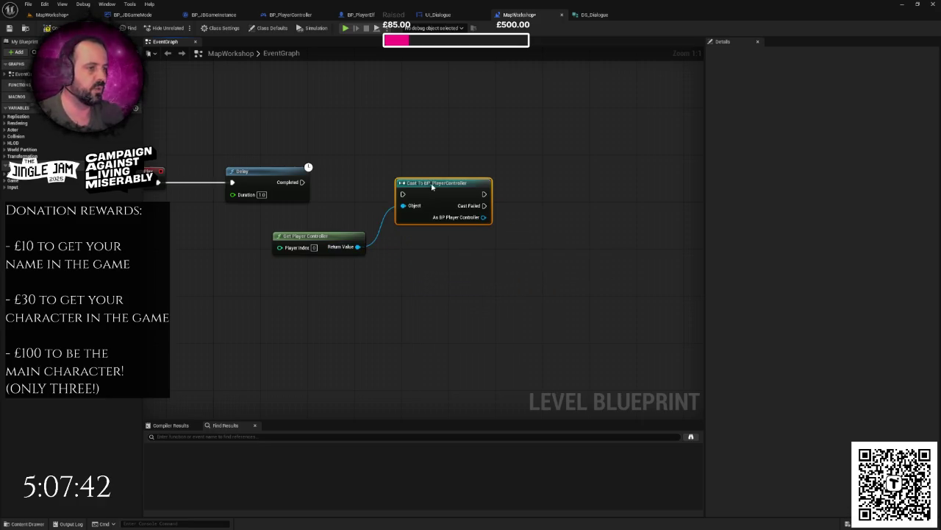
pyautogui.moveTo(302, 181)
pyautogui.mouseDown()
pyautogui.moveTo(402, 193)
pyautogui.moveTo(433, 172)
pyautogui.mouseUp()
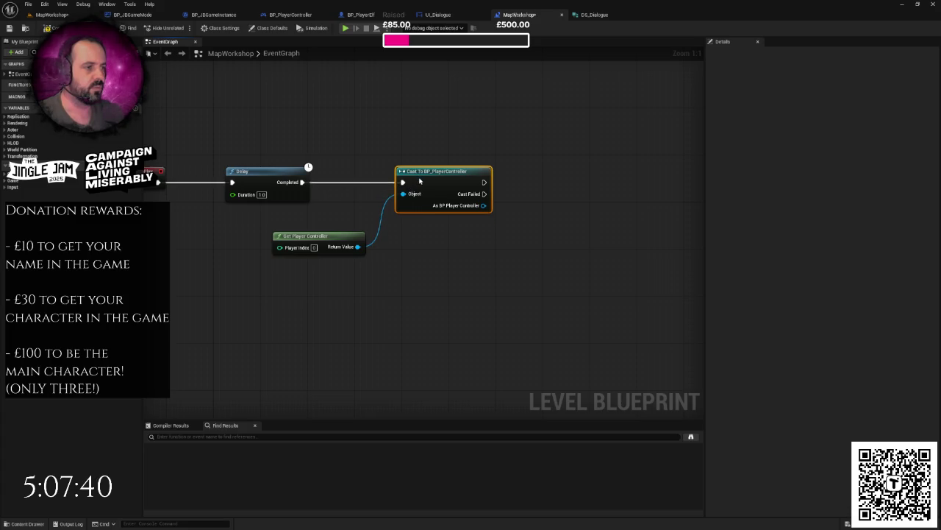
pyautogui.moveTo(489, 207); pyautogui.dragTo(561, 218)
# Call Dialogue Triggered on the cast BP_PlayerController.
pyautogui.write('dialogue')
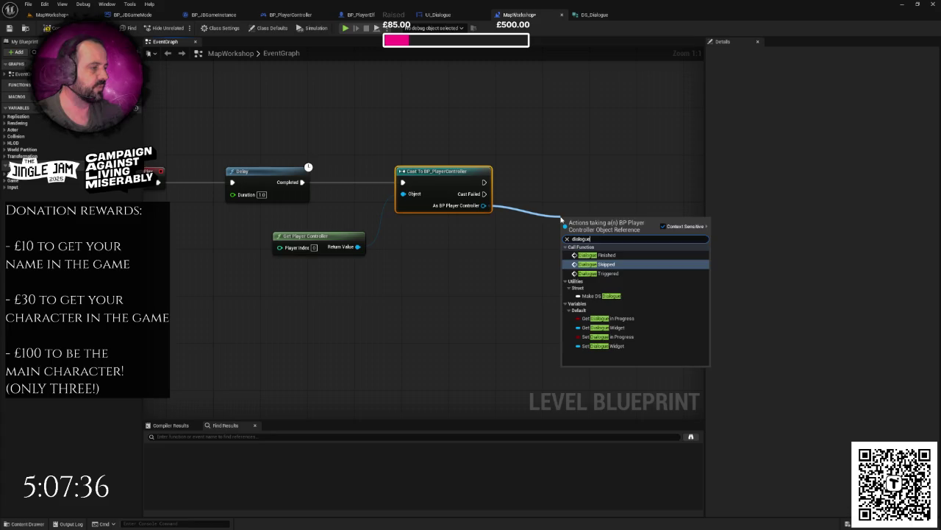
pyautogui.click(608, 272)
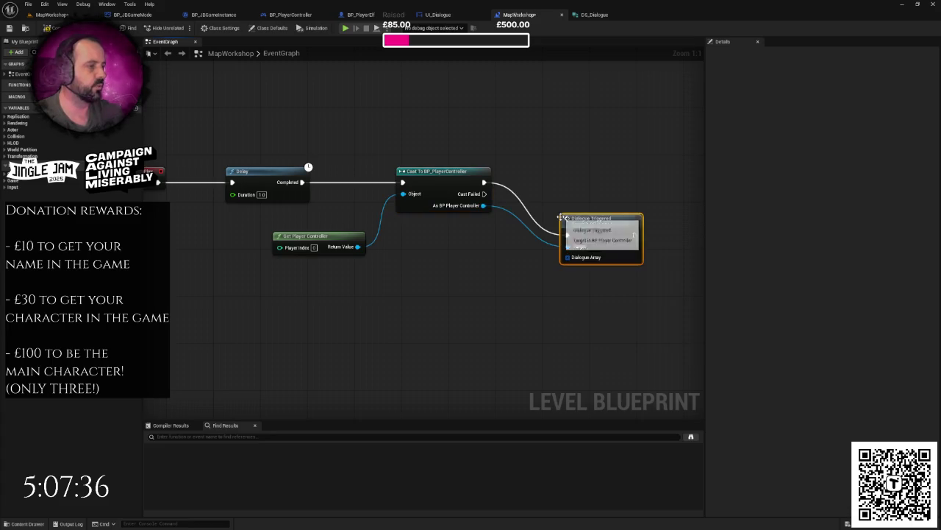
pyautogui.moveTo(588, 219); pyautogui.dragTo(625, 166)
pyautogui.click(572, 257)
pyautogui.scroll(-2, 566, 250)
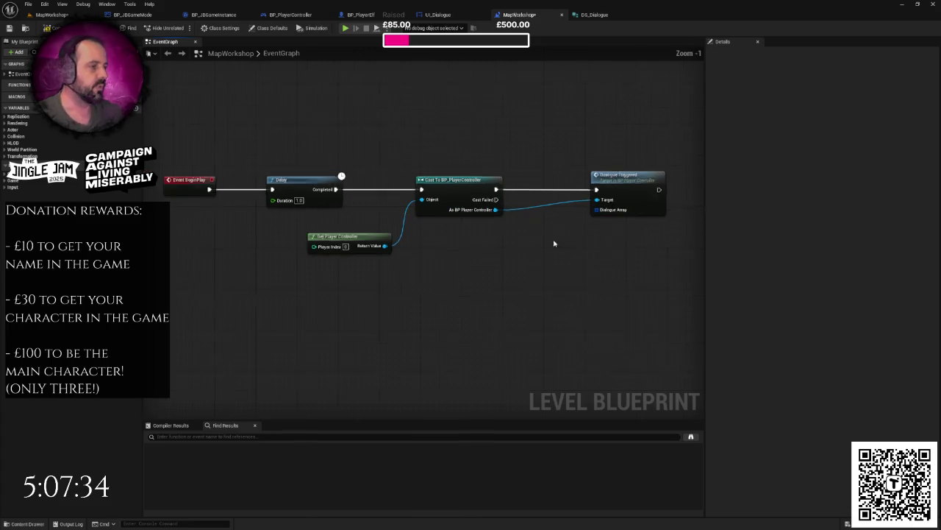
# Feed Dialogue Array from a Make Array node expanded to eight entries.
pyautogui.moveTo(549, 186); pyautogui.dragTo(480, 243)
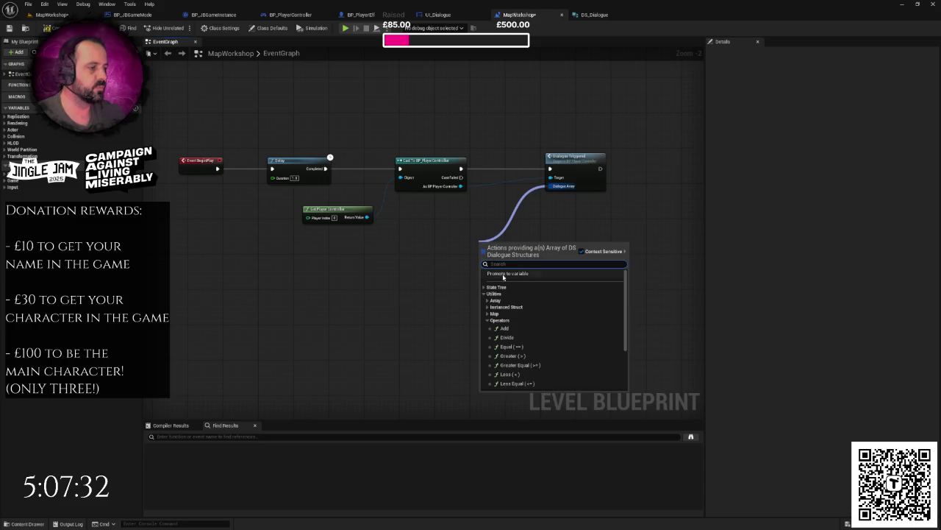
pyautogui.write('make')
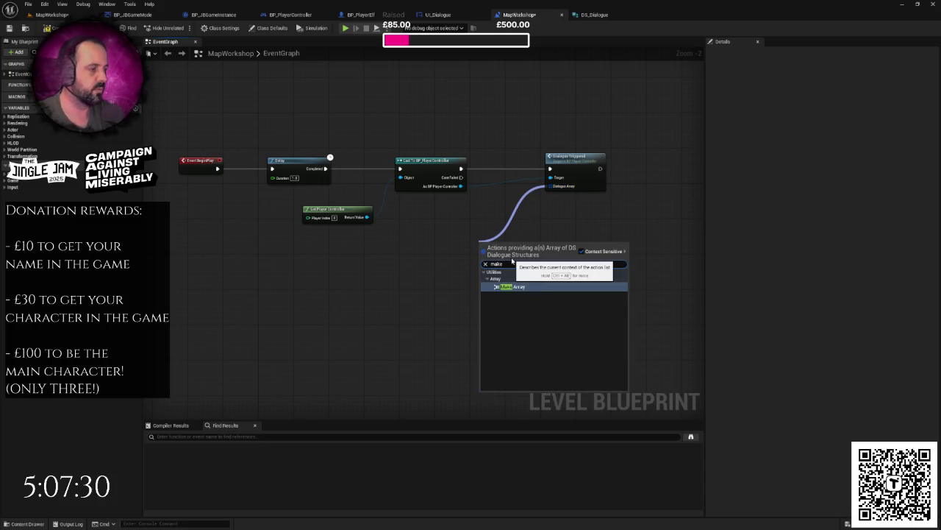
pyautogui.click(512, 301)
pyautogui.moveTo(514, 263); pyautogui.dragTo(506, 256)
pyautogui.scroll(3, 506, 257)
pyautogui.click(504, 253)
pyautogui.click(504, 252)
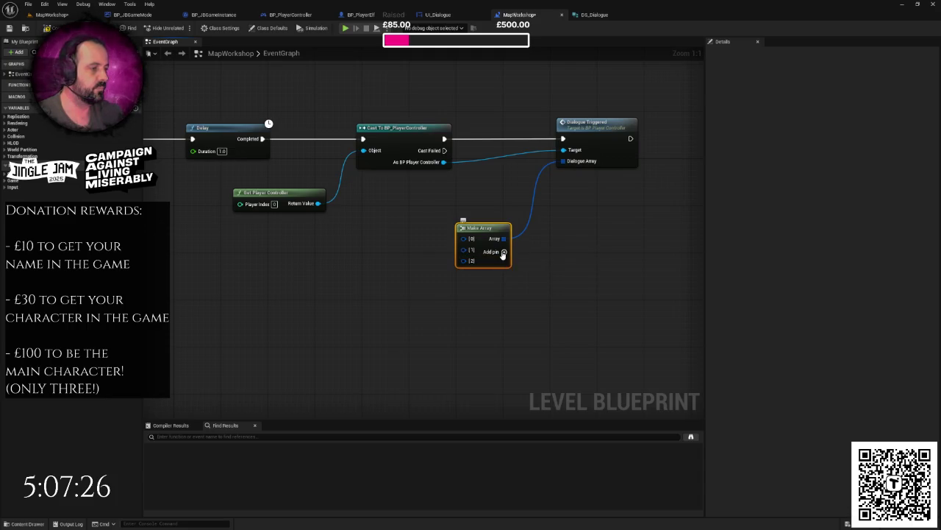
pyautogui.click(504, 253)
pyautogui.click(504, 252)
pyautogui.click(504, 252)
pyautogui.click(504, 252)
pyautogui.click(504, 252)
# Move the cast, Get Player Controller, Dialogue Triggered and Make Array nodes further right.
pyautogui.moveTo(547, 261)
pyautogui.mouseDown()
pyautogui.moveTo(616, 250)
pyautogui.moveTo(542, 185)
pyautogui.moveTo(531, 216)
pyautogui.moveTo(432, 222)
pyautogui.mouseUp()
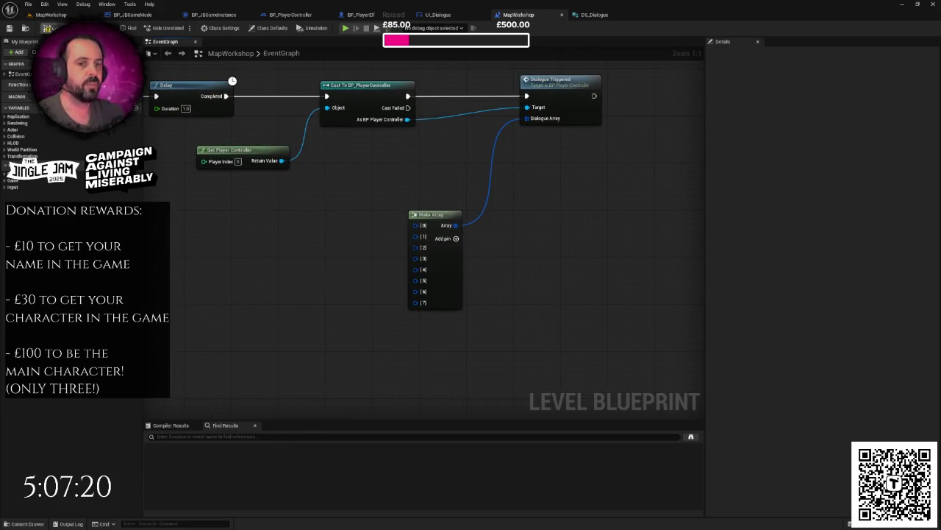
pyautogui.scroll(-2, 317, 158)
pyautogui.scroll(-2, 401, 186)
pyautogui.moveTo(355, 120); pyautogui.dragTo(407, 173)
pyautogui.moveTo(469, 210); pyautogui.dragTo(552, 243)
pyautogui.moveTo(413, 141); pyautogui.dragTo(615, 140)
pyautogui.click(437, 179)
pyautogui.moveTo(437, 178)
pyautogui.mouseDown()
pyautogui.moveTo(457, 234)
pyautogui.moveTo(420, 235)
pyautogui.moveTo(381, 222)
pyautogui.mouseUp()
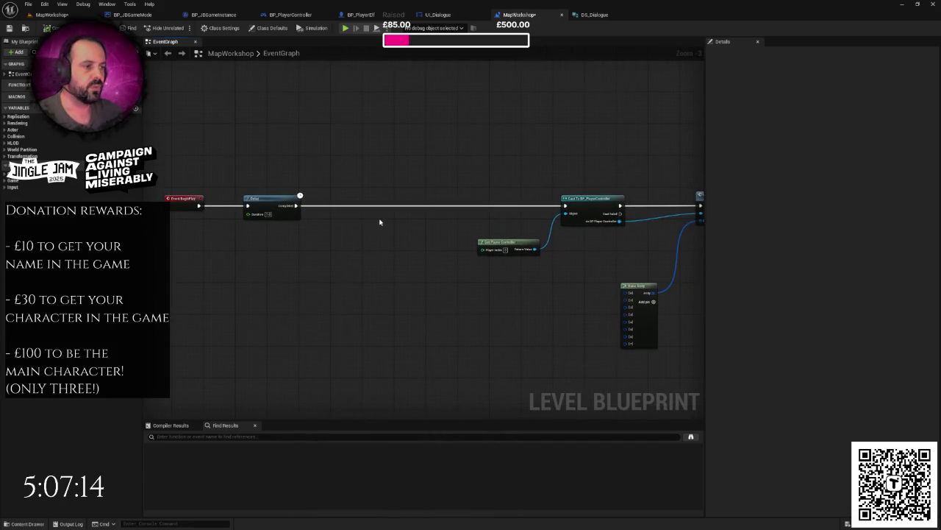
# Add Get Game Instance feeding a pure Cast To BP_JBGameInstance.
pyautogui.rightClick(296, 238)
pyautogui.write('get game instance')
pyautogui.press('Return')
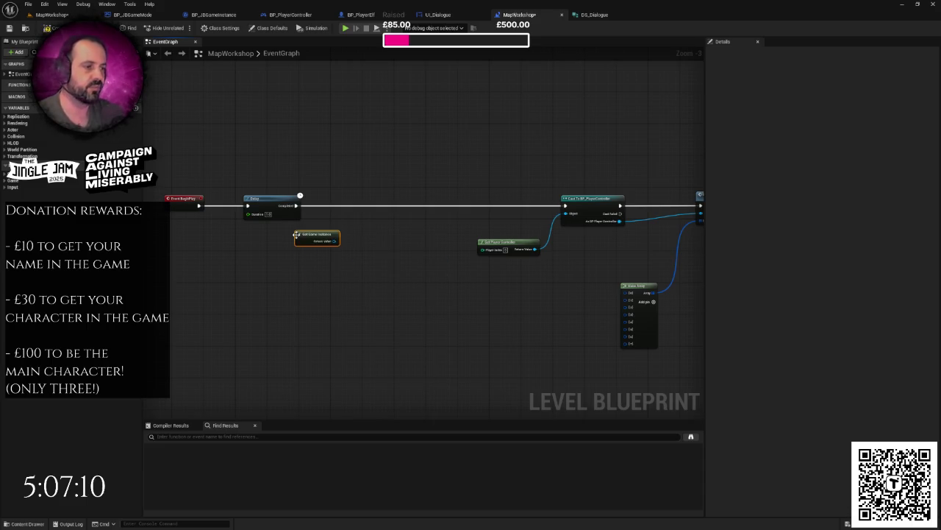
pyautogui.scroll(2, 297, 236)
pyautogui.moveTo(297, 254); pyautogui.dragTo(324, 256)
pyautogui.write('casttob')
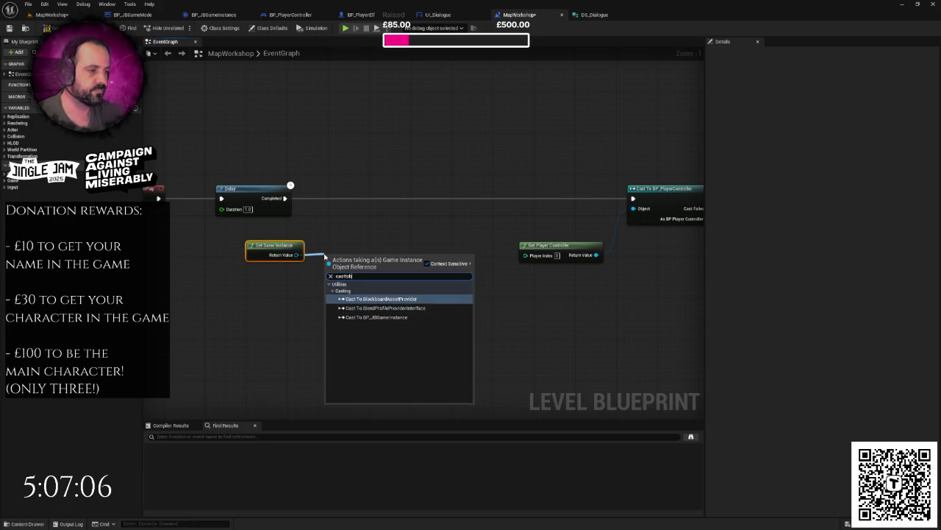
pyautogui.press('Down')
pyautogui.press('Down')
pyautogui.press('Return')
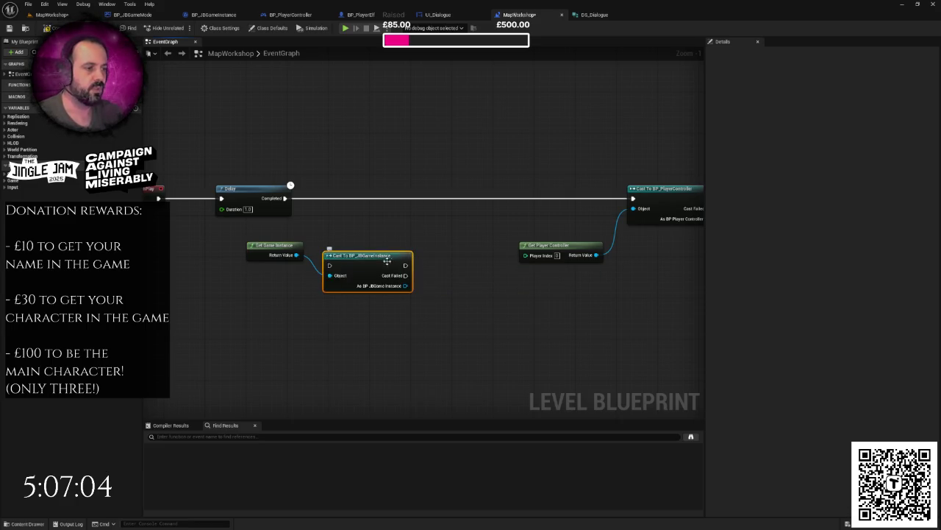
pyautogui.rightClick(384, 260)
pyautogui.click(411, 451)
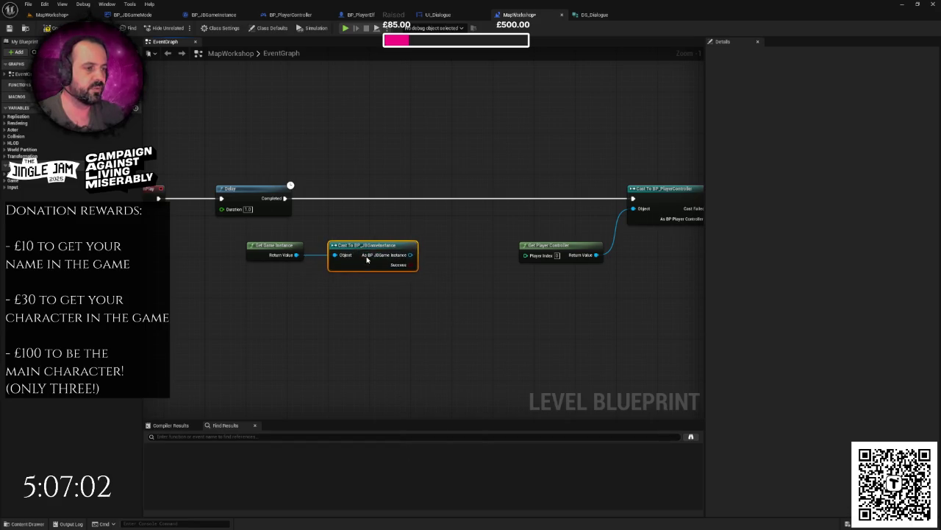
pyautogui.moveTo(292, 249); pyautogui.dragTo(210, 250)
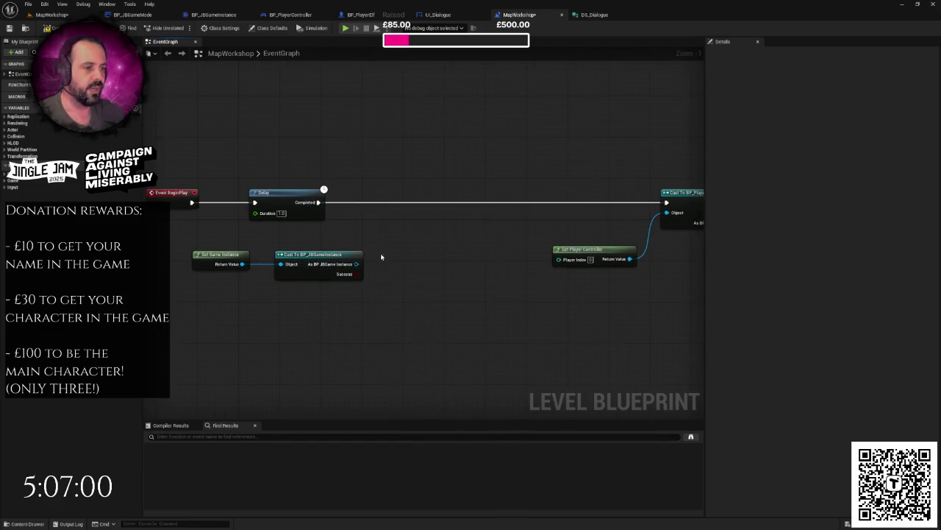
# After the Delay, branch on Intro Dialogue Done, with False running the player controller cast.
pyautogui.moveTo(358, 264); pyautogui.dragTo(397, 267)
pyautogui.write('get')
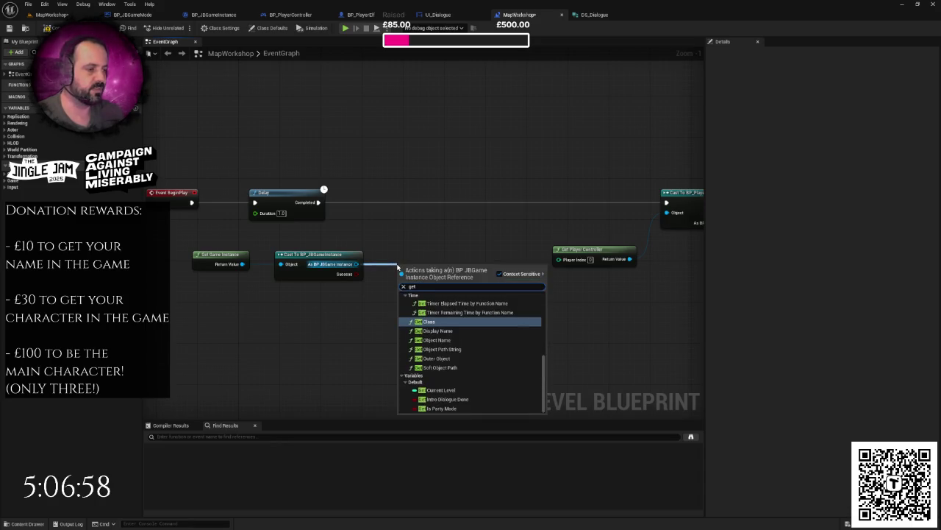
pyautogui.click(455, 399)
pyautogui.moveTo(436, 268); pyautogui.dragTo(482, 205)
pyautogui.write('bra')
pyautogui.press('Return')
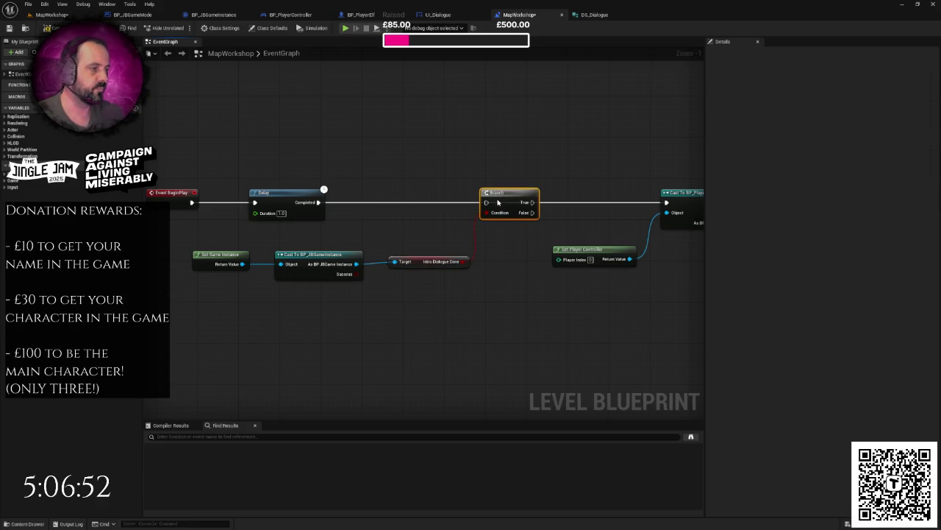
pyautogui.moveTo(319, 203)
pyautogui.mouseDown()
pyautogui.moveTo(388, 210)
pyautogui.moveTo(486, 203)
pyautogui.mouseUp()
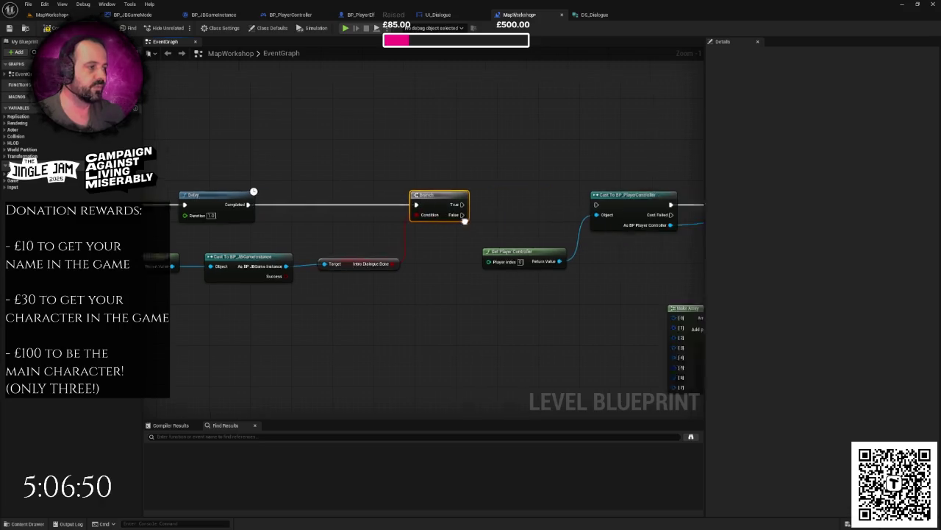
pyautogui.moveTo(373, 214); pyautogui.dragTo(502, 204)
# Move the dialogue-triggering nodes down and left to make room.
pyautogui.scroll(-3, 510, 231)
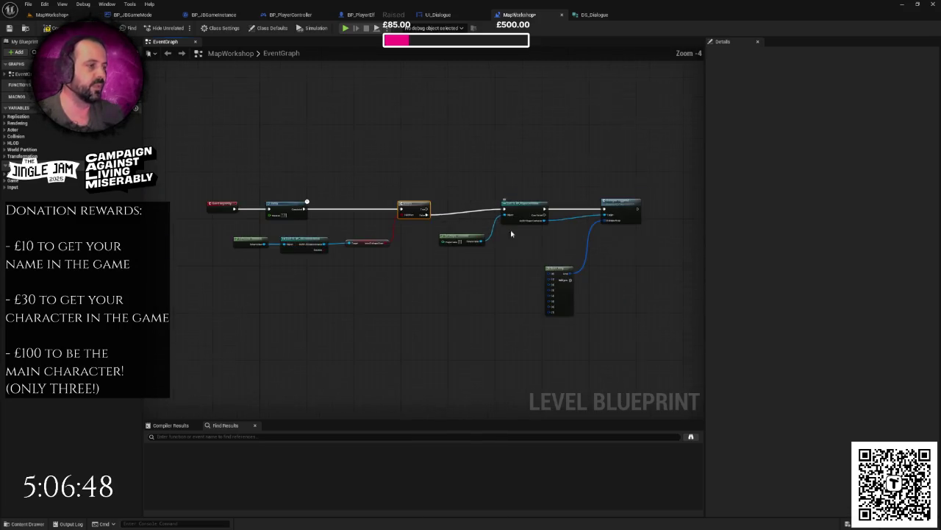
pyautogui.moveTo(351, 157); pyautogui.dragTo(516, 302)
pyautogui.moveTo(411, 202); pyautogui.dragTo(398, 266)
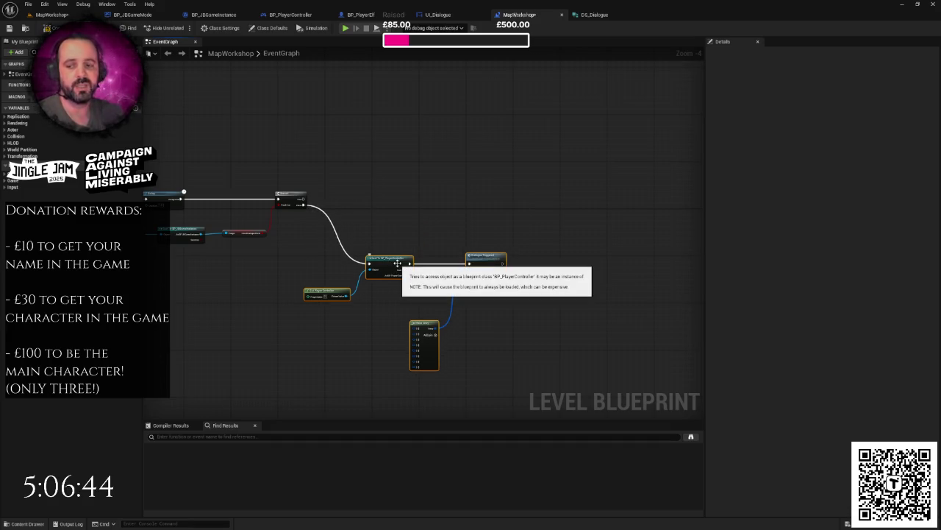
pyautogui.moveTo(397, 263); pyautogui.dragTo(432, 253)
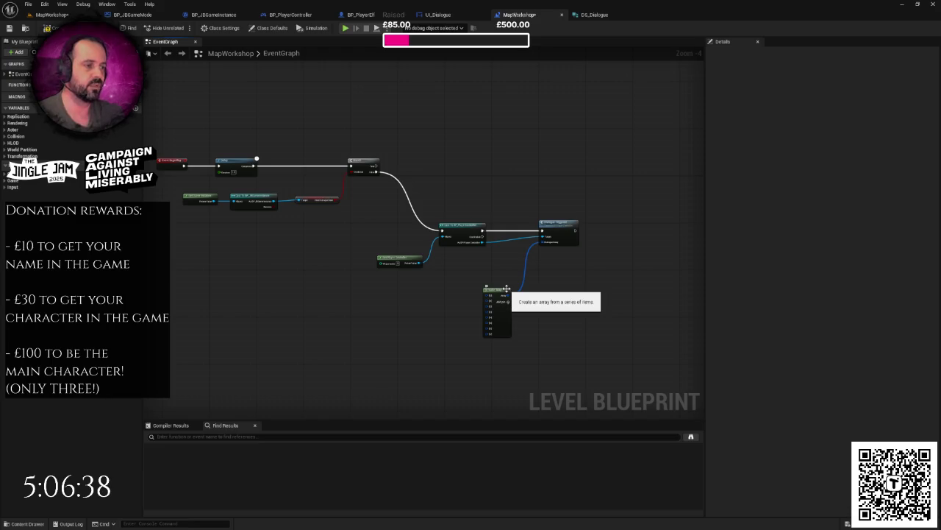
pyautogui.moveTo(403, 243)
pyautogui.mouseDown()
pyautogui.moveTo(414, 269)
pyautogui.moveTo(451, 263)
pyautogui.moveTo(431, 251)
pyautogui.moveTo(492, 317)
pyautogui.moveTo(615, 327)
pyautogui.mouseUp()
pyautogui.scroll(2, 399, 253)
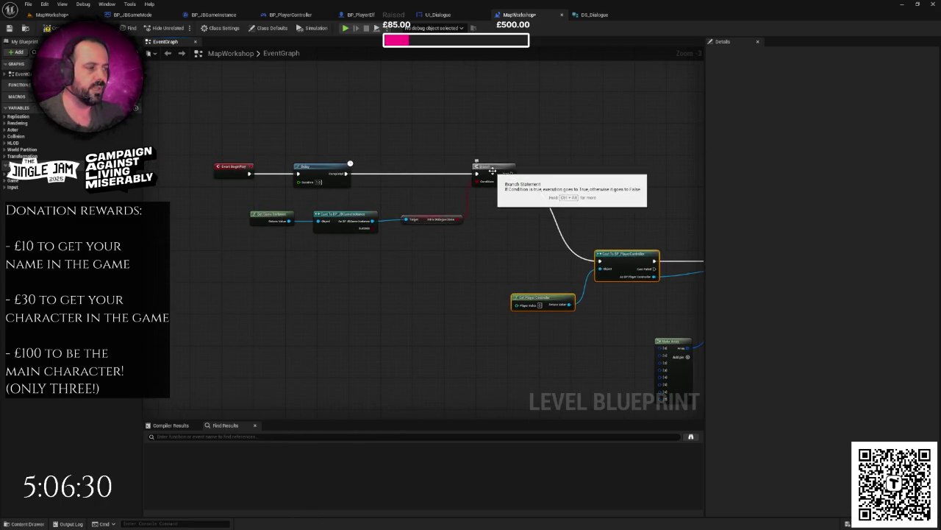
pyautogui.moveTo(474, 195); pyautogui.dragTo(322, 192)
# Duplicate Get Player Controller and its cast, and run the copy from Branch's True output.
pyautogui.moveTo(358, 227); pyautogui.dragTo(444, 319)
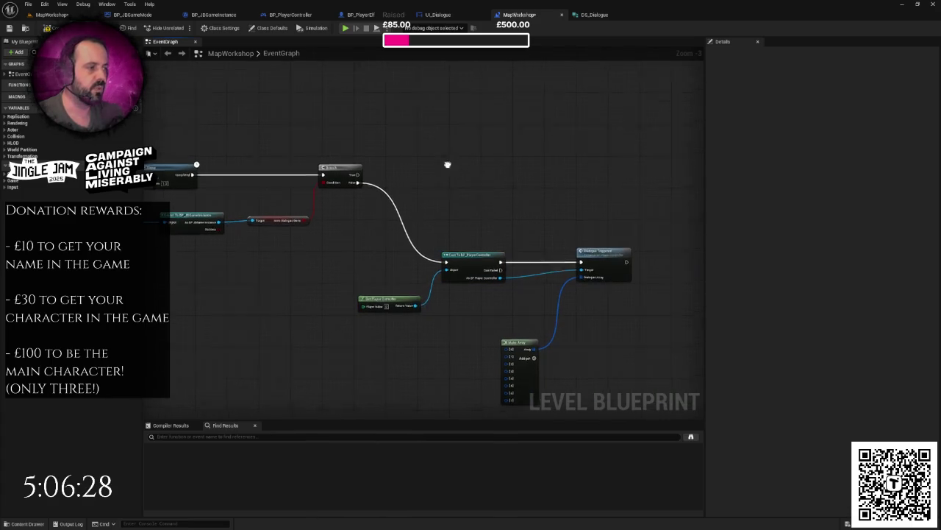
pyautogui.hotkey('ctrl', 'c')
pyautogui.hotkey('ctrl', 'v')
pyautogui.moveTo(350, 185); pyautogui.dragTo(489, 162)
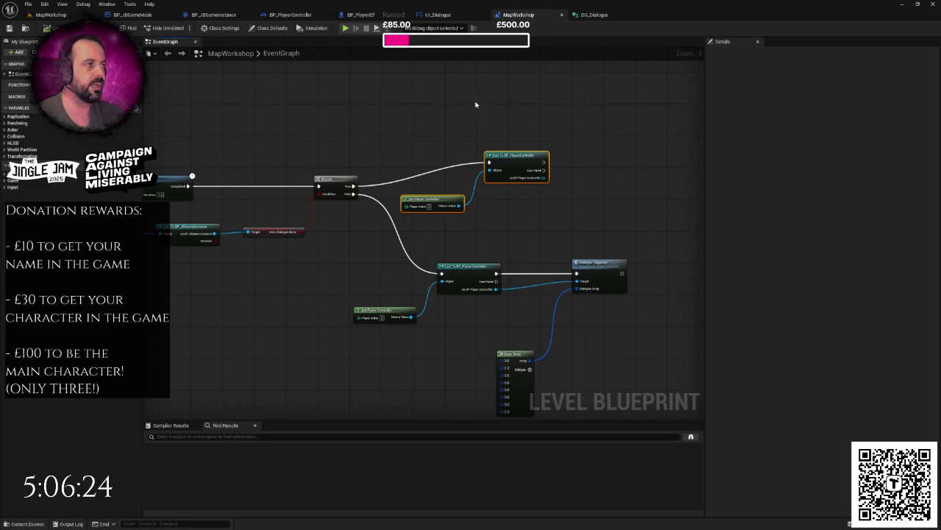
# In BP_PlayerController's event graph, find the DialogueFinished event and rename the Dialogue handles comment.
pyautogui.click(290, 15)
pyautogui.scroll(-5, 520, 213)
pyautogui.scroll(6, 508, 246)
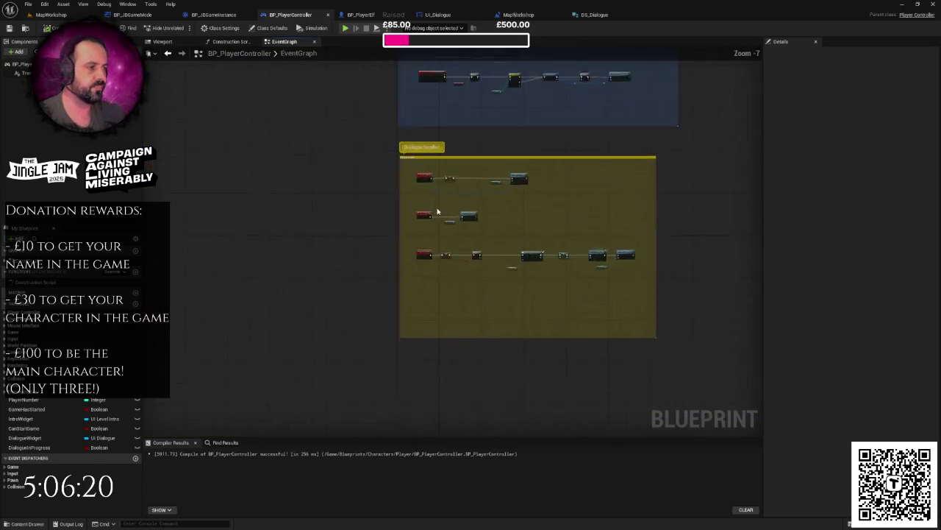
pyautogui.moveTo(540, 271)
pyautogui.mouseDown()
pyautogui.moveTo(453, 156)
pyautogui.moveTo(336, 144)
pyautogui.mouseUp()
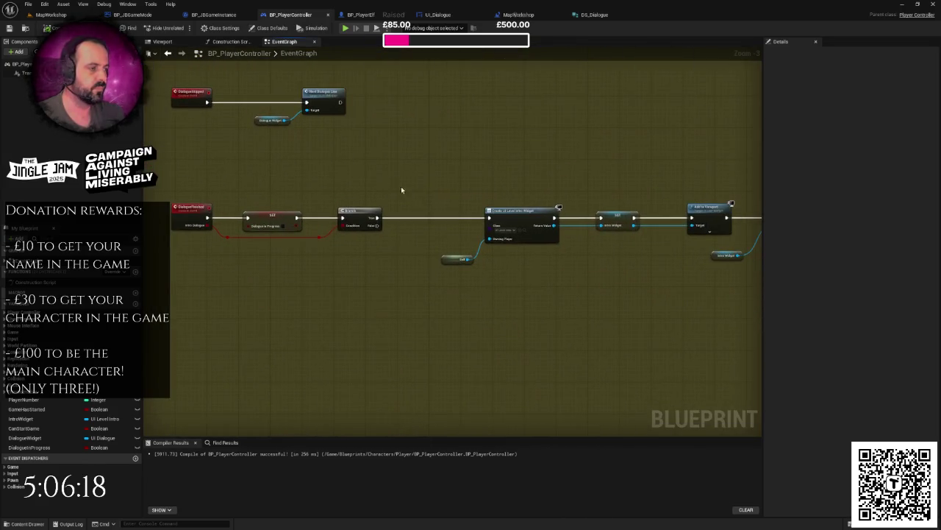
pyautogui.scroll(1, 431, 202)
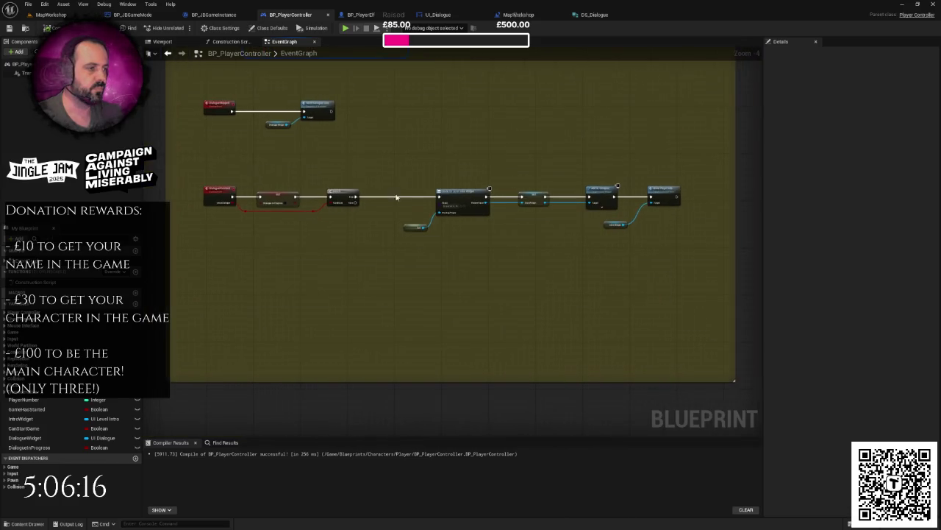
pyautogui.moveTo(339, 234); pyautogui.dragTo(414, 228)
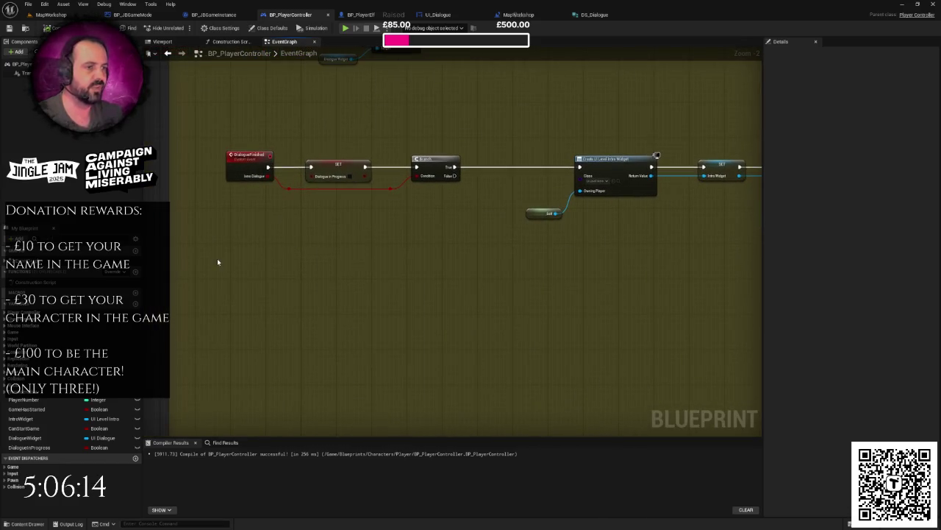
pyautogui.scroll(-5, 248, 256)
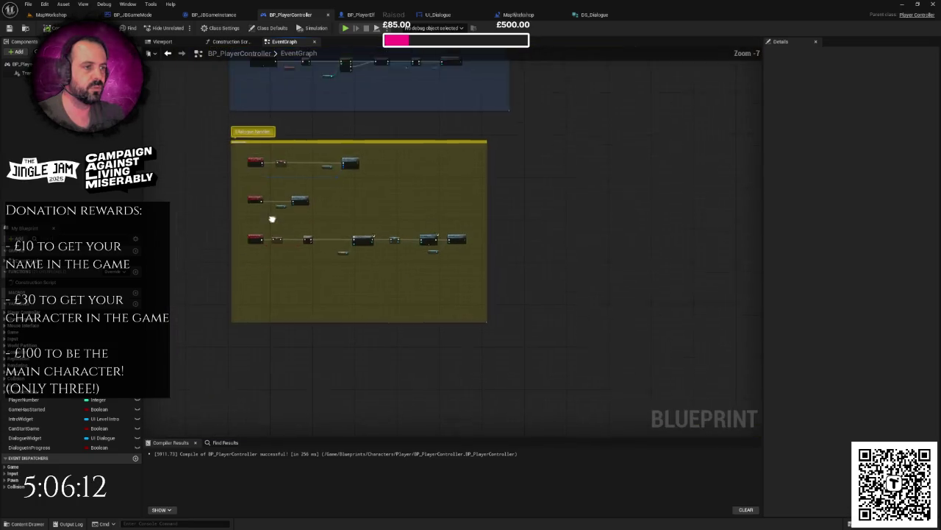
pyautogui.doubleClick(257, 159)
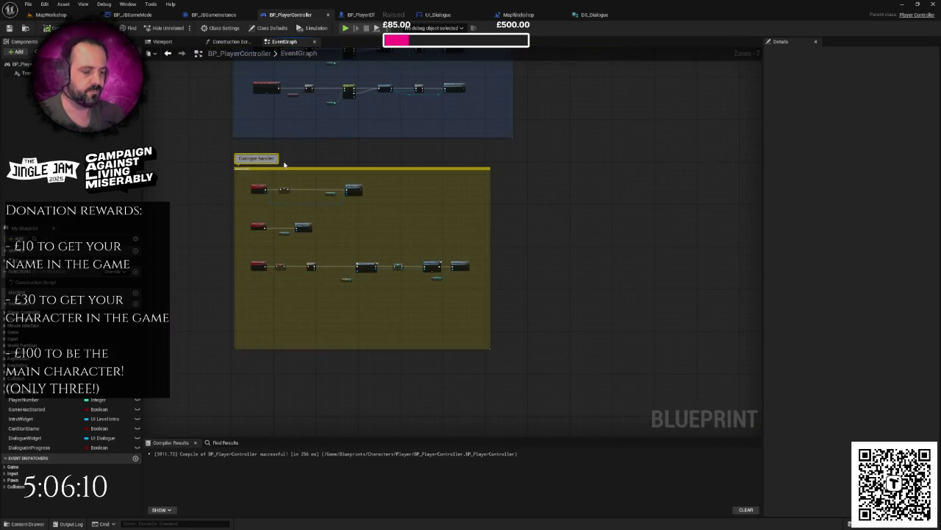
pyautogui.write('screen ')
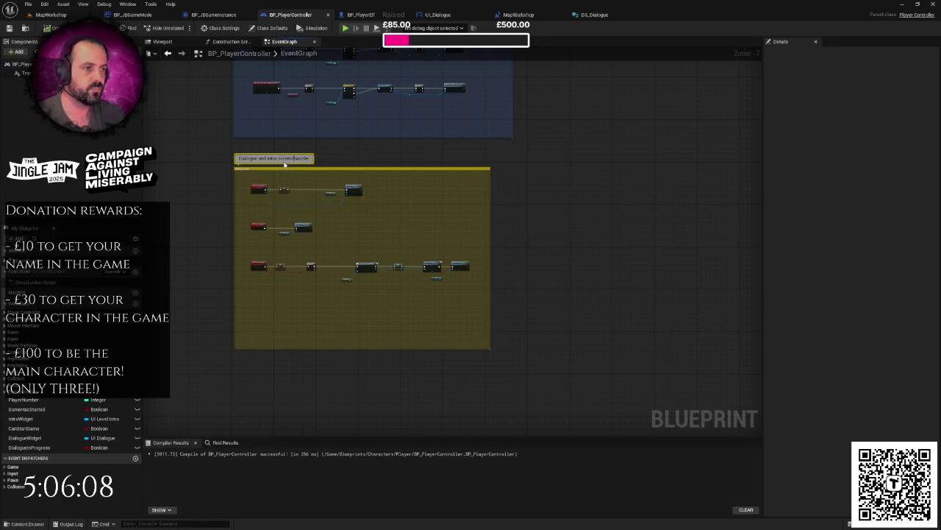
pyautogui.write('s')
# Add a Custom Event named DisplayIntroScreen.
pyautogui.scroll(3, 341, 269)
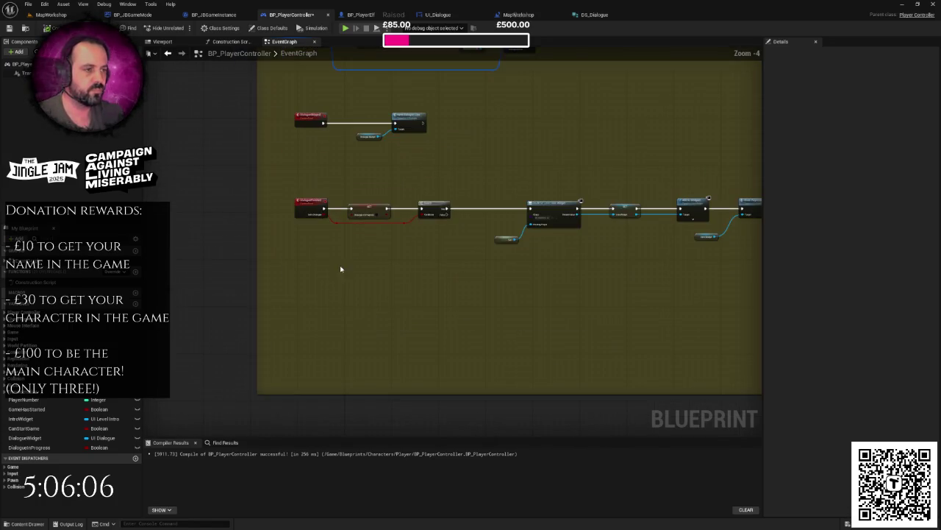
pyautogui.rightClick(295, 279)
pyautogui.write('custom event')
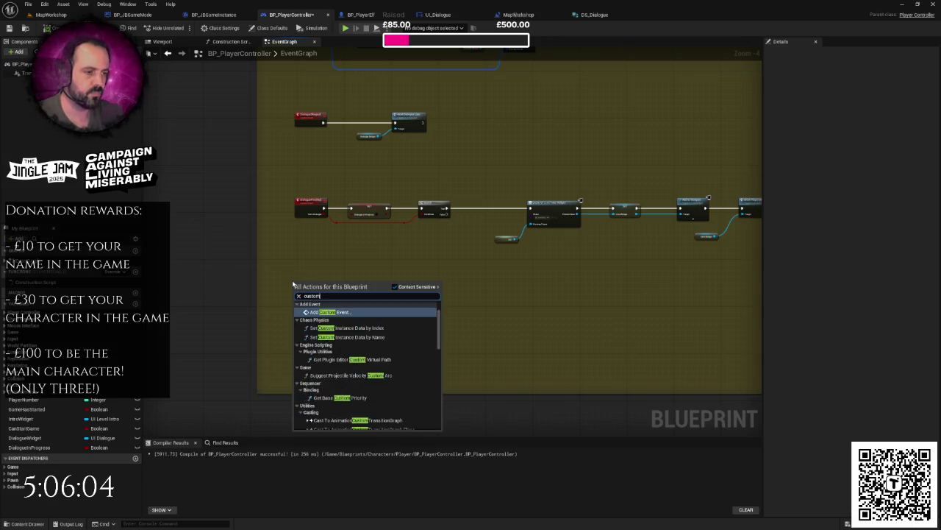
pyautogui.press('Return')
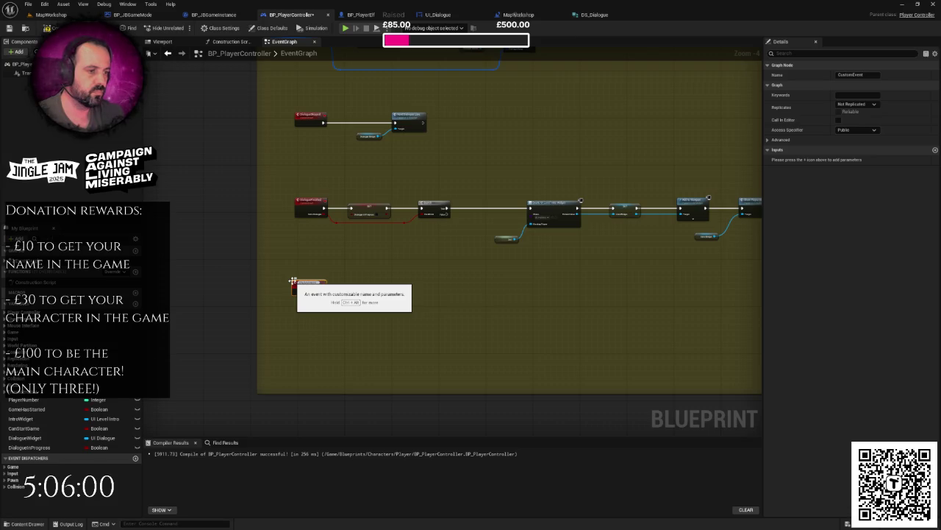
pyautogui.press('Return')
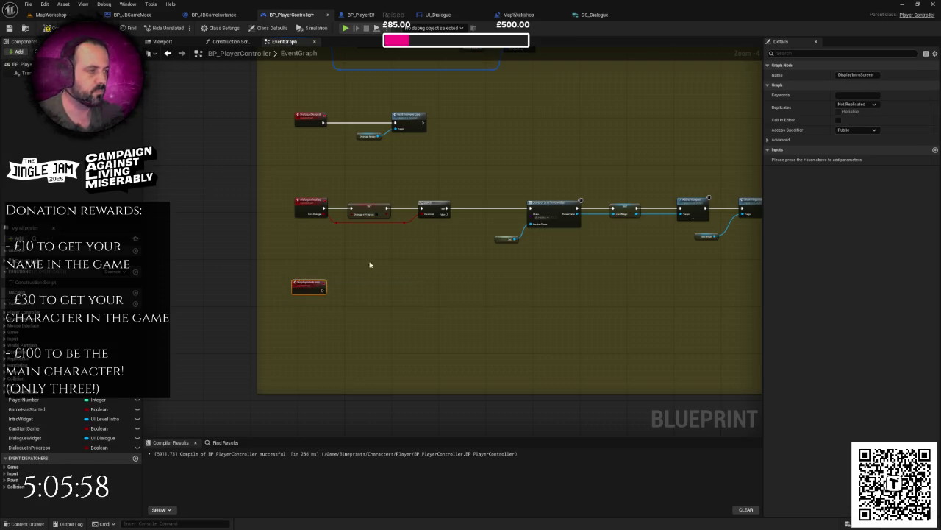
# Unlink the intro widget chain from Branch True, move it below, and drive it from DisplayIntroScreen.
pyautogui.scroll(3, 378, 213)
pyautogui.rightClick(398, 191)
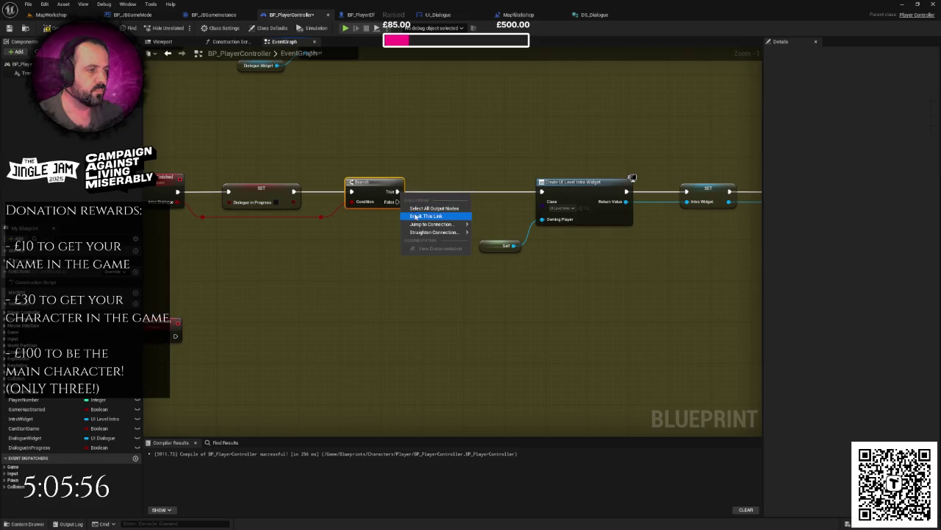
pyautogui.click(434, 212)
pyautogui.scroll(-2, 431, 216)
pyautogui.moveTo(380, 156); pyautogui.dragTo(650, 248)
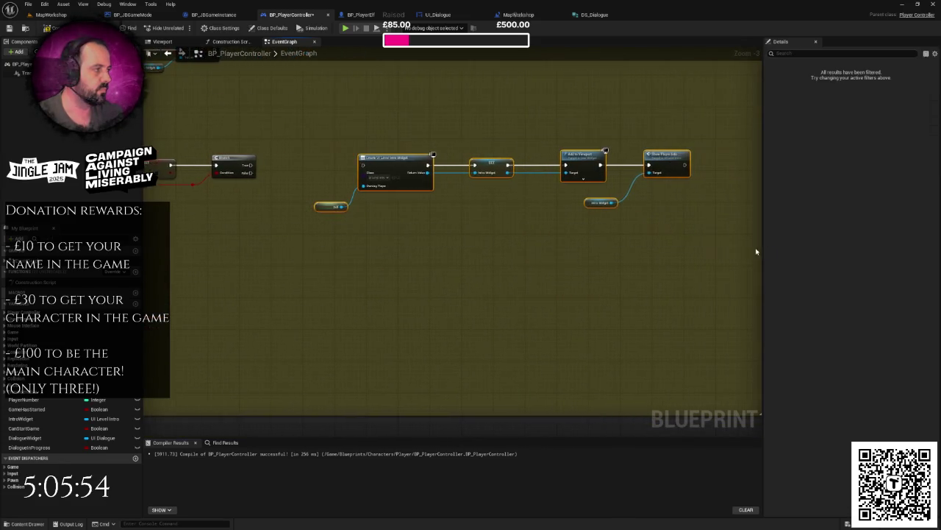
pyautogui.moveTo(599, 165); pyautogui.dragTo(442, 268)
pyautogui.moveTo(288, 274)
pyautogui.mouseDown()
pyautogui.moveTo(410, 267)
pyautogui.moveTo(393, 269)
pyautogui.mouseUp()
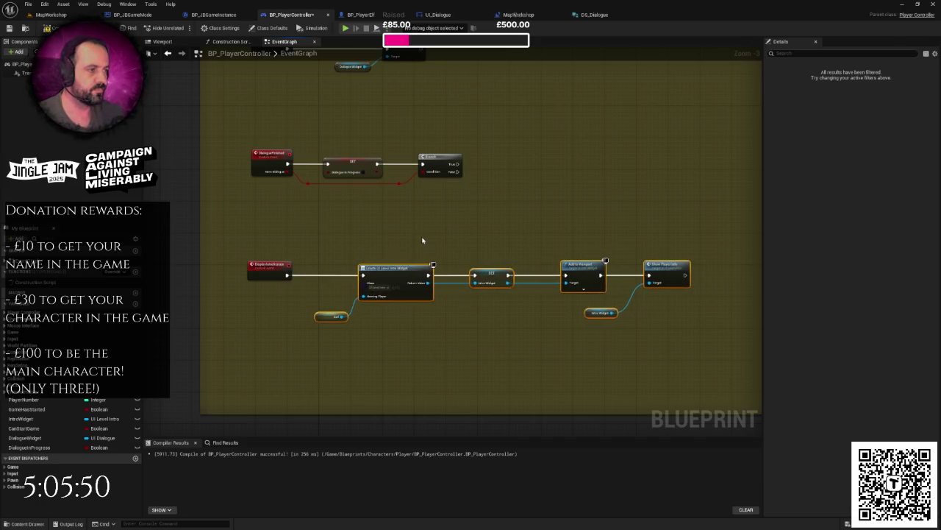
# Call Display Intro Screen from the Branch's True output.
pyautogui.scroll(1, 423, 240)
pyautogui.moveTo(332, 213); pyautogui.dragTo(379, 215)
pyautogui.write('display intro')
pyautogui.press('Return')
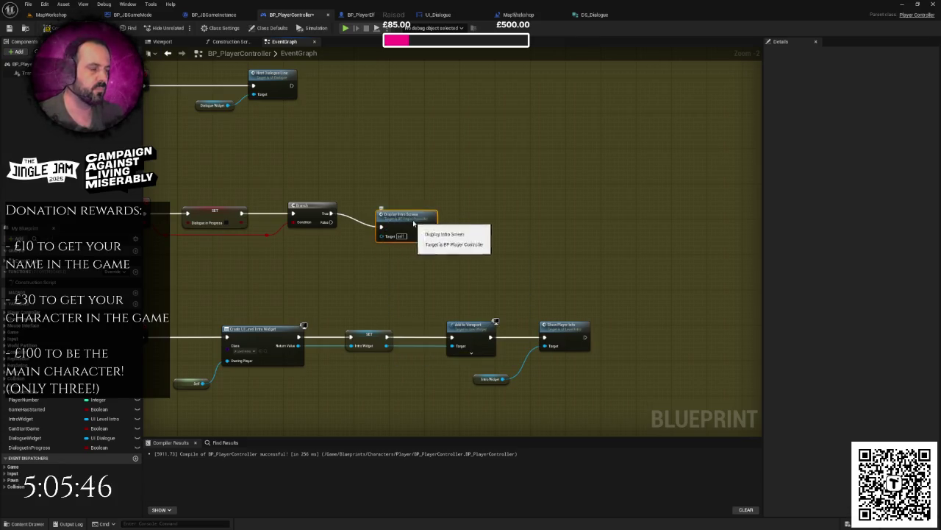
# Check the whole handler comment box, then go back to the MapWorkshop level Blueprint.
pyautogui.scroll(-2, 478, 171)
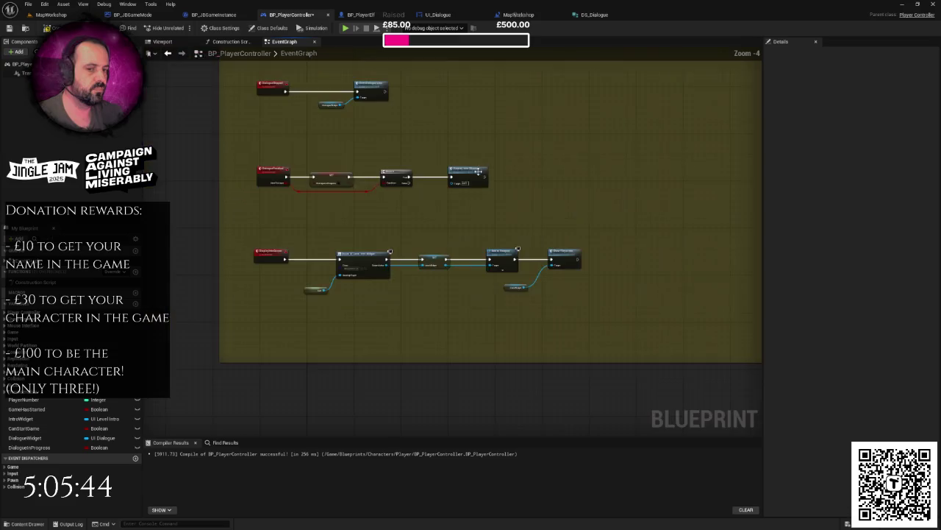
pyautogui.moveTo(478, 171); pyautogui.dragTo(434, 168)
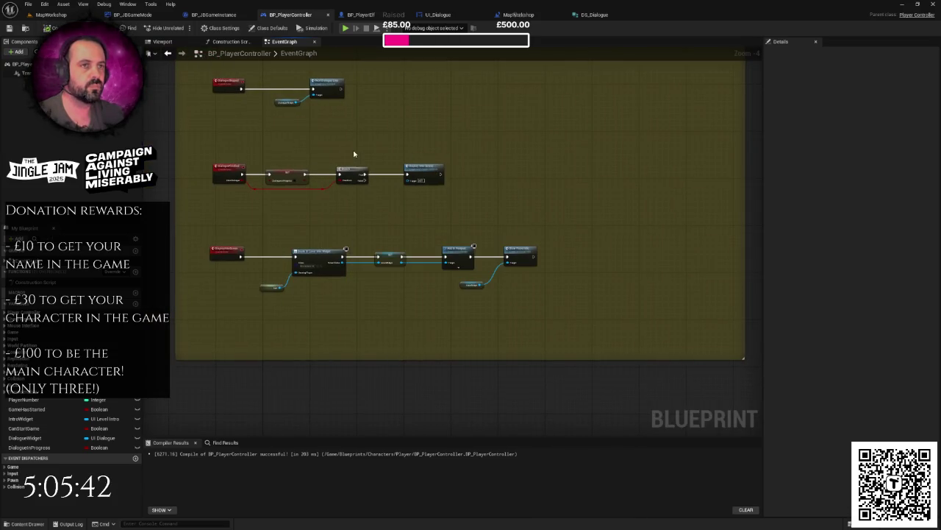
pyautogui.scroll(-2, 353, 154)
pyautogui.moveTo(376, 148); pyautogui.dragTo(356, 167)
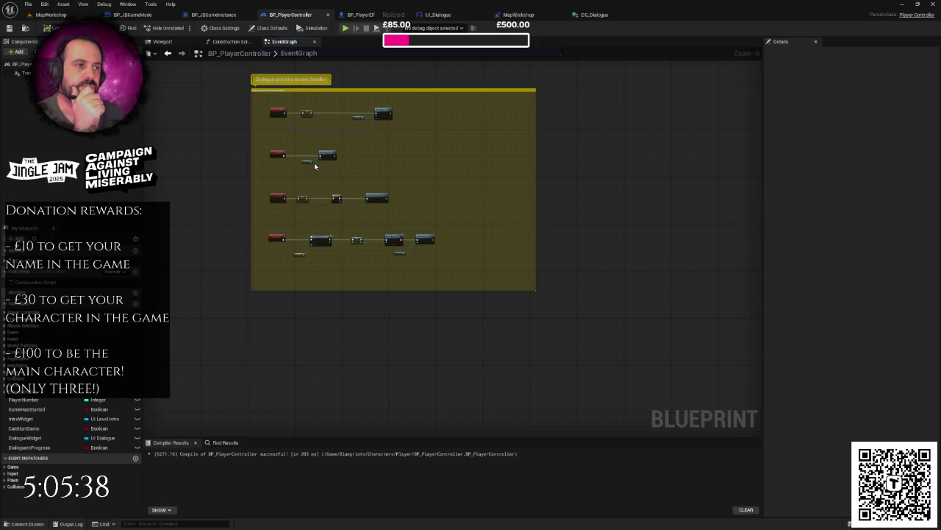
pyautogui.scroll(3, 316, 176)
pyautogui.moveTo(339, 231); pyautogui.dragTo(300, 189)
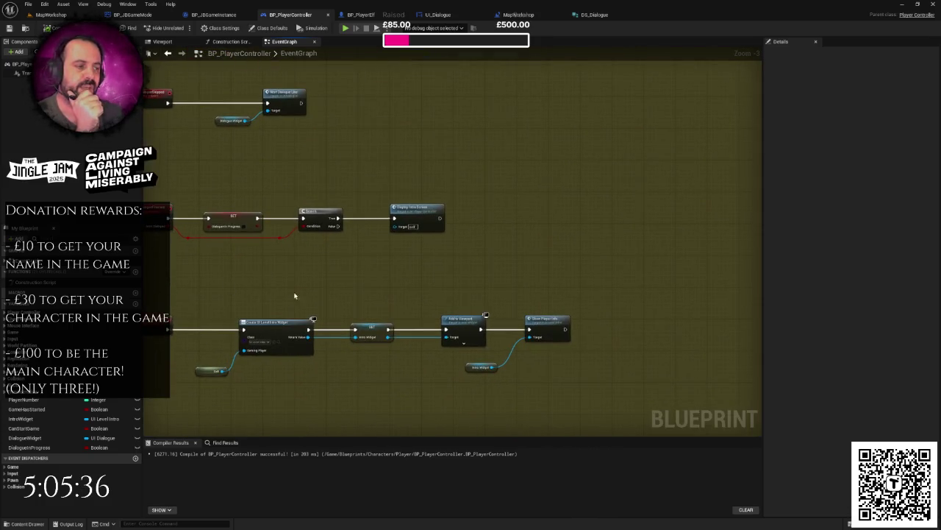
pyautogui.moveTo(364, 312); pyautogui.dragTo(394, 304)
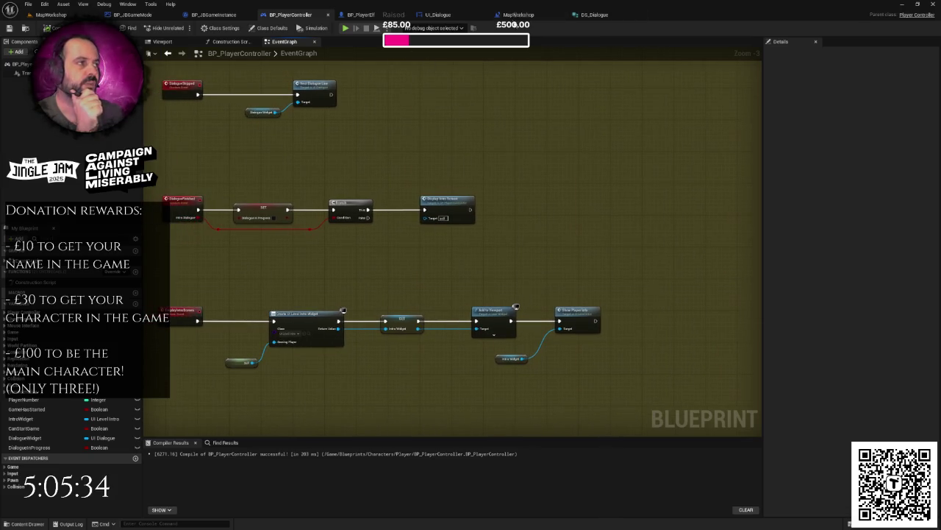
pyautogui.click(518, 15)
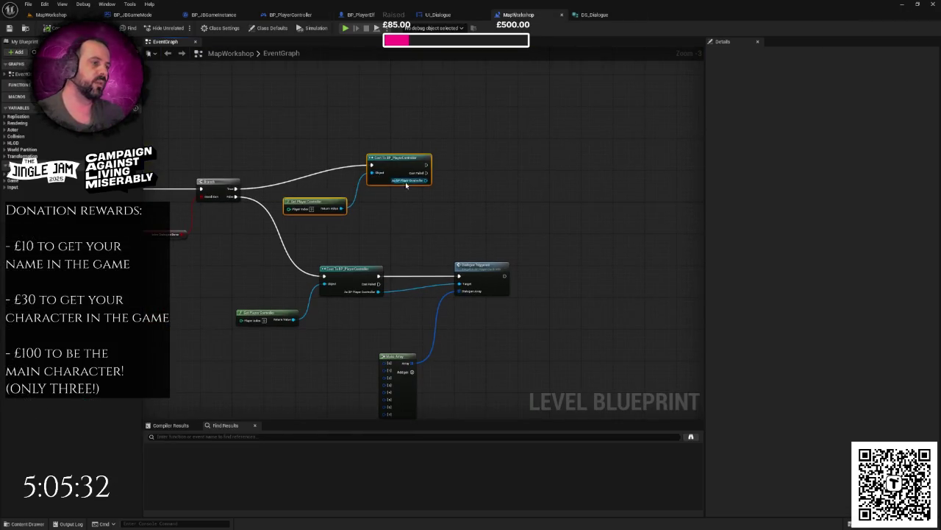
# Call Display Intro Screen from the cast node's As BP Player Controller output.
pyautogui.moveTo(427, 180)
pyautogui.mouseDown()
pyautogui.moveTo(489, 177)
pyautogui.moveTo(481, 171)
pyautogui.mouseUp()
pyautogui.write('display')
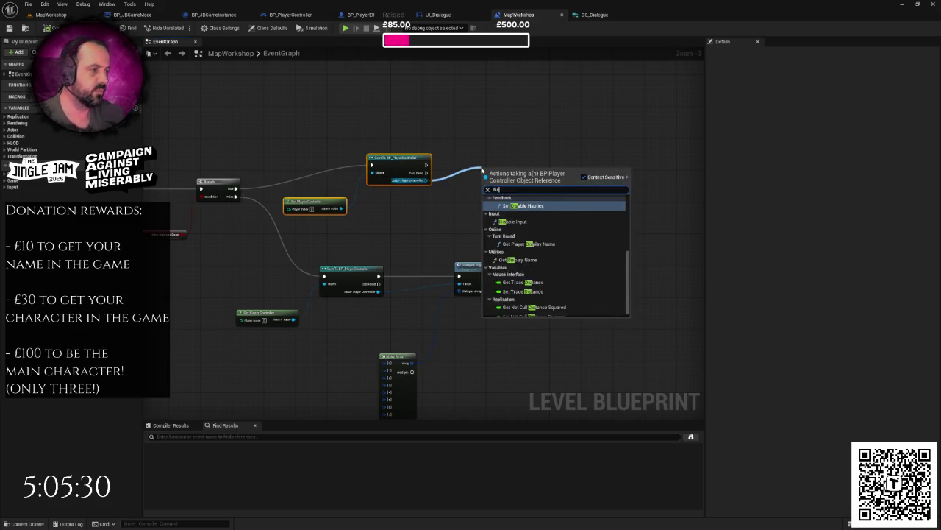
pyautogui.press('Return')
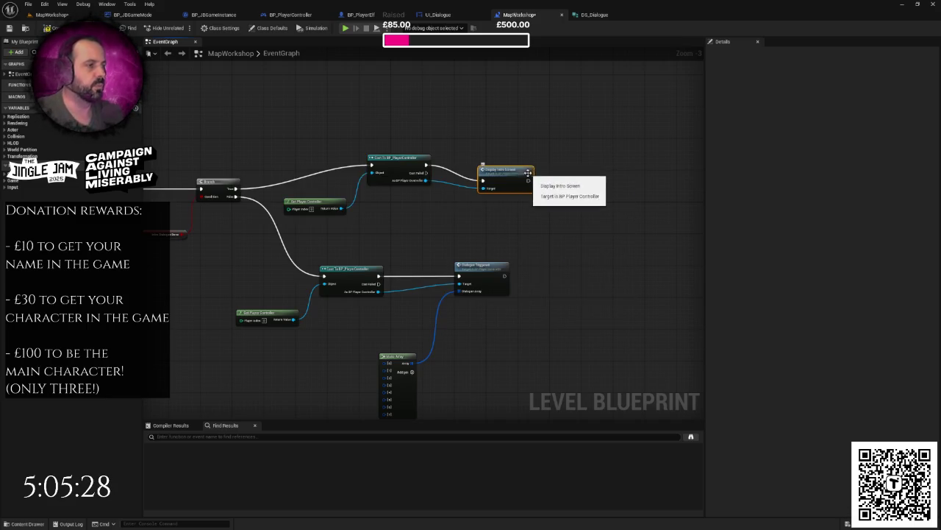
pyautogui.click(526, 144)
# Pan around the level graph and select the lower dialogue trigger nodes.
pyautogui.moveTo(500, 164); pyautogui.dragTo(576, 141)
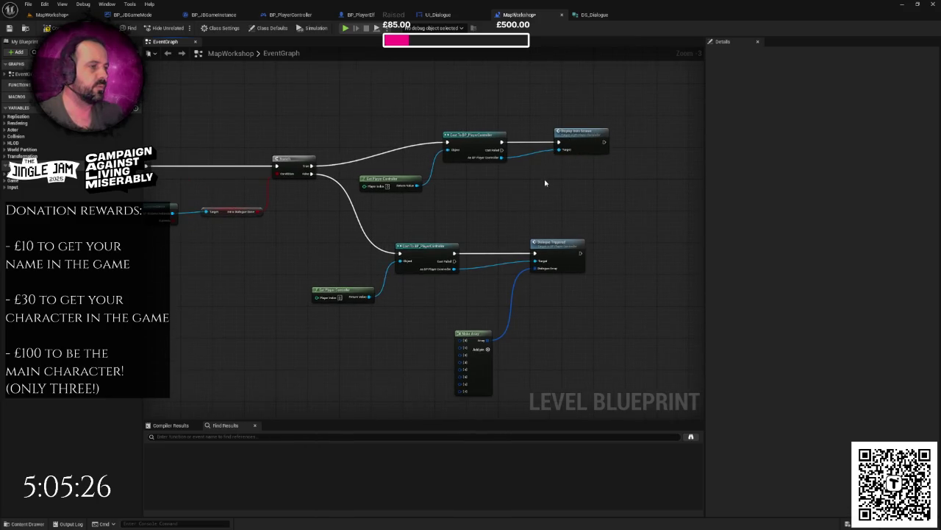
pyautogui.moveTo(545, 183); pyautogui.dragTo(464, 194)
pyautogui.moveTo(287, 230); pyautogui.dragTo(314, 223)
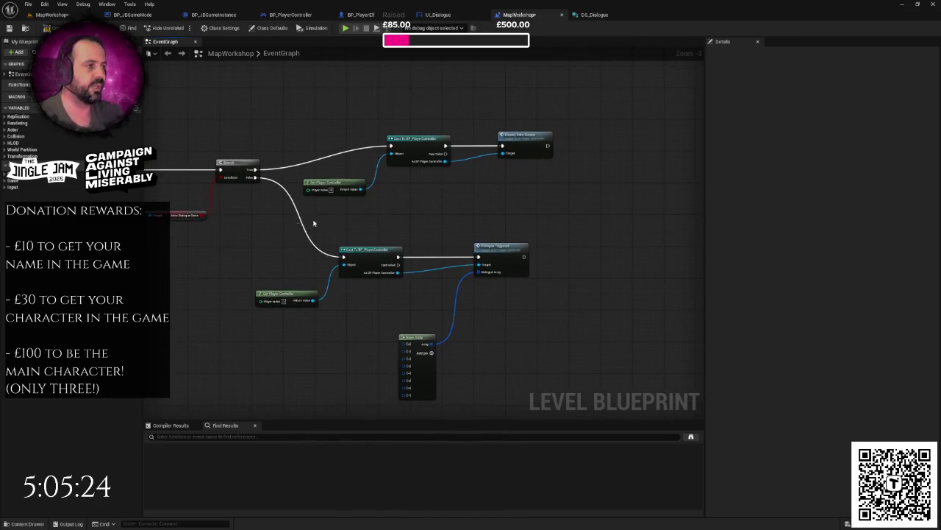
pyautogui.moveTo(465, 208); pyautogui.dragTo(546, 194)
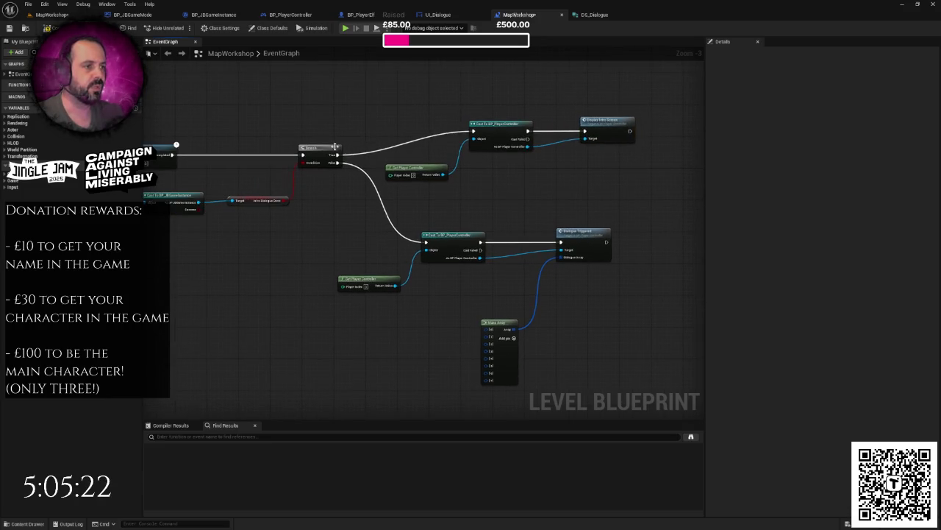
pyautogui.moveTo(349, 216); pyautogui.dragTo(294, 204)
pyautogui.moveTo(294, 203)
pyautogui.mouseDown()
pyautogui.moveTo(334, 243)
pyautogui.moveTo(545, 352)
pyautogui.mouseUp()
pyautogui.moveTo(434, 231); pyautogui.dragTo(473, 216)
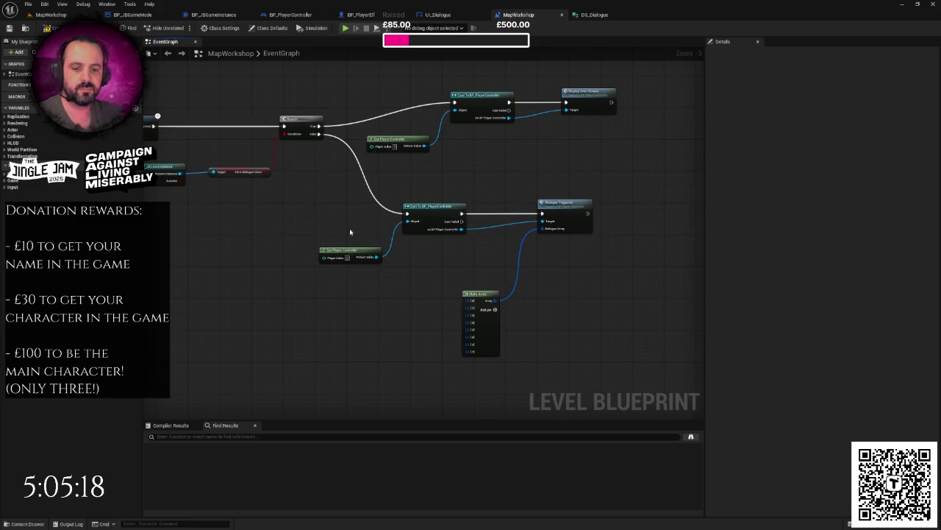
pyautogui.scroll(-1, 269, 251)
pyautogui.moveTo(239, 253); pyautogui.dragTo(240, 272)
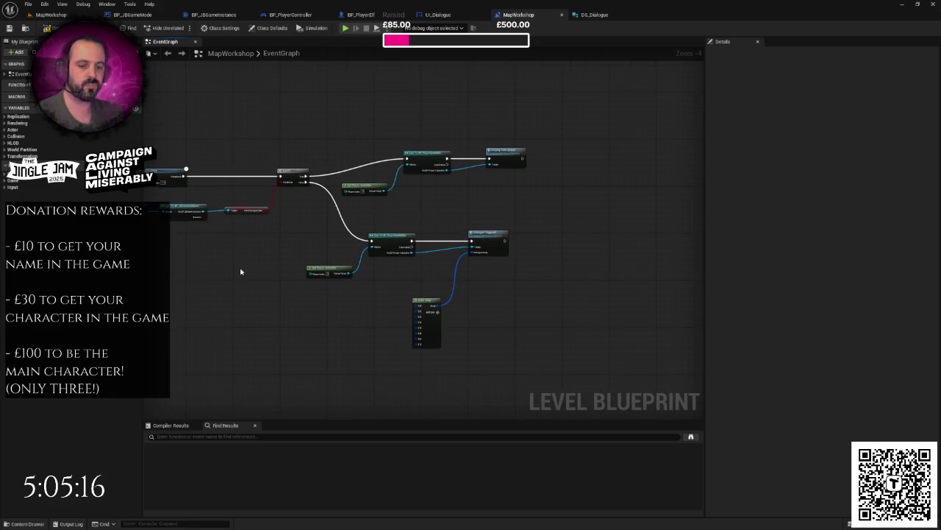
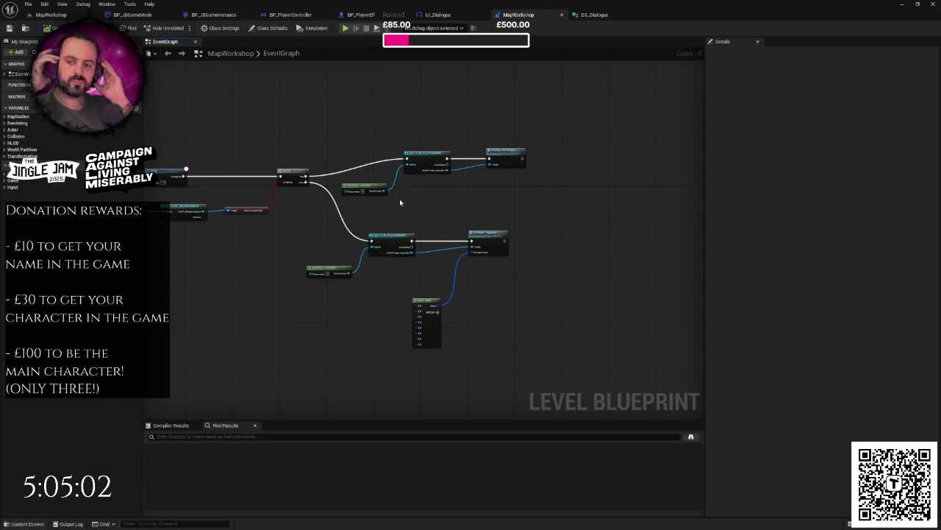
# Inspect the MapWorkshop level graph and the BP_PlayerController Controls group.
pyautogui.rightClick(440, 195)
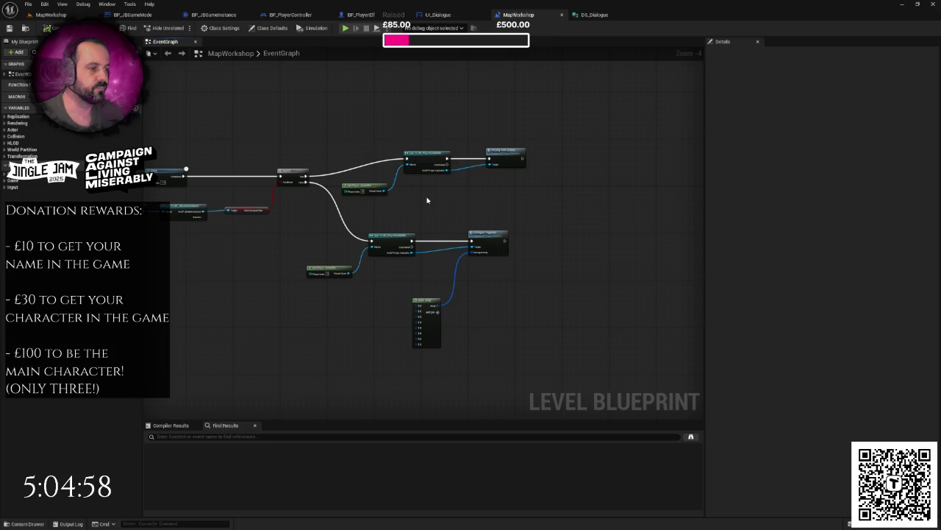
pyautogui.scroll(2, 474, 203)
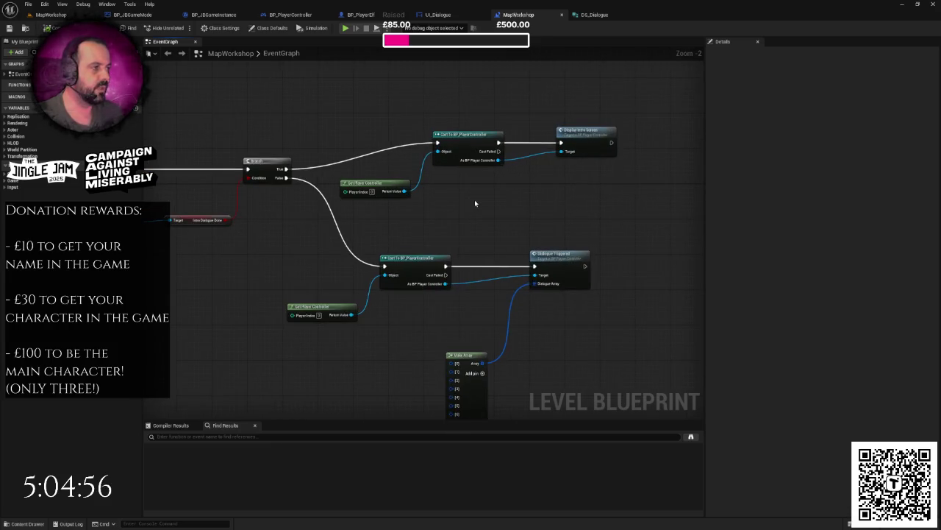
pyautogui.moveTo(514, 188); pyautogui.dragTo(589, 194)
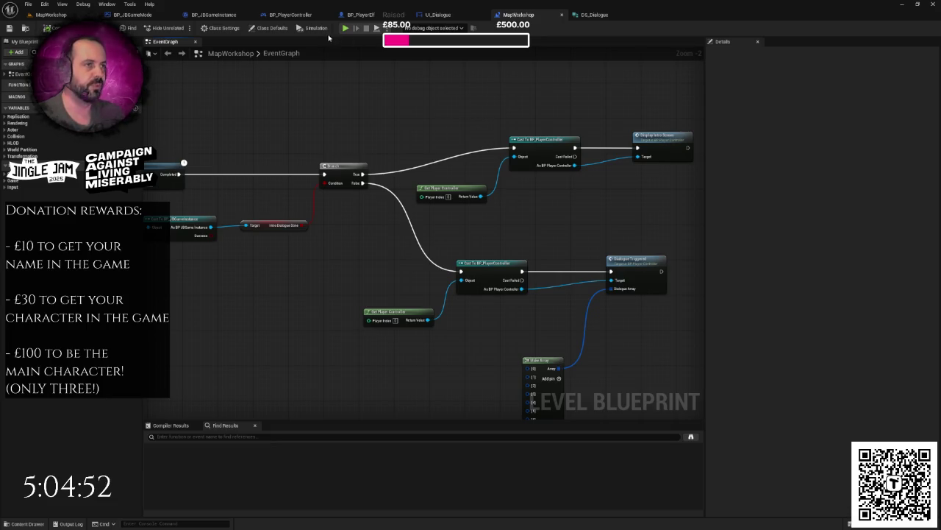
pyautogui.click(291, 15)
pyautogui.scroll(-4, 394, 135)
pyautogui.moveTo(395, 135); pyautogui.dragTo(416, 291)
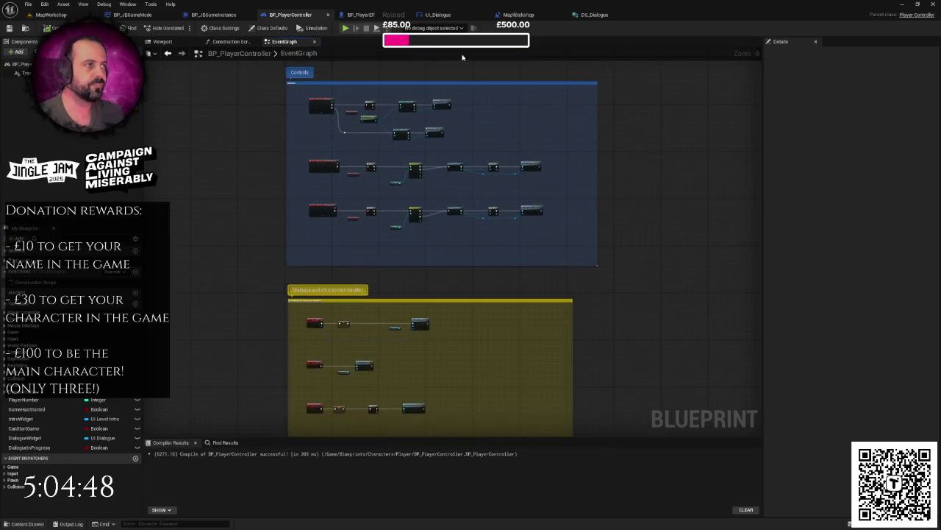
# Select the Intro Dialogue Done node in the level blueprint, then switch to UI_Dialogue's graph.
pyautogui.click(519, 14)
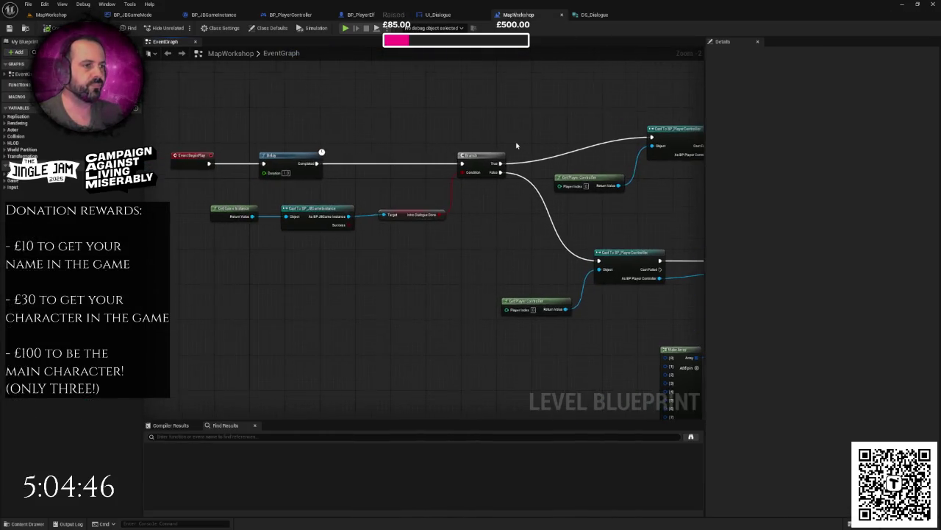
pyautogui.scroll(-1, 516, 146)
pyautogui.moveTo(430, 188)
pyautogui.mouseDown()
pyautogui.moveTo(370, 185)
pyautogui.moveTo(368, 152)
pyautogui.moveTo(419, 187)
pyautogui.mouseUp()
pyautogui.click(464, 218)
pyautogui.moveTo(464, 214); pyautogui.dragTo(439, 209)
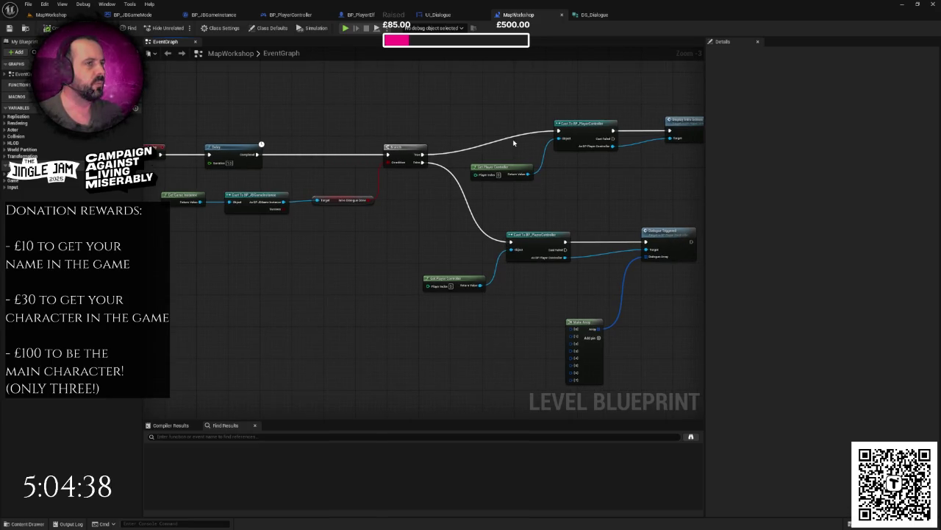
pyautogui.moveTo(327, 167); pyautogui.dragTo(361, 232)
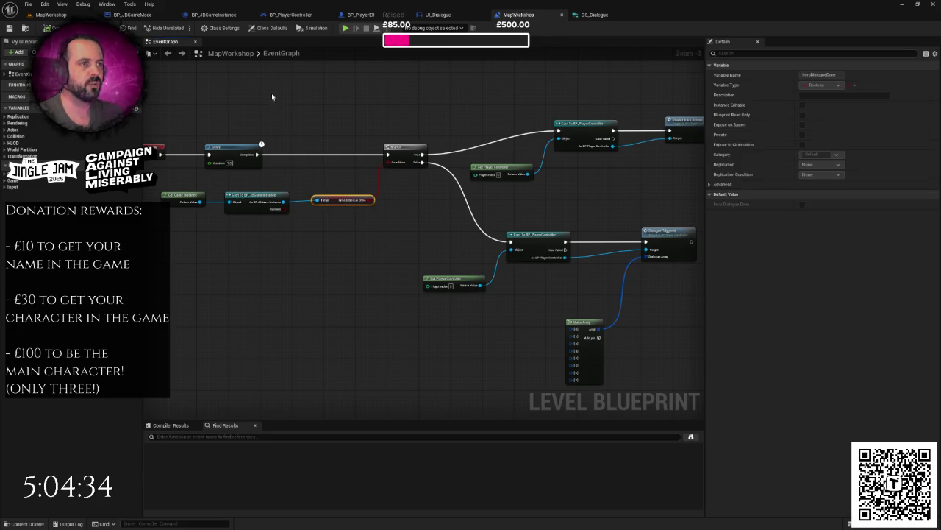
pyautogui.click(441, 15)
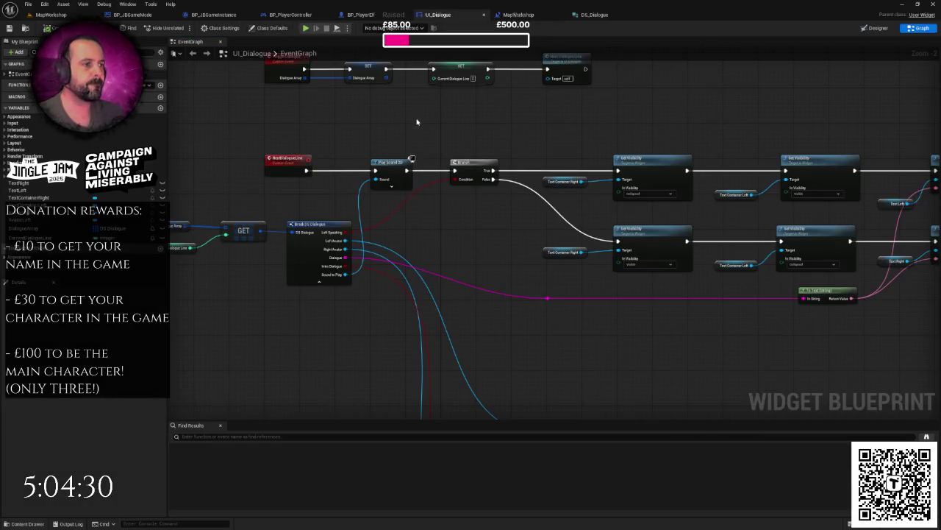
# Follow UI_Dialogue's Dialogue Finished call into BP_PlayerController and pan to Display Intro Screen.
pyautogui.scroll(-1, 492, 219)
pyautogui.scroll(2, 491, 219)
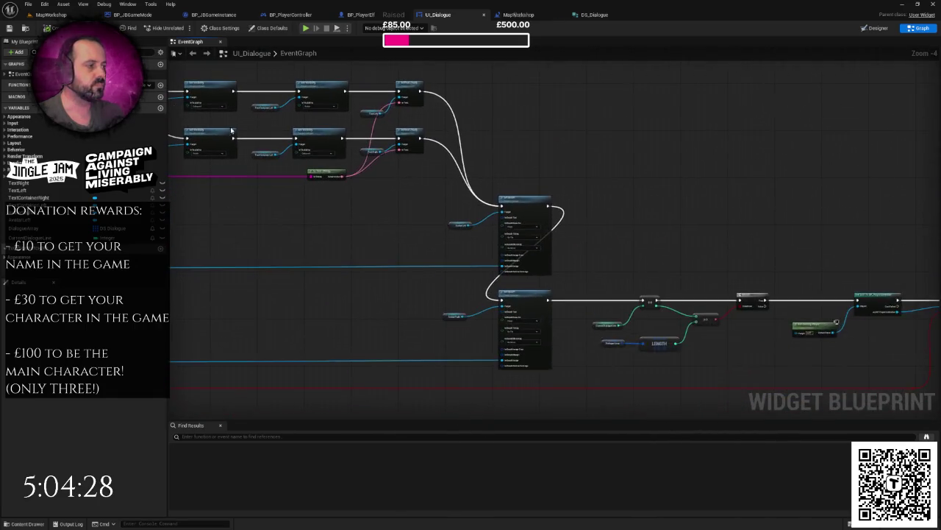
pyautogui.scroll(-4, 552, 215)
pyautogui.scroll(2, 456, 189)
pyautogui.scroll(2, 441, 188)
pyautogui.moveTo(441, 189); pyautogui.dragTo(605, 164)
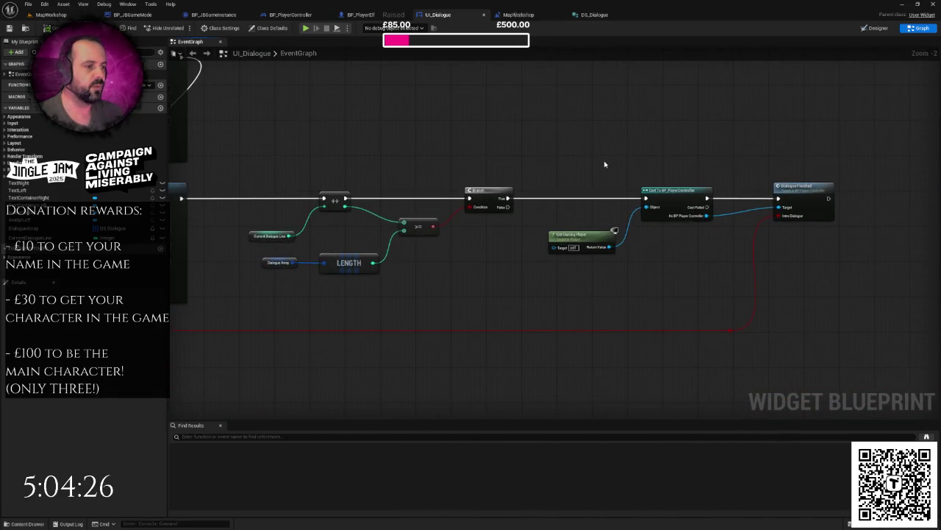
pyautogui.scroll(-1, 576, 164)
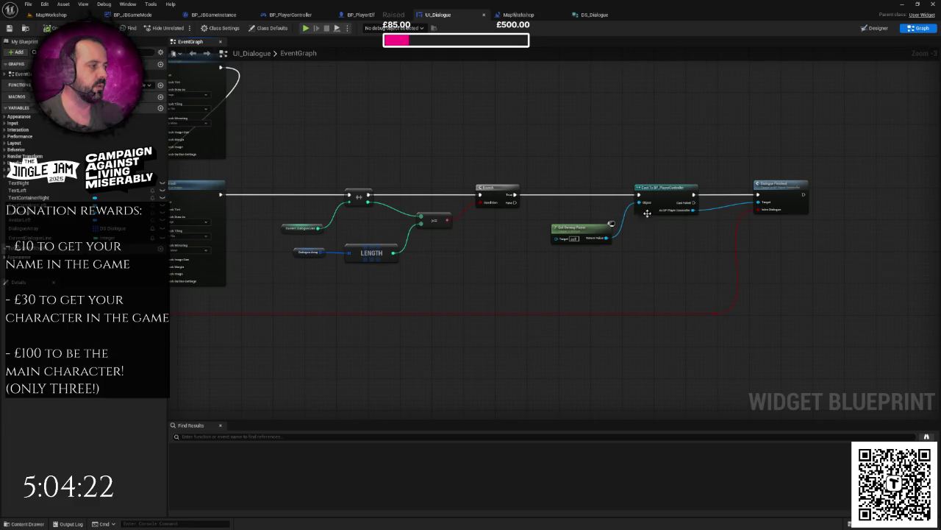
pyautogui.doubleClick(780, 188)
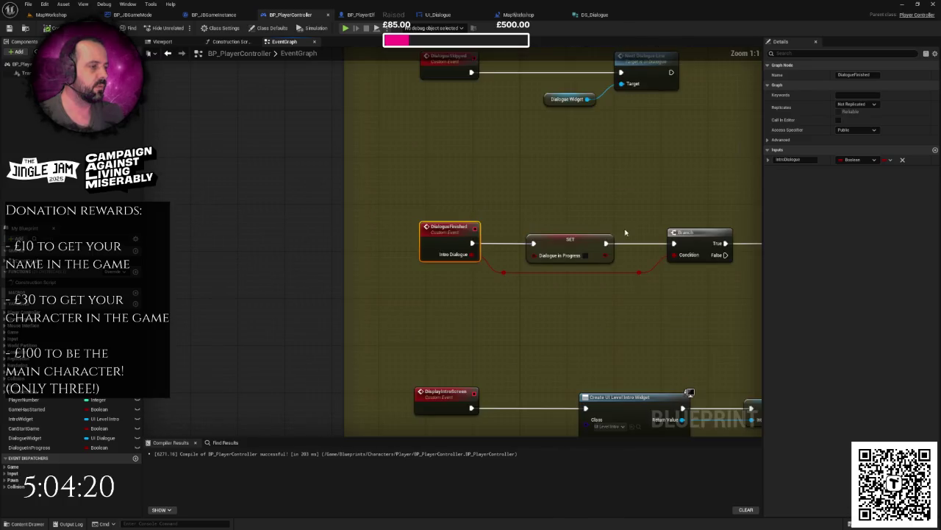
pyautogui.moveTo(625, 222); pyautogui.dragTo(429, 196)
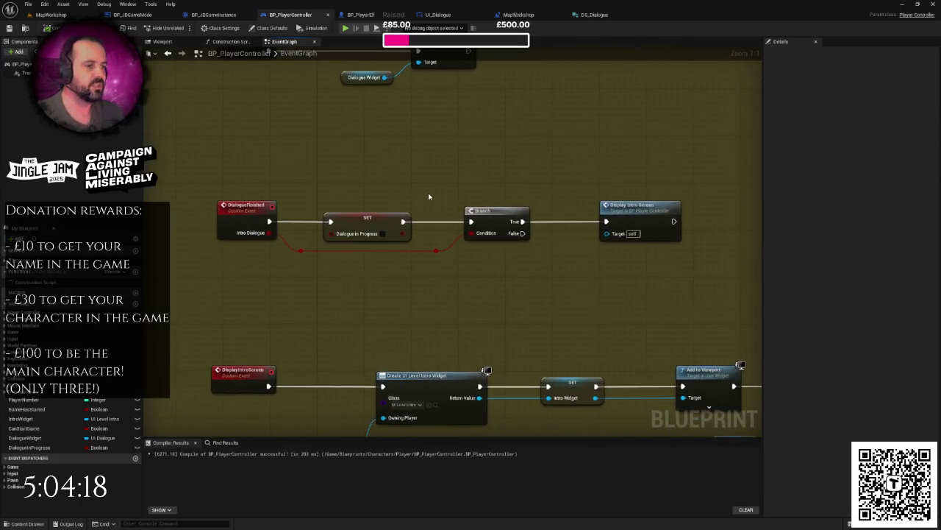
pyautogui.scroll(-1, 429, 197)
pyautogui.moveTo(536, 248); pyautogui.dragTo(437, 254)
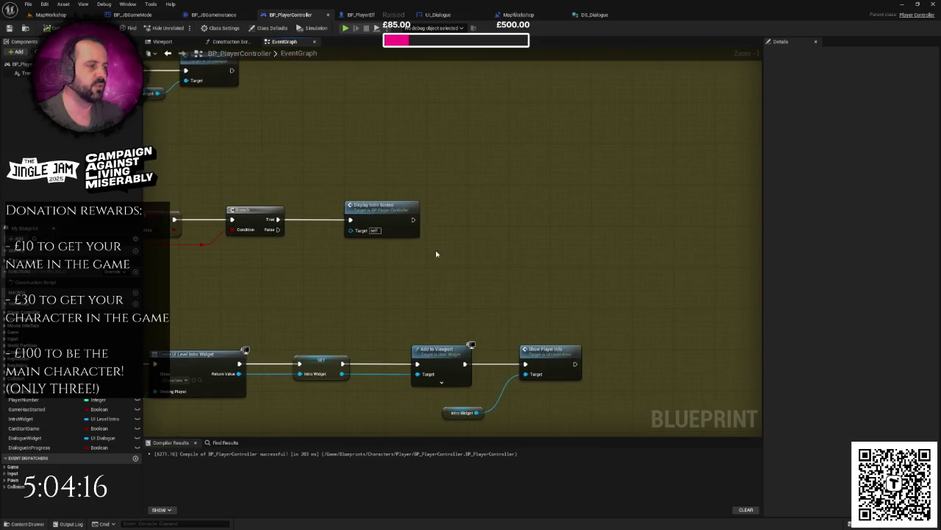
# Add Get Game Instance and a Cast To BP_JBGameInstance that runs after Display Intro Screen.
pyautogui.rightClick(425, 262)
pyautogui.write('get')
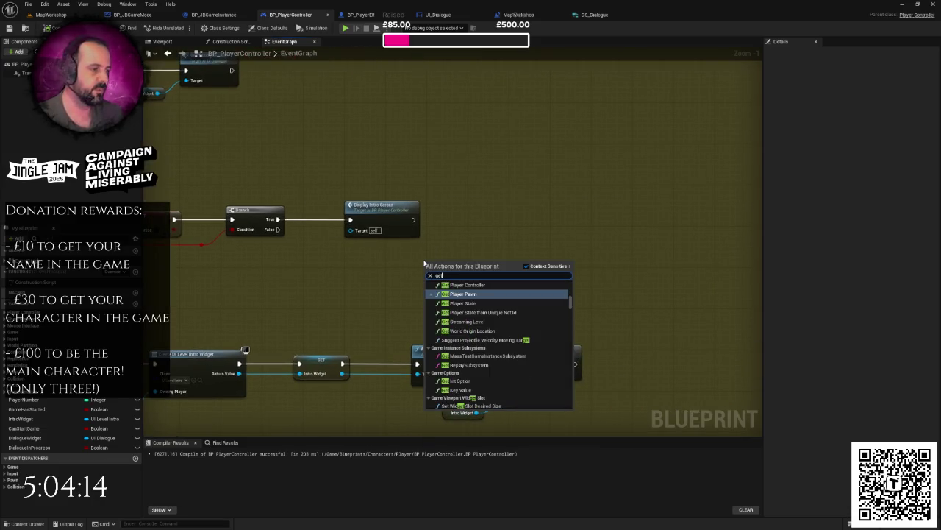
pyautogui.write('ga')
pyautogui.write('instance')
pyautogui.press('Return')
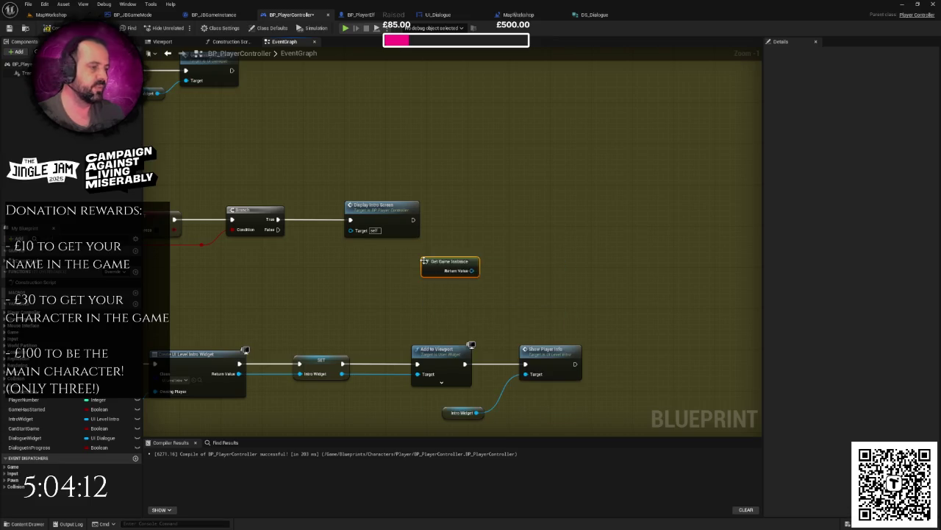
pyautogui.moveTo(443, 271)
pyautogui.mouseDown()
pyautogui.moveTo(398, 266)
pyautogui.moveTo(492, 241)
pyautogui.mouseUp()
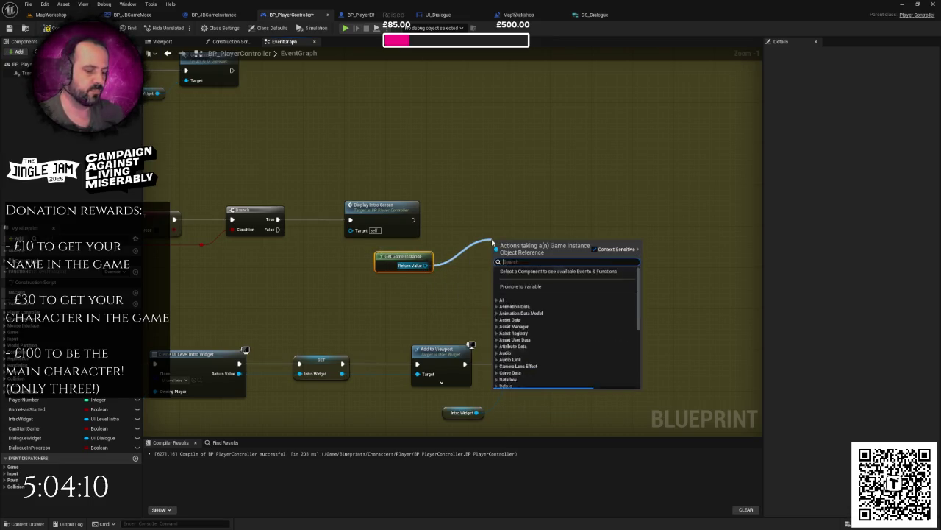
pyautogui.write('casttobp')
pyautogui.press('Return')
pyautogui.moveTo(413, 219)
pyautogui.mouseDown()
pyautogui.moveTo(452, 246)
pyautogui.moveTo(494, 251)
pyautogui.moveTo(494, 222)
pyautogui.mouseUp()
# Add a SET Intro Dialogue Done node from the cast result and run it after the cast.
pyautogui.moveTo(566, 240); pyautogui.dragTo(622, 232)
pyautogui.write('set')
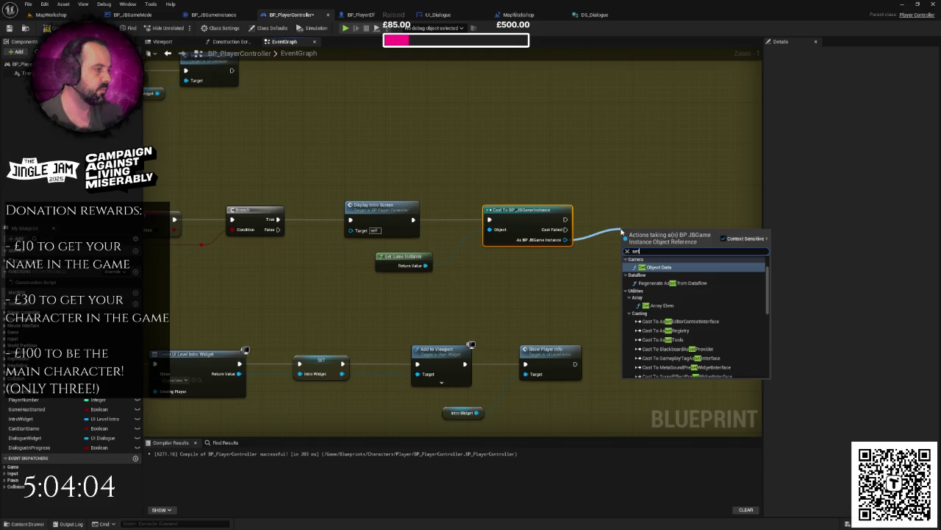
pyautogui.write('in')
pyautogui.click(667, 304)
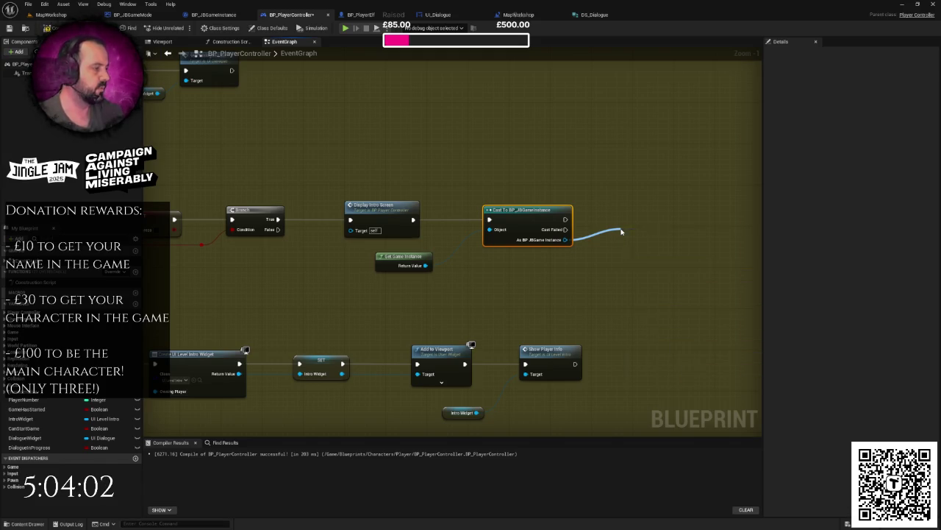
pyautogui.moveTo(565, 219)
pyautogui.mouseDown()
pyautogui.moveTo(623, 235)
pyautogui.moveTo(648, 222)
pyautogui.moveTo(614, 219)
pyautogui.moveTo(570, 231)
pyautogui.mouseUp()
pyautogui.click(657, 206)
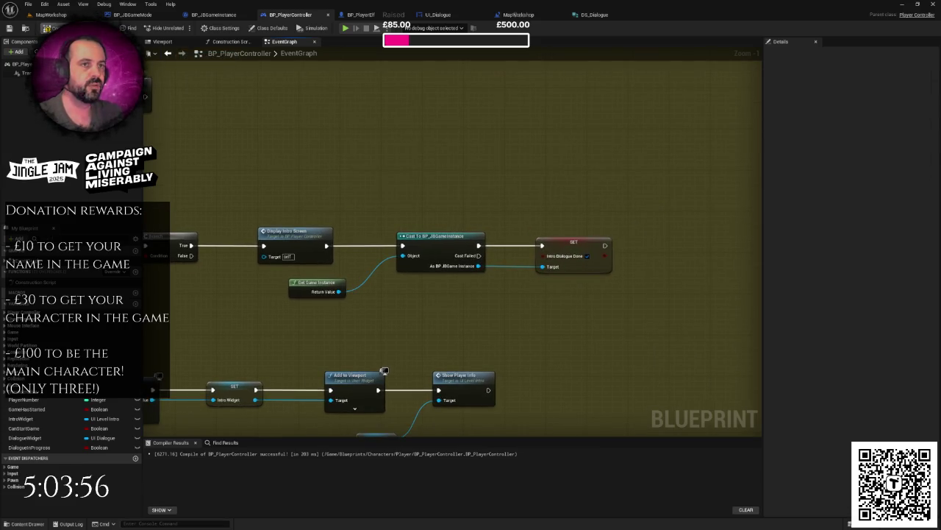
pyautogui.scroll(-4, 379, 180)
pyautogui.rightClick(378, 180)
pyautogui.click(354, 172)
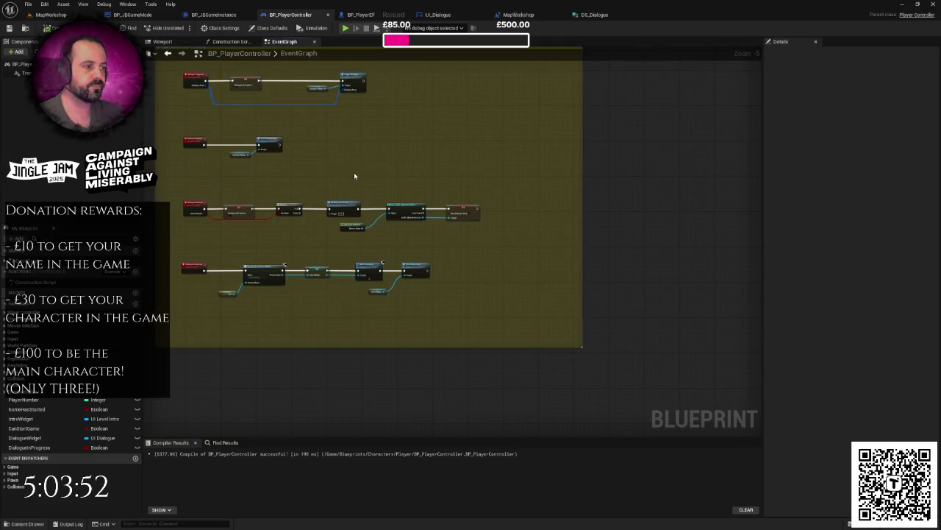
# Review the intro screen node row and the level blueprint's begin-play nodes.
pyautogui.moveTo(354, 176); pyautogui.dragTo(405, 157)
pyautogui.moveTo(238, 237); pyautogui.dragTo(526, 316)
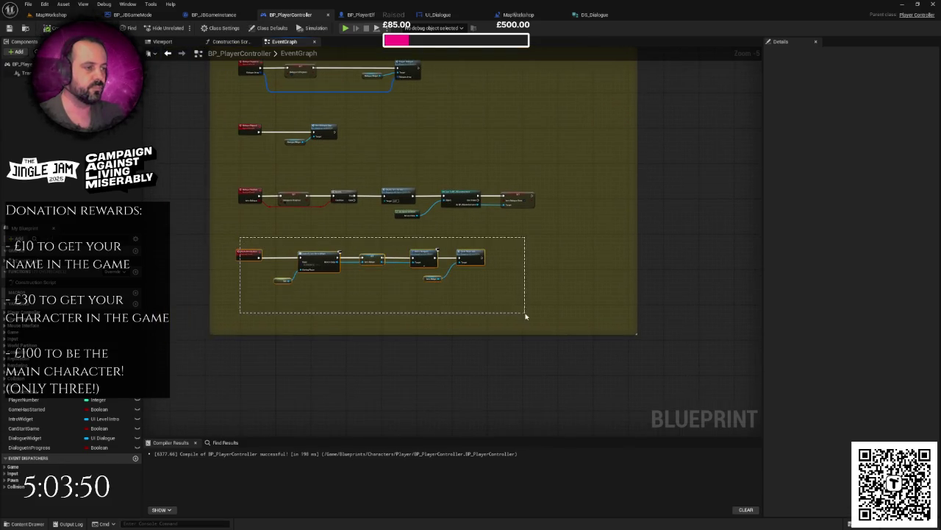
pyautogui.moveTo(423, 240); pyautogui.dragTo(355, 239)
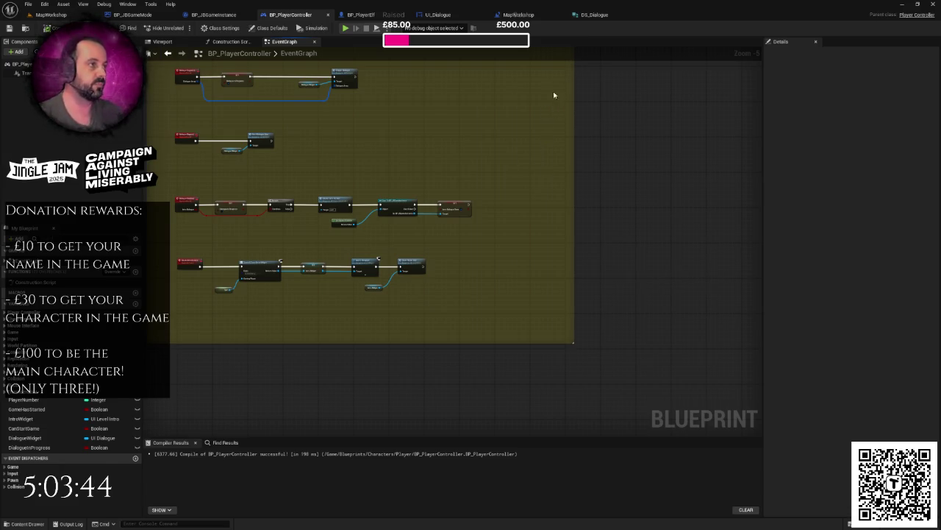
pyautogui.click(518, 15)
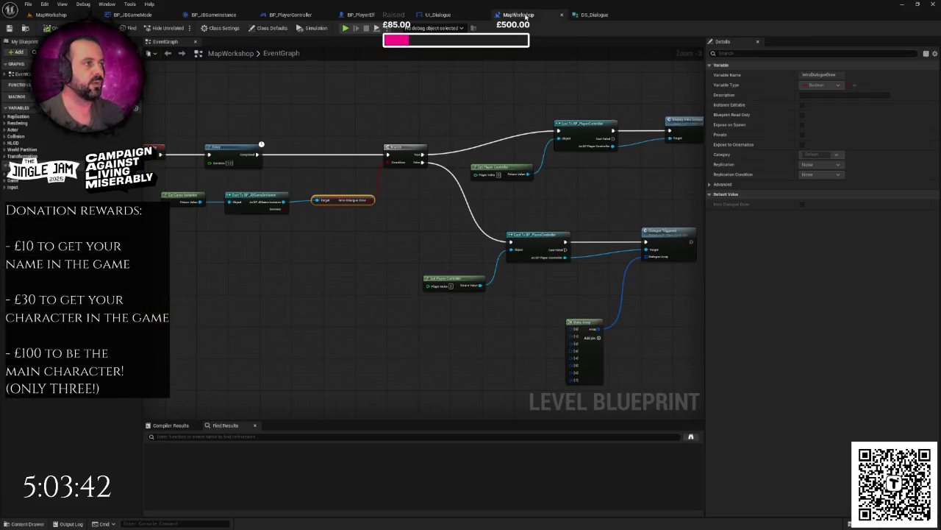
pyautogui.moveTo(420, 136); pyautogui.dragTo(433, 145)
pyautogui.moveTo(202, 191)
pyautogui.mouseDown()
pyautogui.moveTo(309, 221)
pyautogui.moveTo(390, 221)
pyautogui.mouseUp()
pyautogui.moveTo(583, 128); pyautogui.dragTo(401, 150)
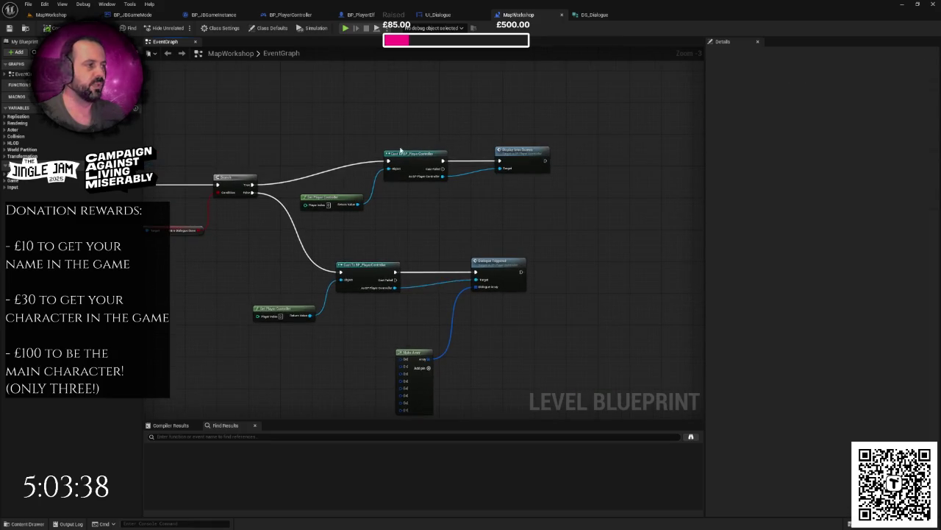
# Jump from Display Intro Screen through Trigger Dialogue to UI_Dialogue's SetText and Set Brush nodes.
pyautogui.doubleClick(507, 155)
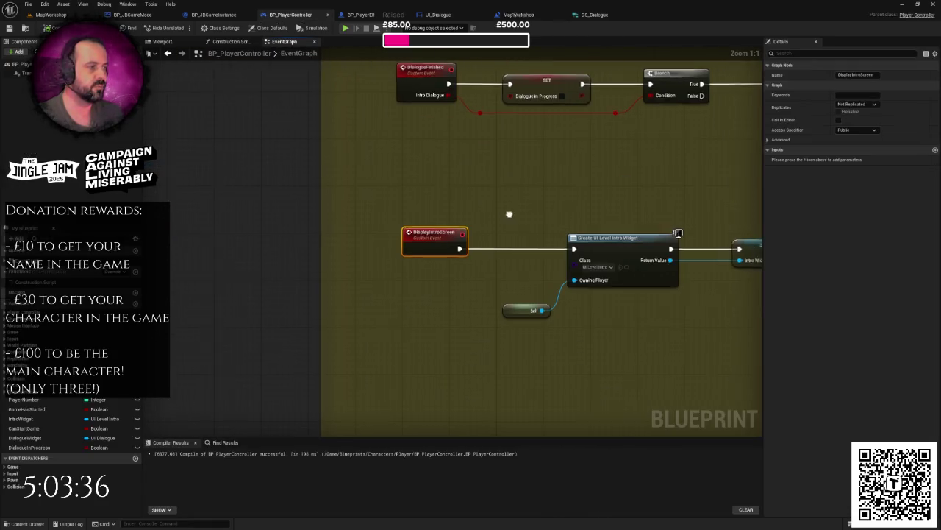
pyautogui.scroll(-2, 454, 194)
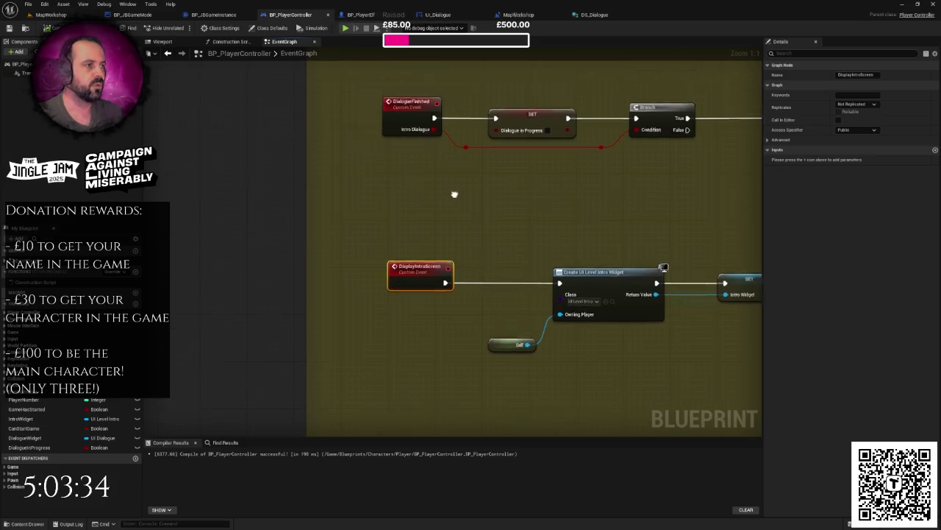
pyautogui.moveTo(372, 130); pyautogui.dragTo(350, 210)
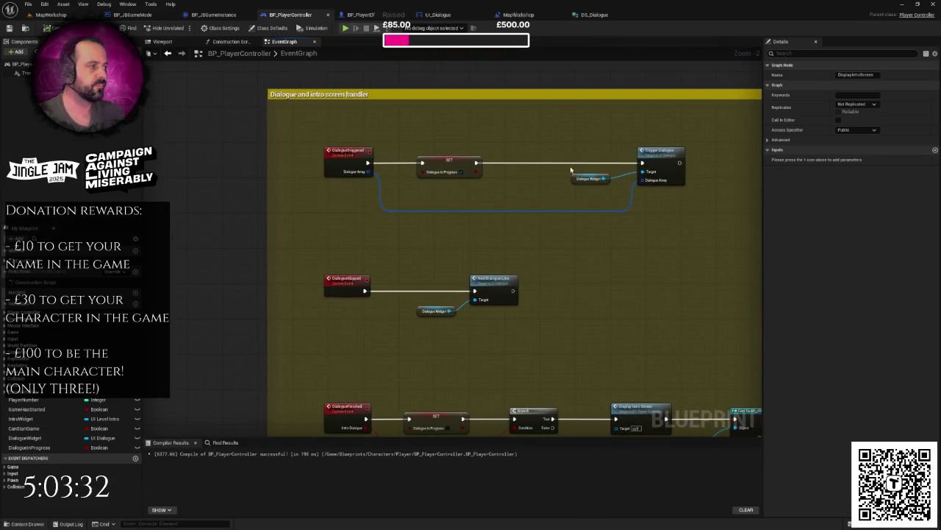
pyautogui.doubleClick(651, 153)
pyautogui.moveTo(592, 181); pyautogui.dragTo(456, 225)
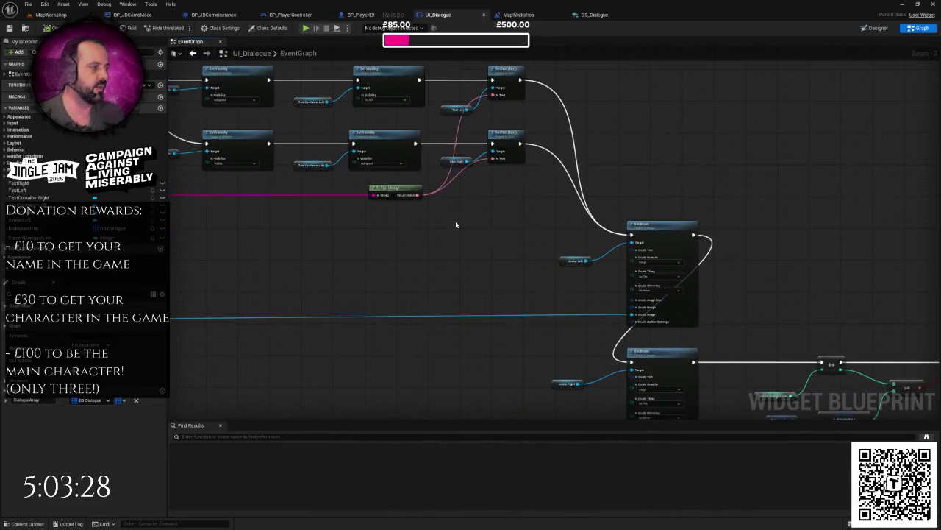
# Review the event and getter nodes on the left of the UI_Dialogue graph.
pyautogui.scroll(-3, 456, 225)
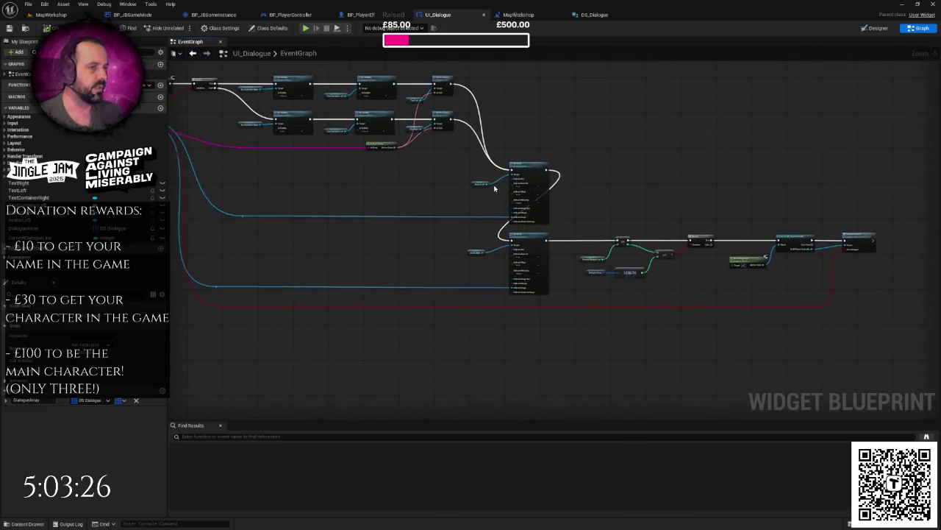
pyautogui.moveTo(494, 188); pyautogui.dragTo(594, 195)
pyautogui.click(301, 103)
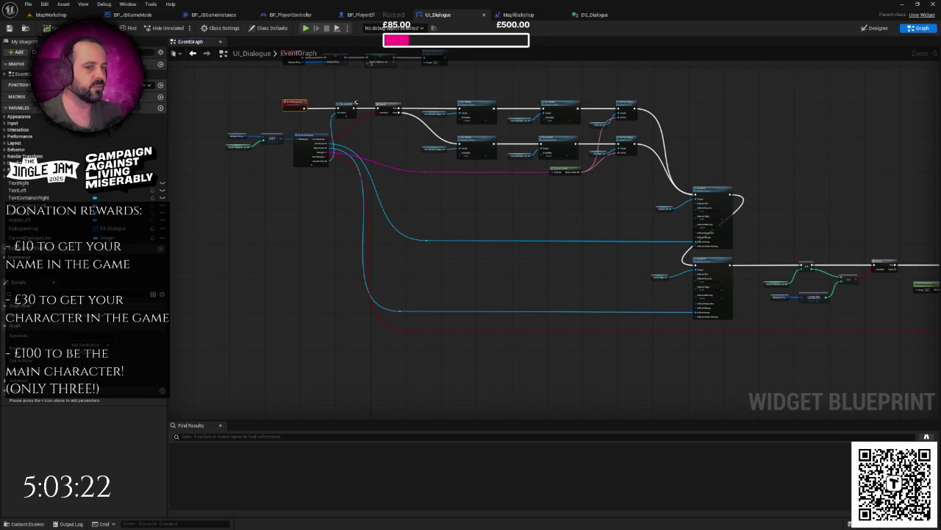
pyautogui.moveTo(323, 211); pyautogui.dragTo(542, 191)
pyautogui.scroll(1, 542, 191)
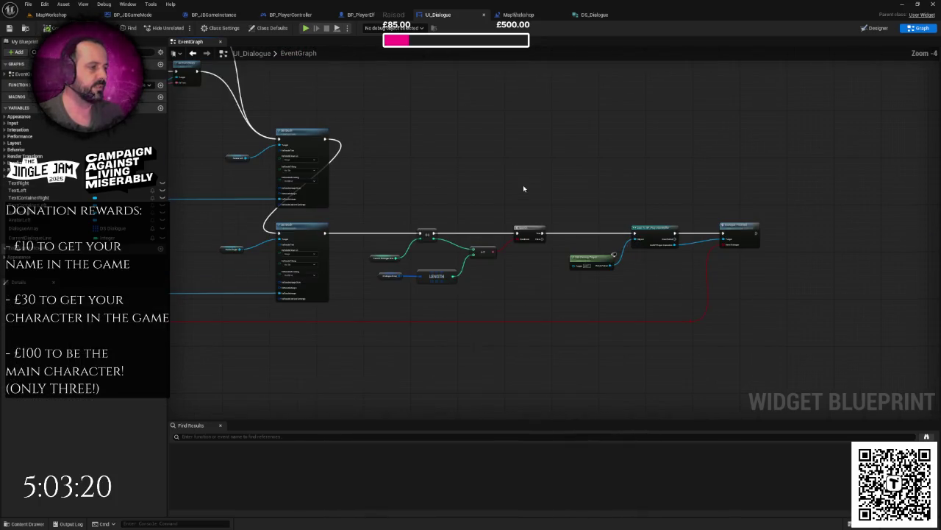
pyautogui.rightClick(522, 185)
pyautogui.press('Escape')
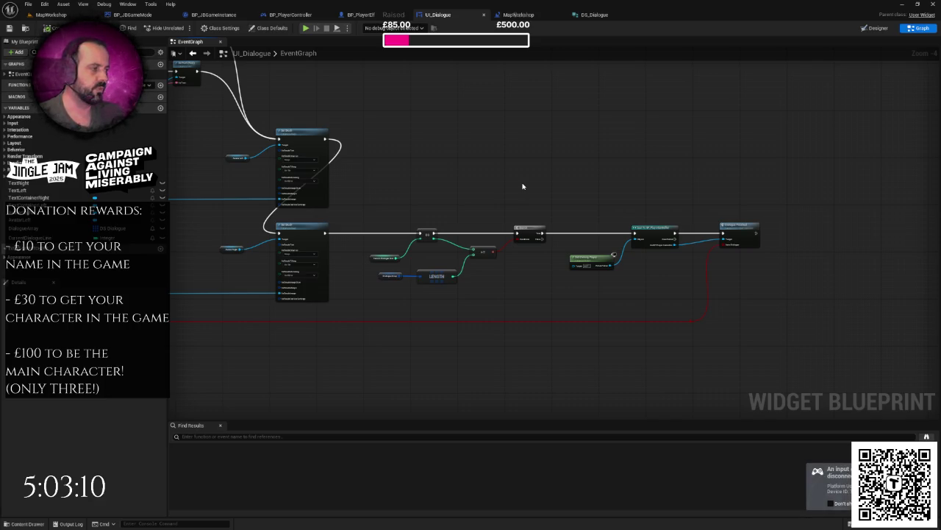
# Examine the end of the dialogue chain, selecting its final six nodes.
pyautogui.moveTo(523, 186); pyautogui.dragTo(481, 172)
pyautogui.scroll(1, 485, 172)
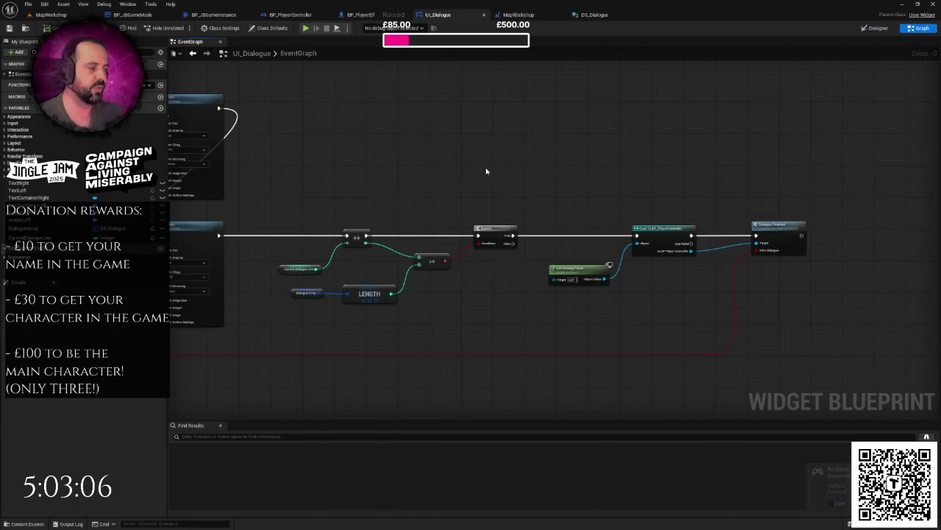
pyautogui.moveTo(539, 178)
pyautogui.mouseDown()
pyautogui.moveTo(532, 177)
pyautogui.moveTo(584, 173)
pyautogui.moveTo(525, 169)
pyautogui.mouseUp()
pyautogui.rightClick(582, 168)
pyautogui.click(558, 169)
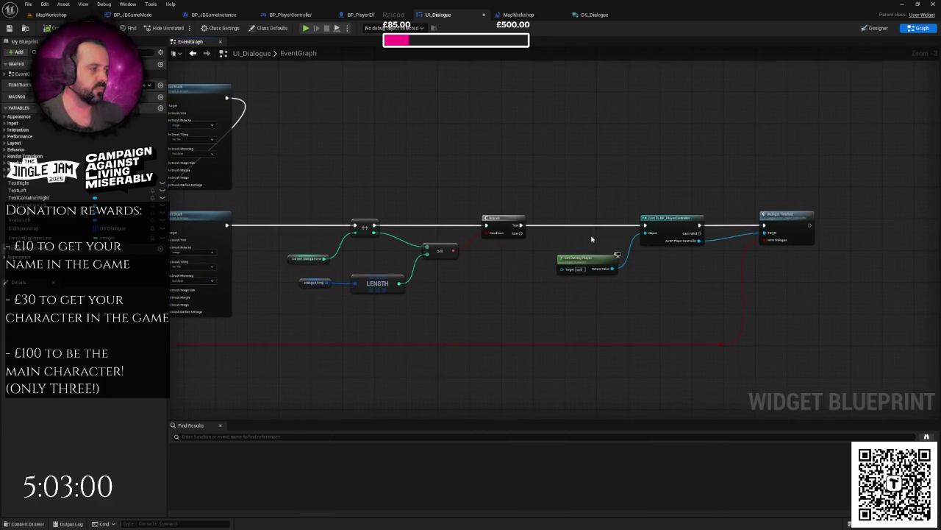
pyautogui.moveTo(324, 199)
pyautogui.mouseDown()
pyautogui.moveTo(528, 301)
pyautogui.moveTo(607, 284)
pyautogui.mouseUp()
pyautogui.click(524, 298)
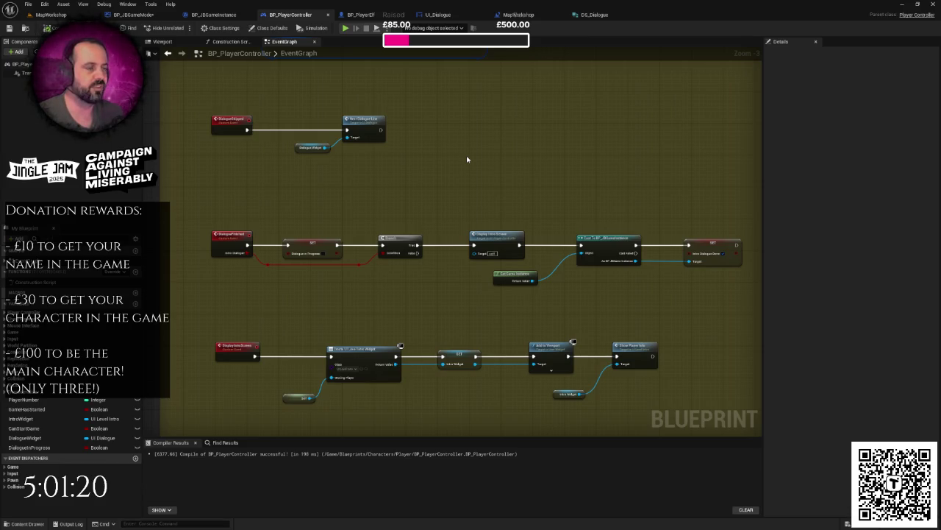
# Jump from the Dialogue Skipped call to its DialogueSkipped custom event.
pyautogui.scroll(-3, 473, 154)
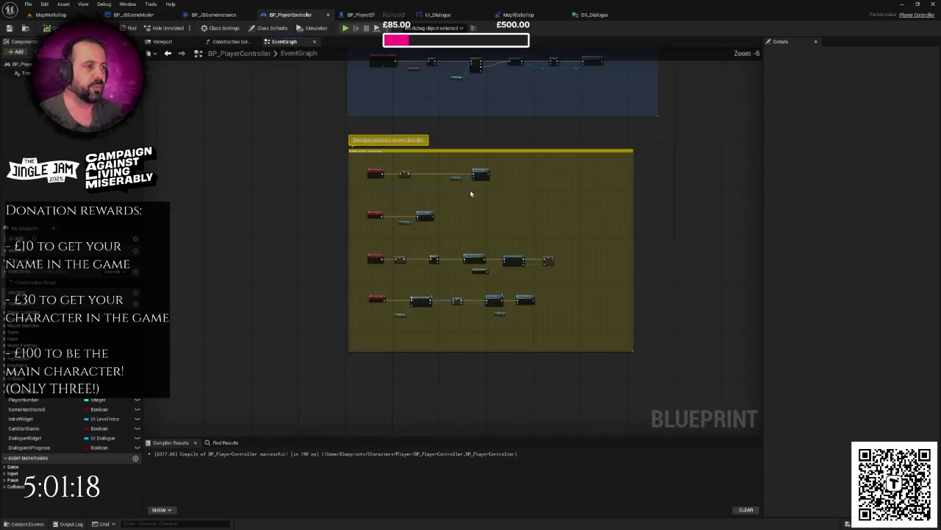
pyautogui.scroll(10, 470, 194)
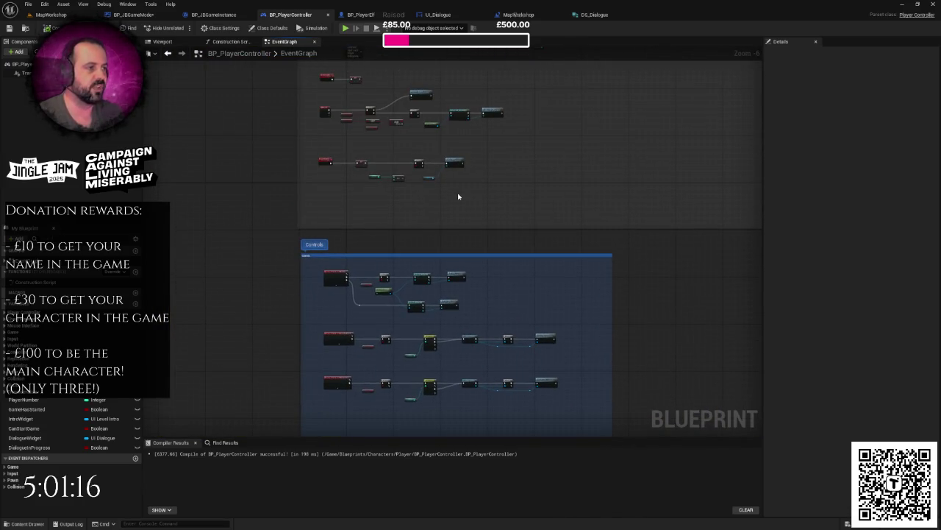
pyautogui.scroll(5, 459, 196)
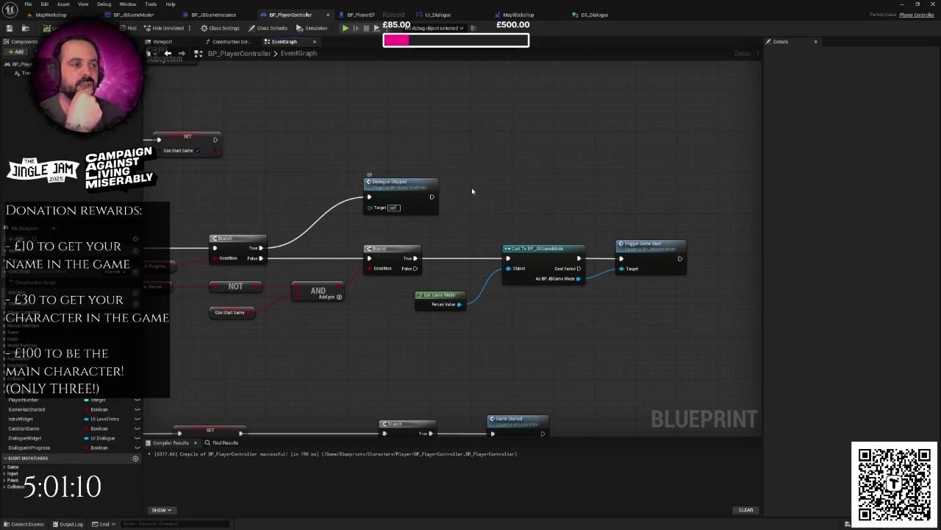
pyautogui.moveTo(473, 150); pyautogui.dragTo(360, 228)
pyautogui.click(344, 228)
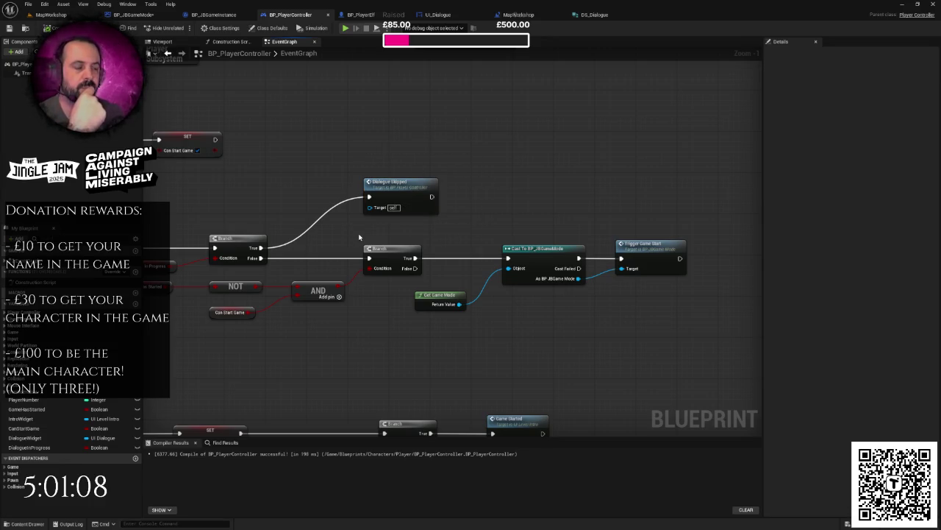
pyautogui.scroll(-1, 360, 225)
pyautogui.doubleClick(387, 198)
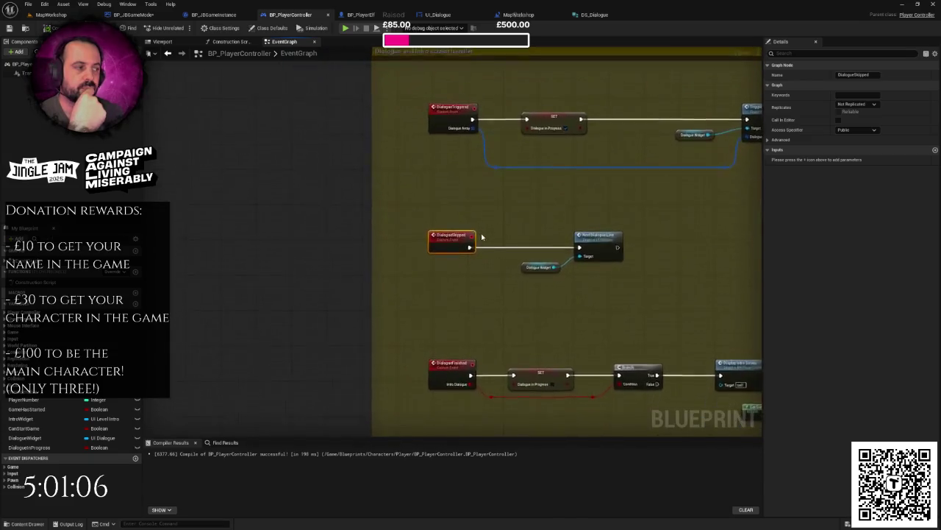
# Move Next Dialogue Line and its Dialogue Widget getter slightly right of DialogueSkipped.
pyautogui.moveTo(391, 215); pyautogui.dragTo(571, 334)
pyautogui.moveTo(416, 239); pyautogui.dragTo(463, 321)
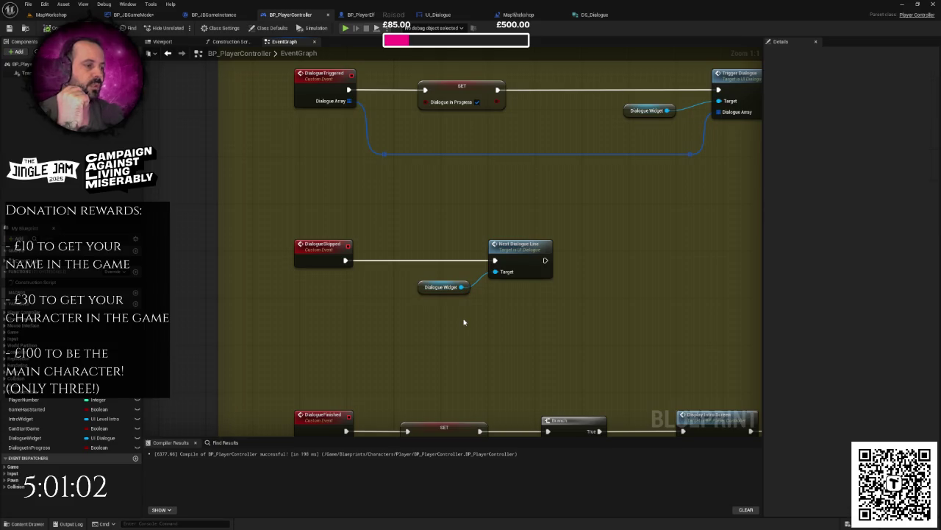
pyautogui.moveTo(393, 228); pyautogui.dragTo(550, 317)
pyautogui.click(548, 317)
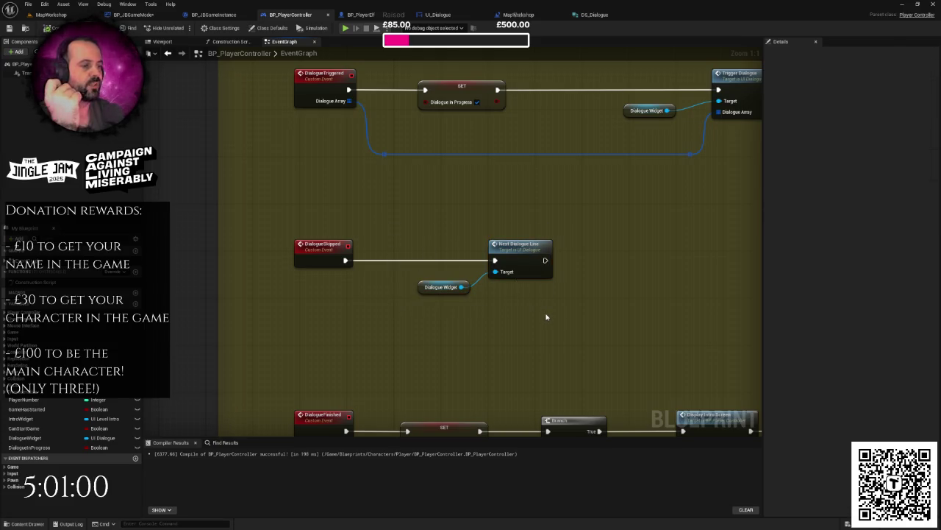
pyautogui.scroll(-3, 547, 317)
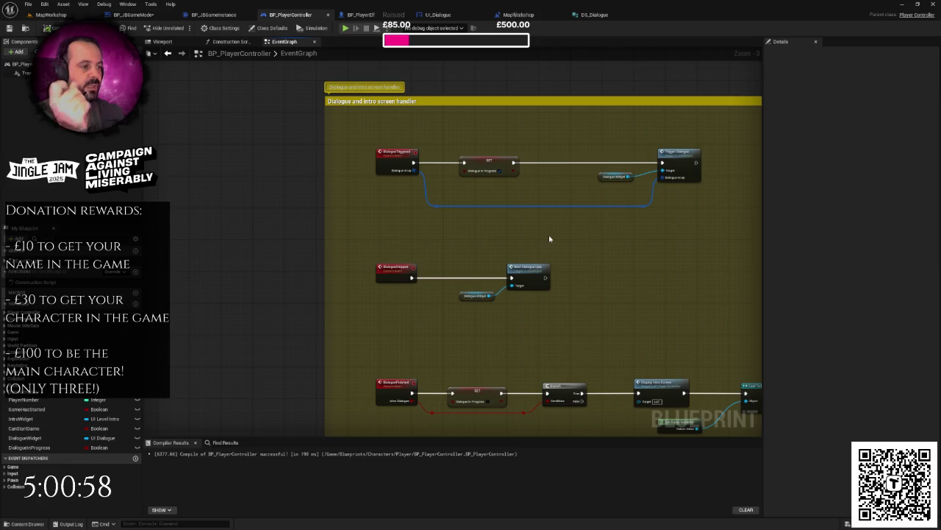
pyautogui.moveTo(449, 248)
pyautogui.mouseDown()
pyautogui.moveTo(557, 319)
pyautogui.moveTo(561, 301)
pyautogui.mouseUp()
pyautogui.click(594, 298)
pyautogui.moveTo(458, 258); pyautogui.dragTo(552, 321)
pyautogui.moveTo(545, 277); pyautogui.dragTo(568, 276)
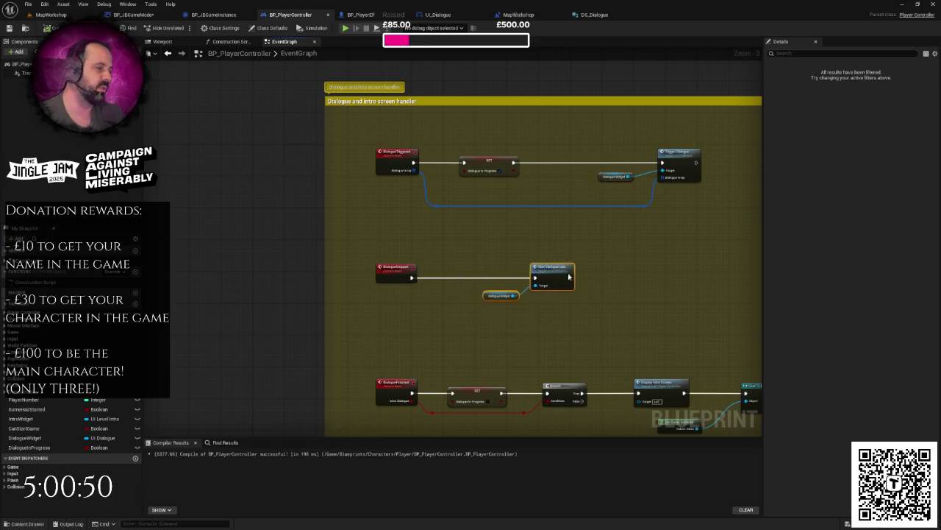
pyautogui.click(444, 306)
pyautogui.scroll(3, 440, 307)
pyautogui.rightClick(414, 309)
# Add Get Player Controller under DialogueSkipped and push Next Dialogue Line further right.
pyautogui.write('getpalye')
pyautogui.press('BackSpace')
pyautogui.press('BackSpace')
pyautogui.press('BackSpace')
pyautogui.write('layer')
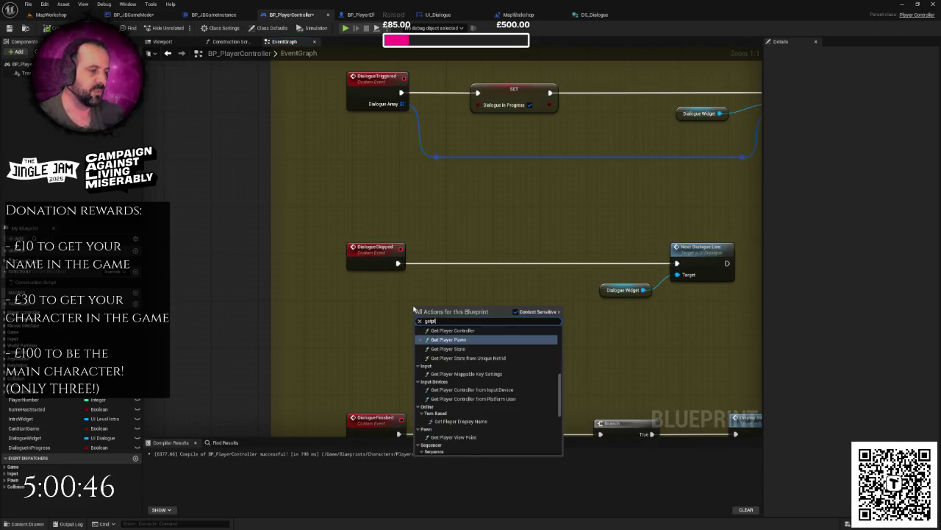
pyautogui.press('Return')
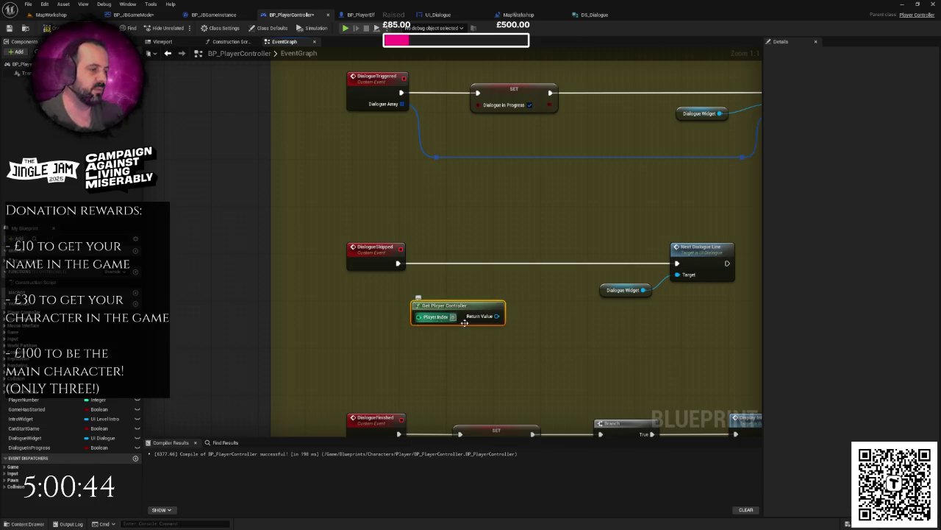
pyautogui.moveTo(363, 314); pyautogui.dragTo(310, 309)
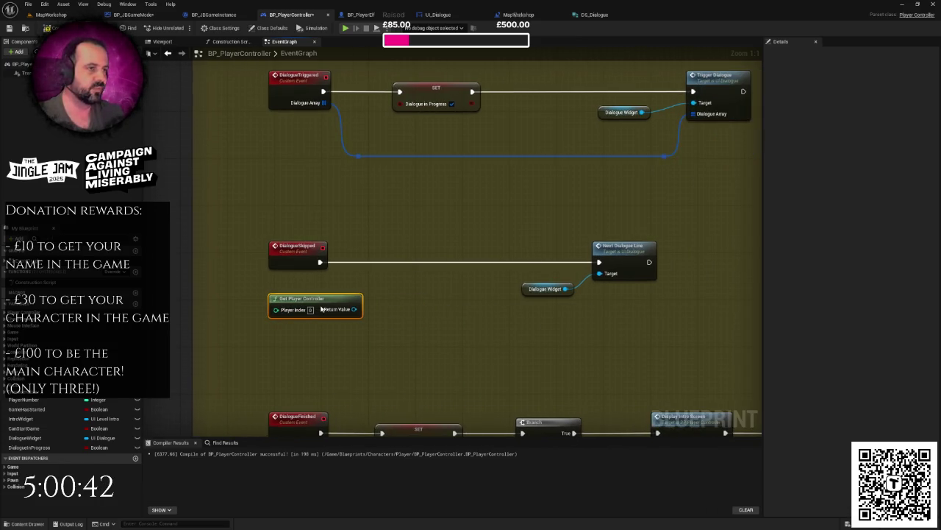
pyautogui.moveTo(340, 245); pyautogui.dragTo(492, 311)
pyautogui.moveTo(504, 249); pyautogui.dragTo(574, 248)
# Cast Get Player Controller to BP_PlayerController, executed from DialogueSkipped.
pyautogui.moveTo(495, 309)
pyautogui.mouseDown()
pyautogui.moveTo(439, 185)
pyautogui.moveTo(515, 174)
pyautogui.moveTo(477, 93)
pyautogui.moveTo(490, 111)
pyautogui.moveTo(240, 114)
pyautogui.moveTo(279, 91)
pyautogui.moveTo(496, 58)
pyautogui.moveTo(462, 208)
pyautogui.moveTo(420, 245)
pyautogui.moveTo(319, 273)
pyautogui.moveTo(339, 250)
pyautogui.mouseUp()
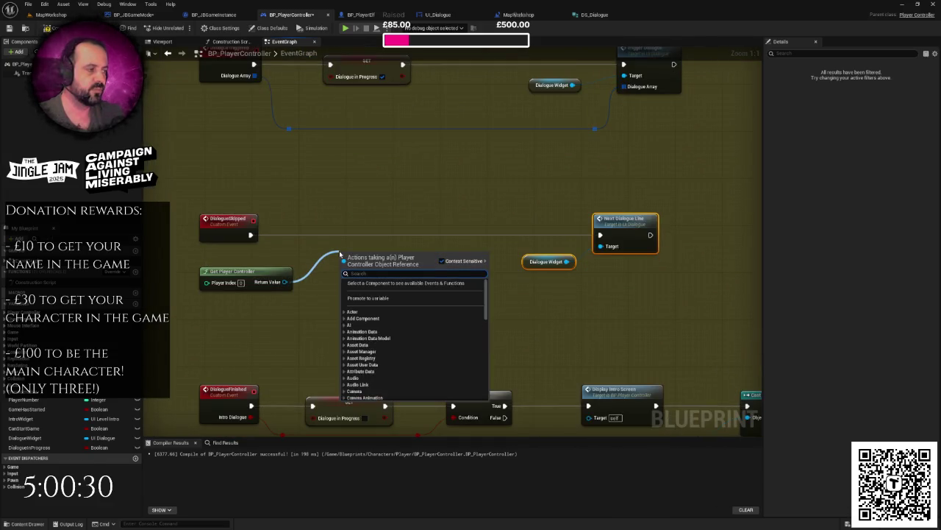
pyautogui.write('cas')
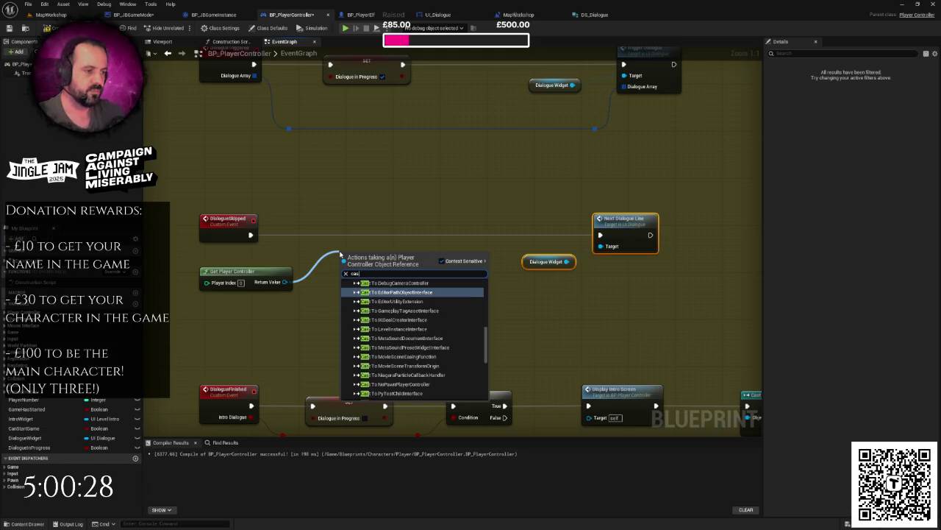
pyautogui.write('ttopl')
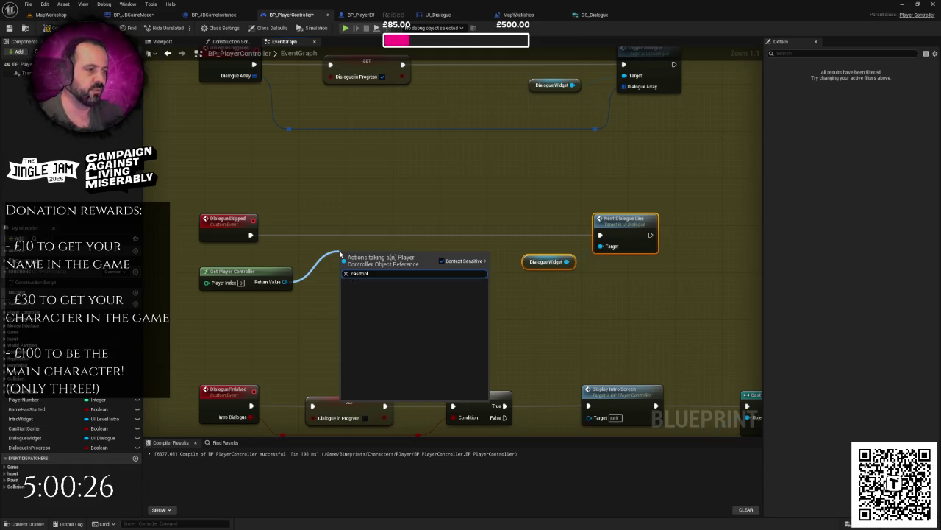
pyautogui.press('BackSpace')
pyautogui.press('BackSpace')
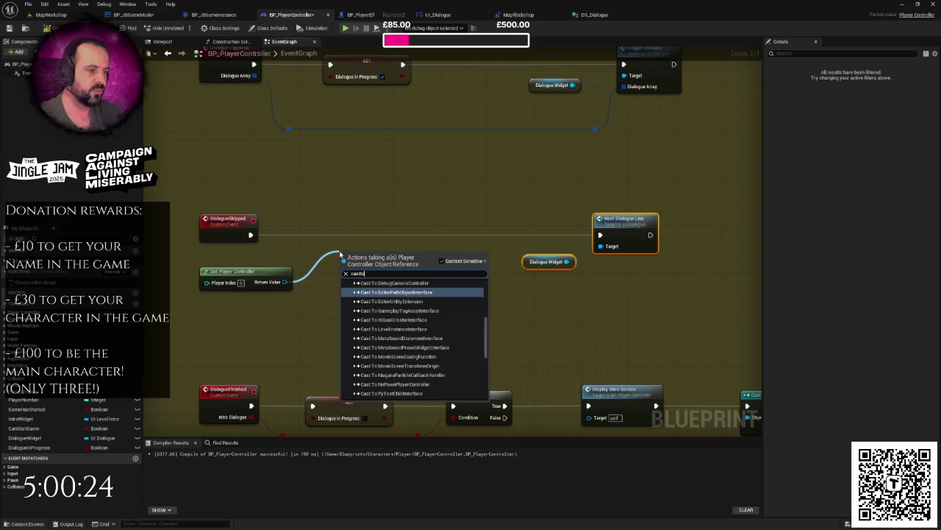
pyautogui.write('bp_p')
pyautogui.press('Return')
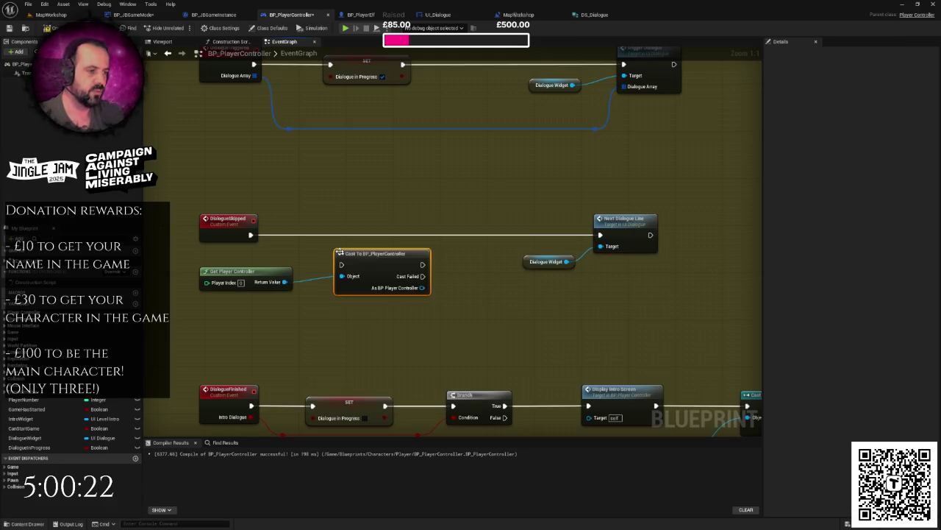
pyautogui.moveTo(250, 235)
pyautogui.mouseDown()
pyautogui.moveTo(341, 264)
pyautogui.moveTo(390, 236)
pyautogui.moveTo(478, 245)
pyautogui.mouseUp()
pyautogui.write('next')
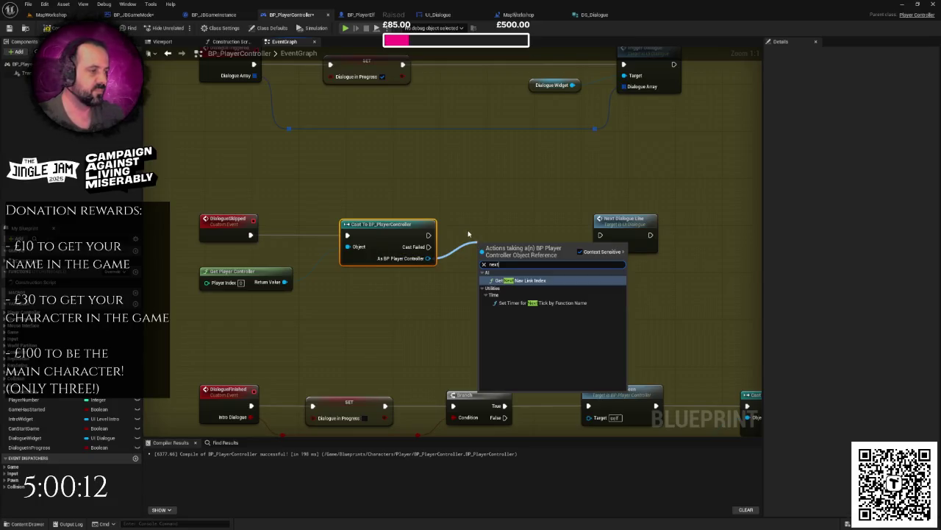
pyautogui.click(469, 233)
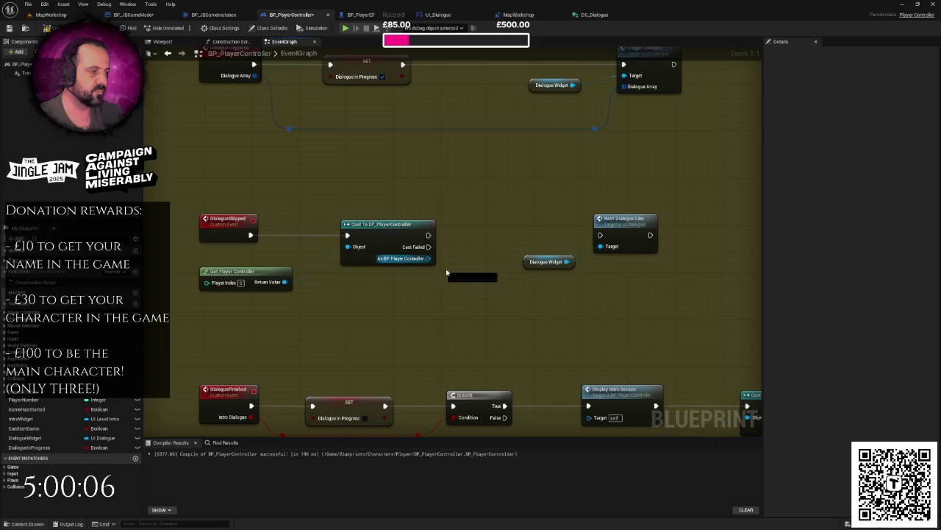
# Feed the cast's Dialogue Widget into Next Dialogue Line, run it after the cast, and compile.
pyautogui.moveTo(427, 258); pyautogui.dragTo(466, 278)
pyautogui.write('getdia')
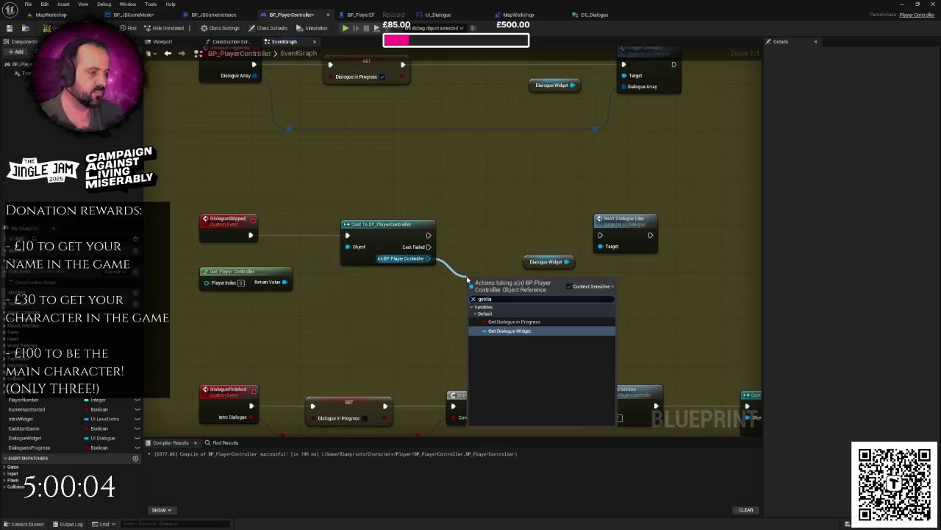
pyautogui.press('Return')
pyautogui.moveTo(542, 279); pyautogui.dragTo(608, 251)
pyautogui.moveTo(429, 235); pyautogui.dragTo(600, 235)
pyautogui.press('F7')
# Delete the old Dialogue Widget getter, tidy the new one, and recompile.
pyautogui.click(545, 261)
pyautogui.press('Delete')
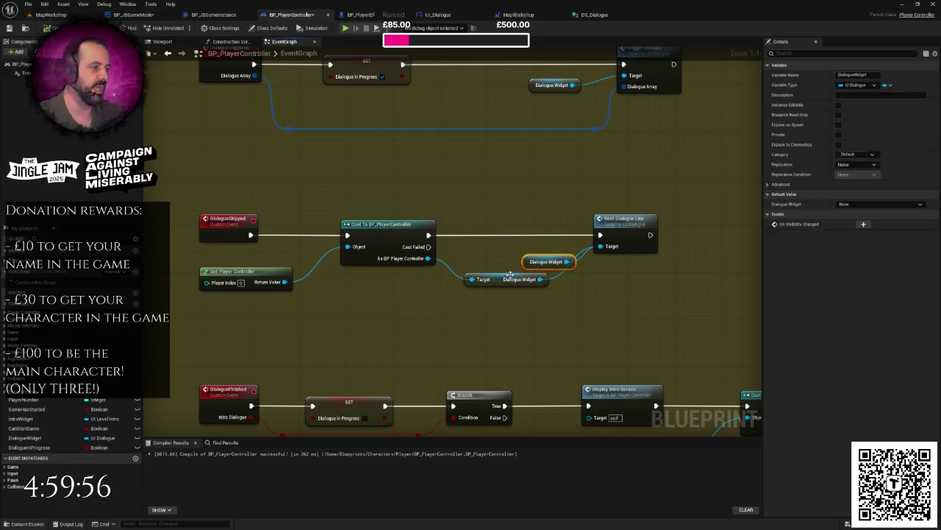
pyautogui.moveTo(492, 279)
pyautogui.mouseDown()
pyautogui.moveTo(509, 273)
pyautogui.moveTo(533, 231)
pyautogui.mouseUp()
pyautogui.click(510, 254)
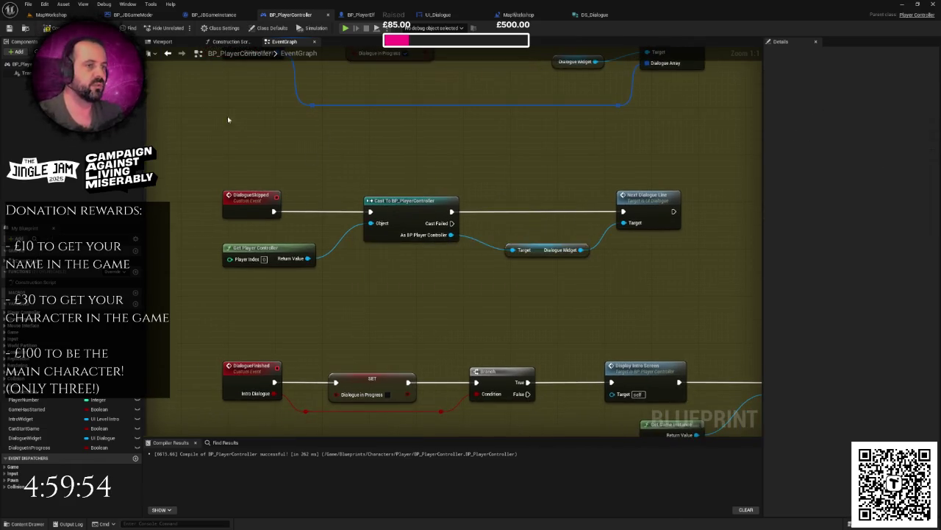
pyautogui.press('F7')
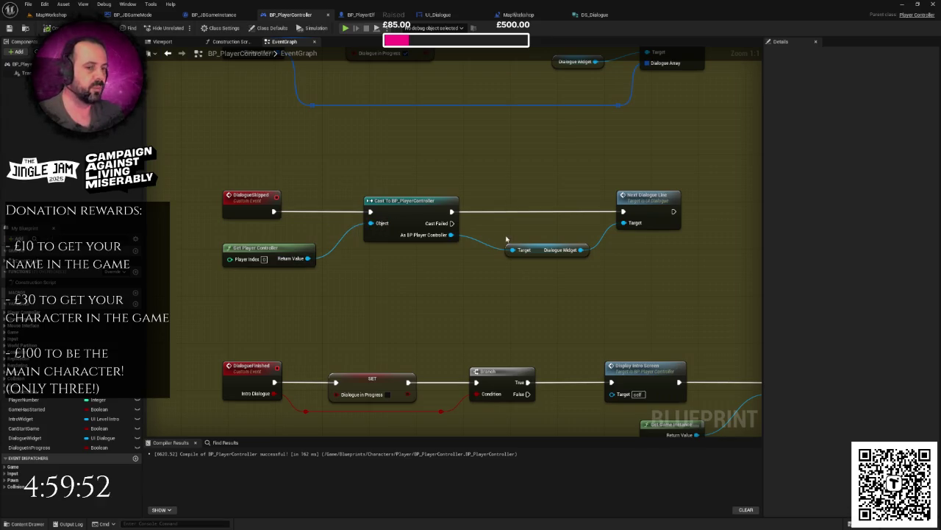
# Centre the dialogue and intro screen handler group in BP_PlayerController.
pyautogui.scroll(-2, 471, 253)
pyautogui.scroll(-4, 419, 269)
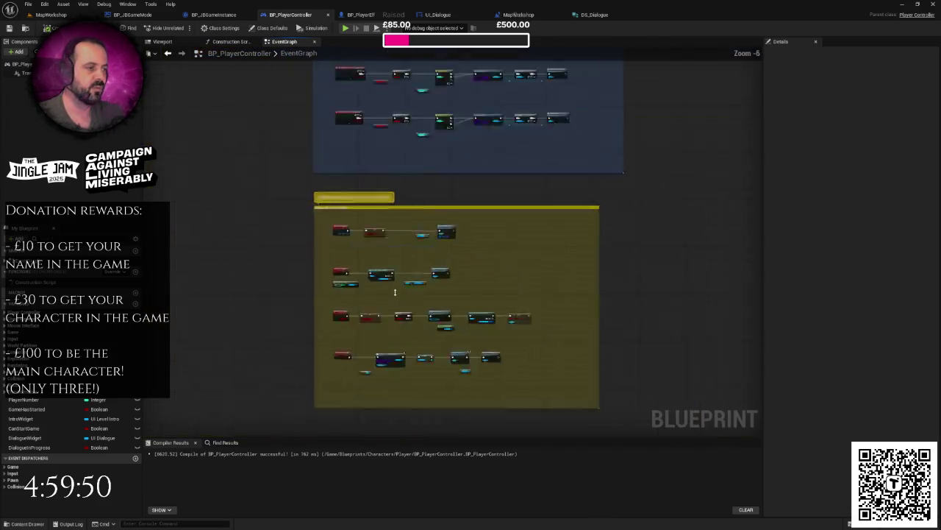
pyautogui.scroll(-3, 395, 292)
pyautogui.scroll(2, 462, 290)
pyautogui.rightClick(483, 278)
pyautogui.click(468, 231)
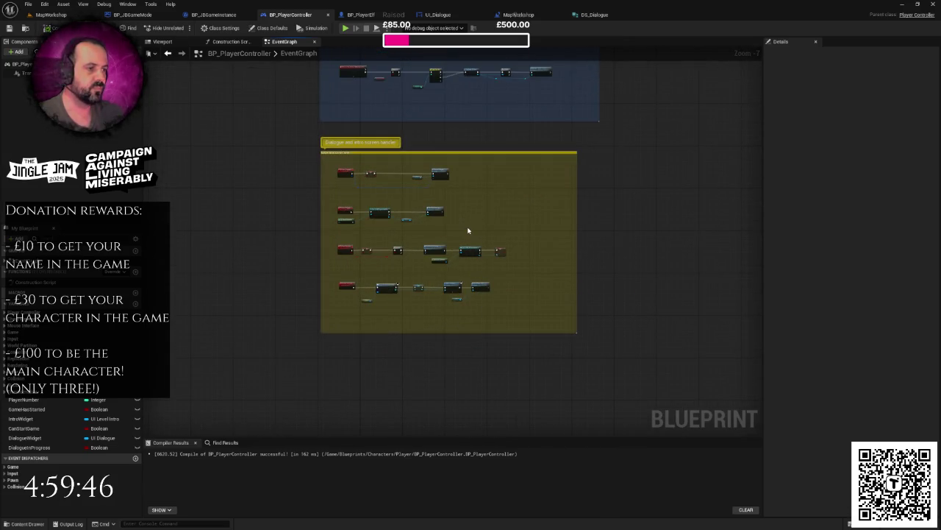
pyautogui.moveTo(468, 230); pyautogui.dragTo(460, 267)
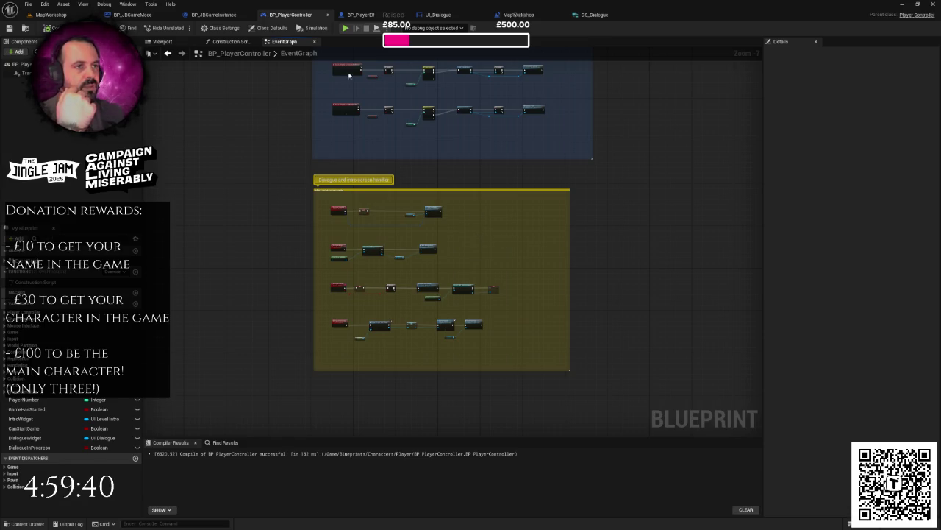
# Check BP_JBGameMode and the DS_Dialogue fields, then zoom to the level blueprint's Make Array.
pyautogui.click(550, 19)
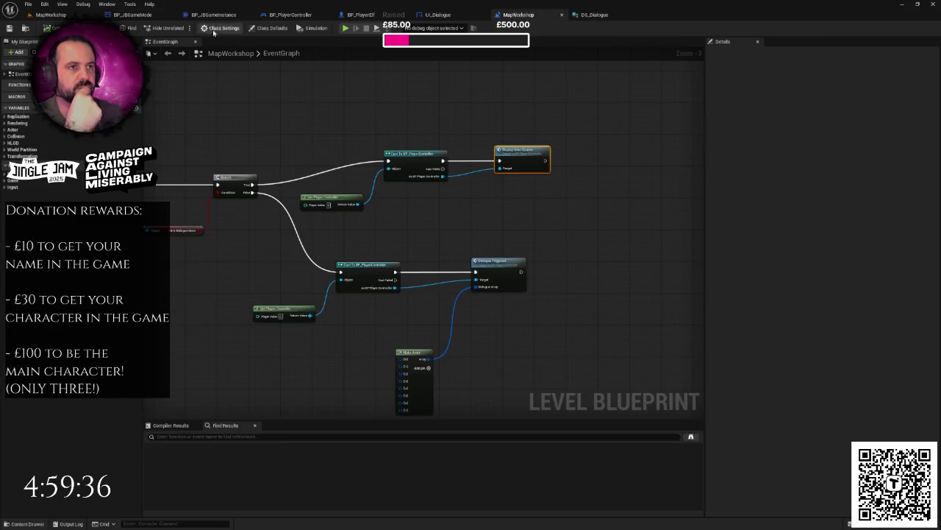
pyautogui.click(133, 15)
pyautogui.scroll(-8, 396, 170)
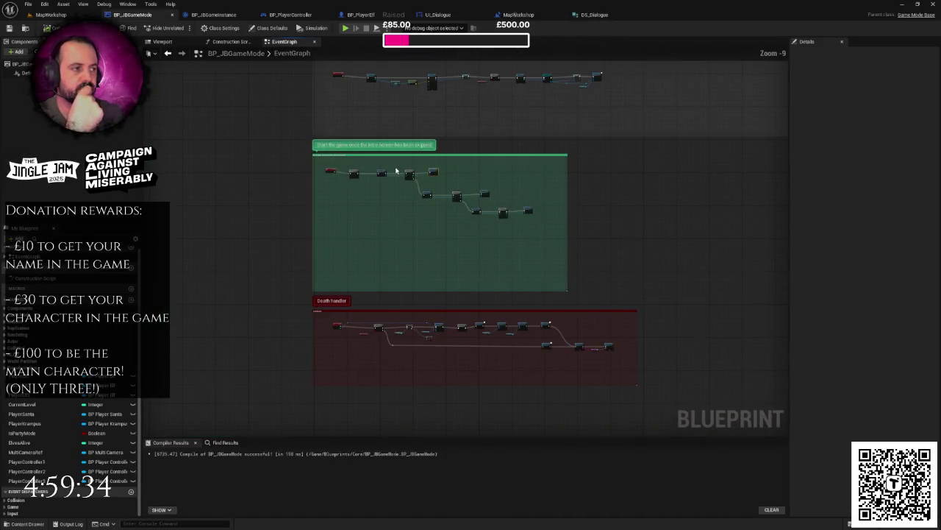
pyautogui.scroll(5, 420, 242)
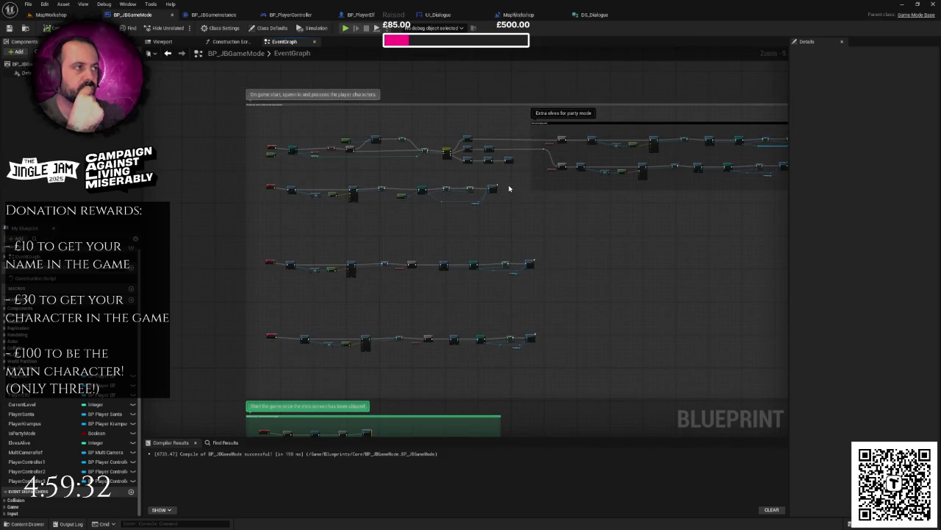
pyautogui.click(588, 20)
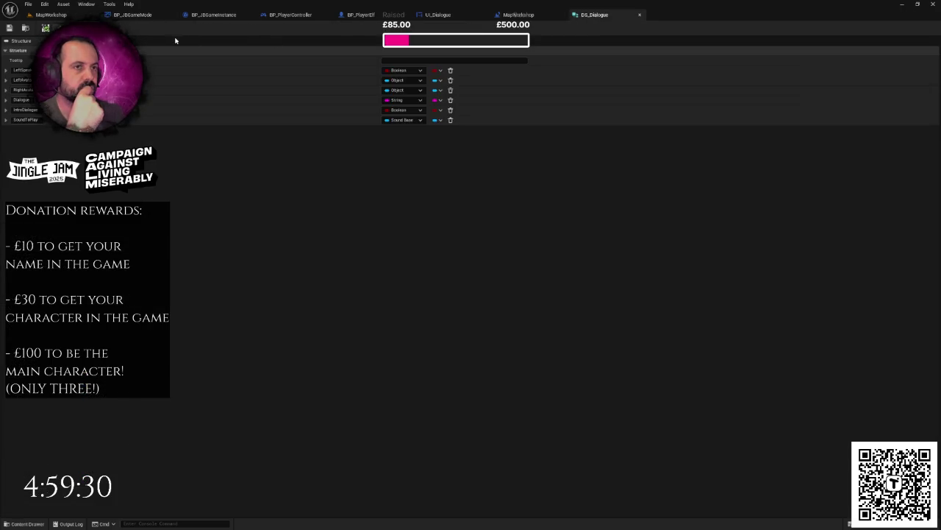
pyautogui.click(142, 15)
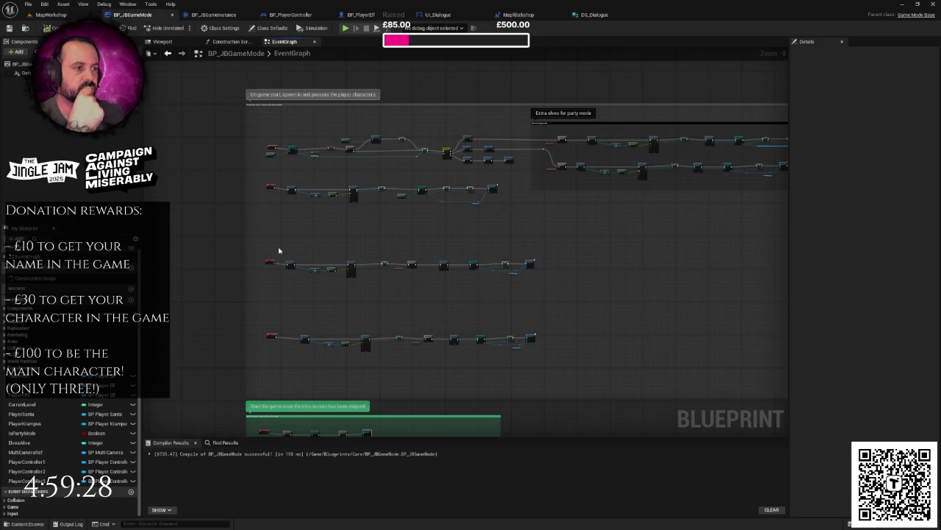
pyautogui.scroll(-2, 279, 251)
pyautogui.click(515, 15)
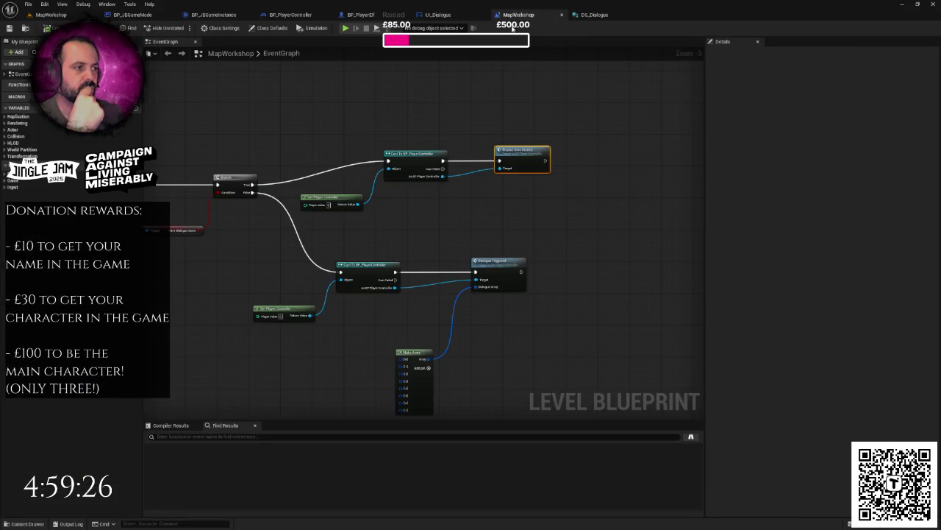
pyautogui.scroll(3, 423, 192)
pyautogui.moveTo(440, 209); pyautogui.dragTo(385, 213)
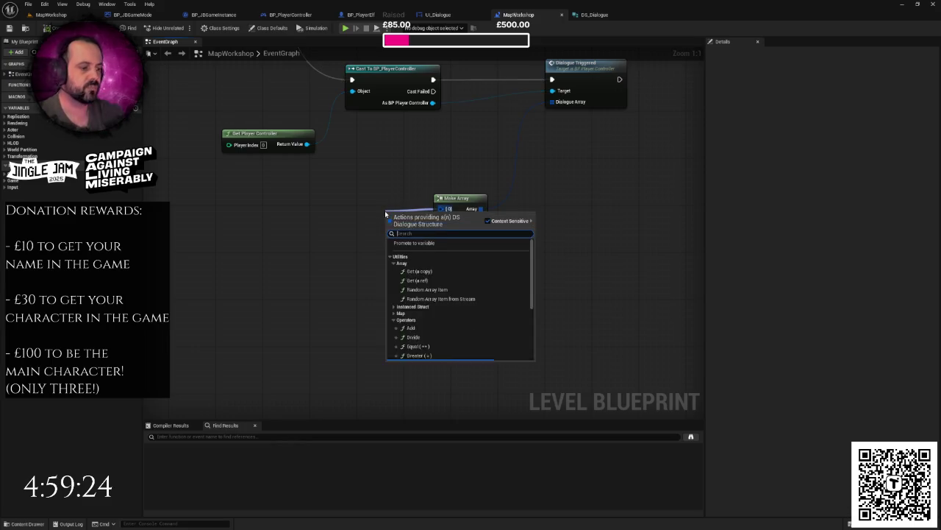
# Add an expanded Make DS Dialogue node for Make Array's first slot and turn on Left Speaking.
pyautogui.write('make')
pyautogui.press('Return')
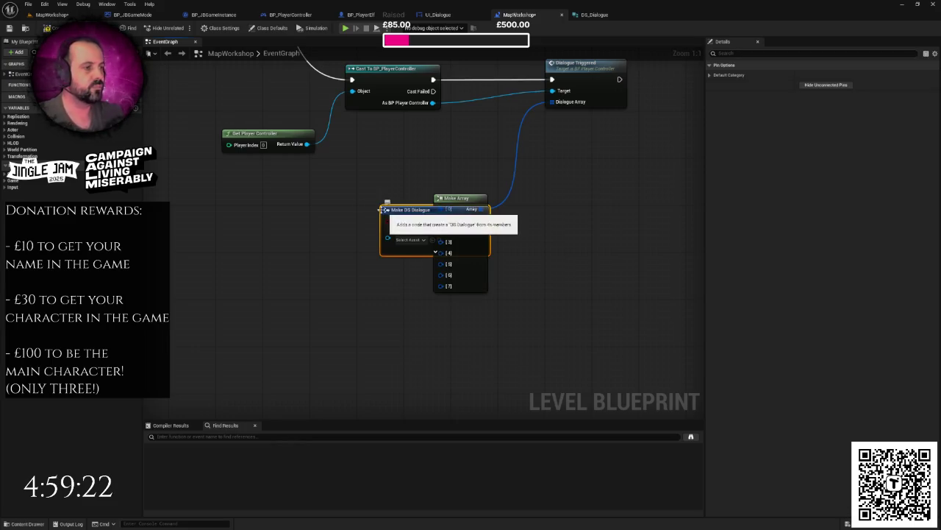
pyautogui.moveTo(400, 214); pyautogui.dragTo(259, 212)
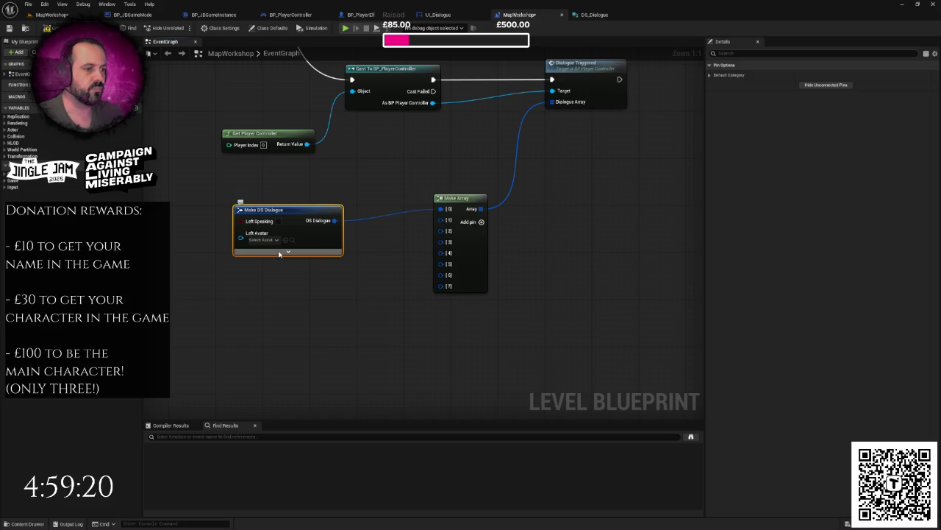
pyautogui.click(289, 253)
pyautogui.moveTo(311, 304)
pyautogui.mouseDown()
pyautogui.moveTo(454, 227)
pyautogui.moveTo(479, 224)
pyautogui.mouseUp()
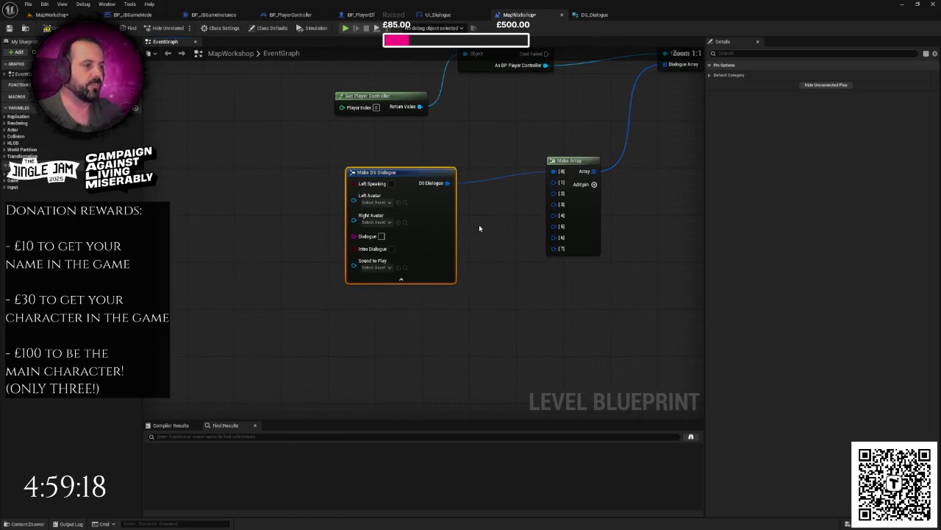
pyautogui.click(390, 183)
# Set the node's Left Avatar to santa-avatar-1.
pyautogui.click(382, 204)
pyautogui.write('san')
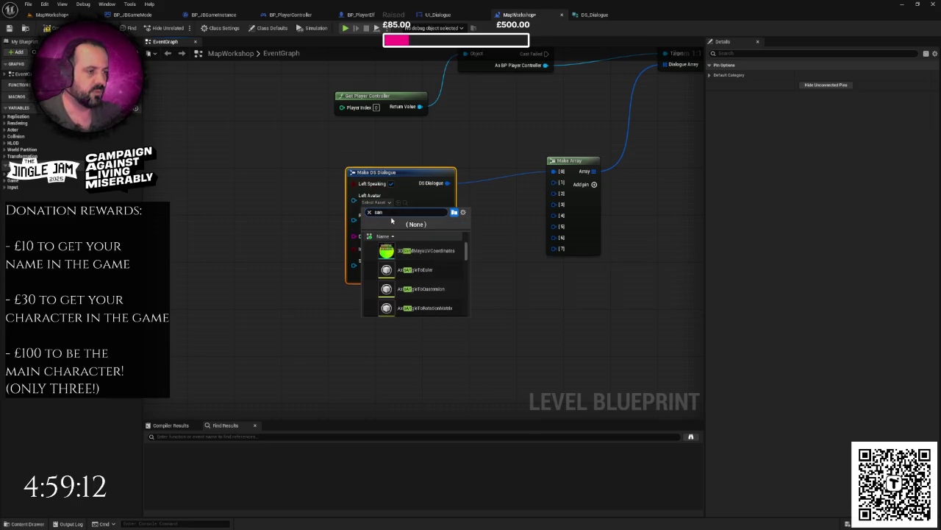
pyautogui.press('BackSpace')
pyautogui.press('BackSpace')
pyautogui.press('BackSpace')
pyautogui.write('avata')
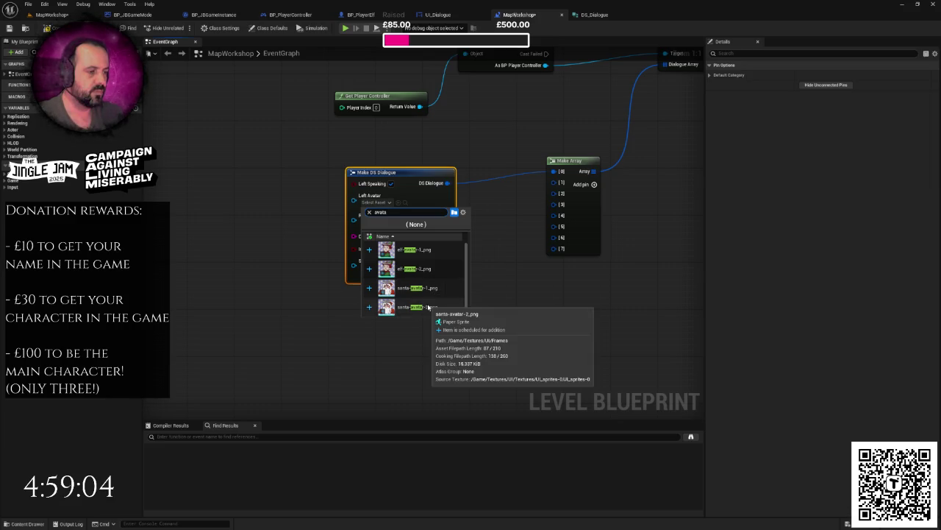
pyautogui.click(427, 294)
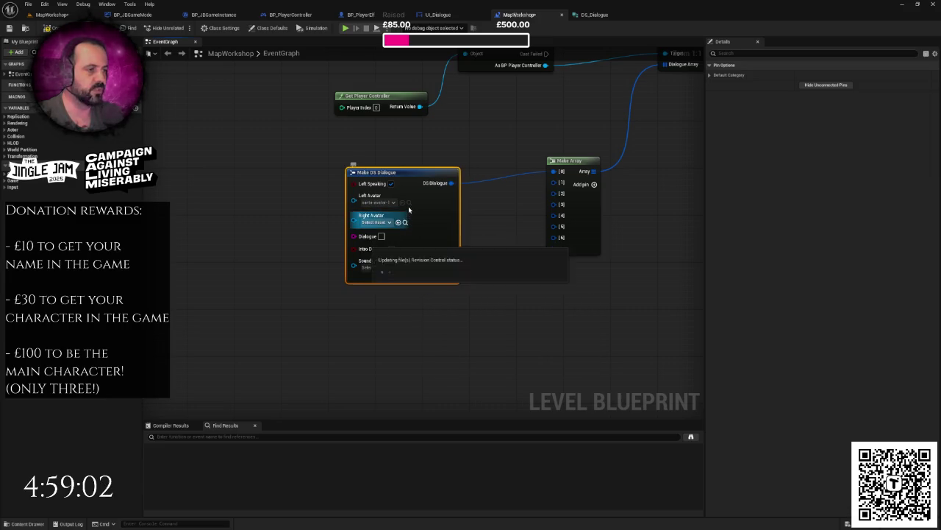
pyautogui.click(409, 203)
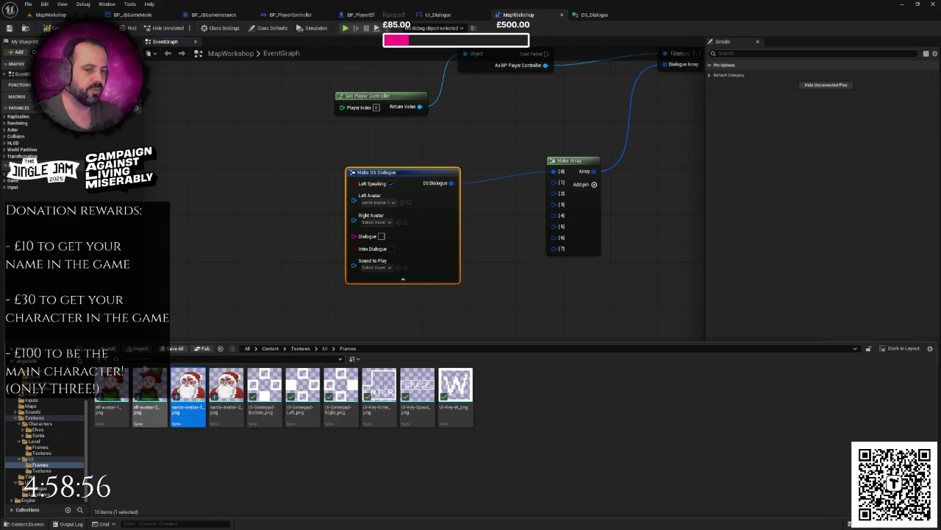
pyautogui.click(302, 284)
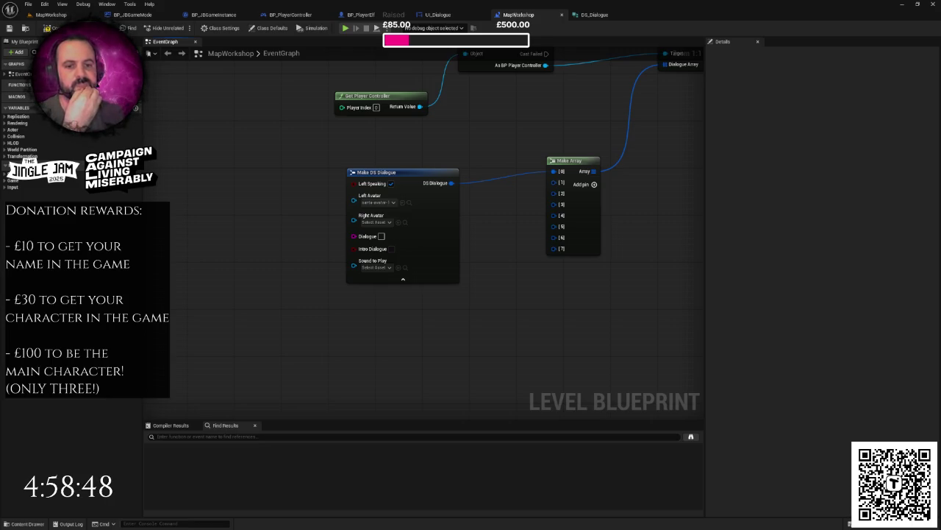
# Set the node's Right Avatar to elf-avatar-1.
pyautogui.click(410, 281)
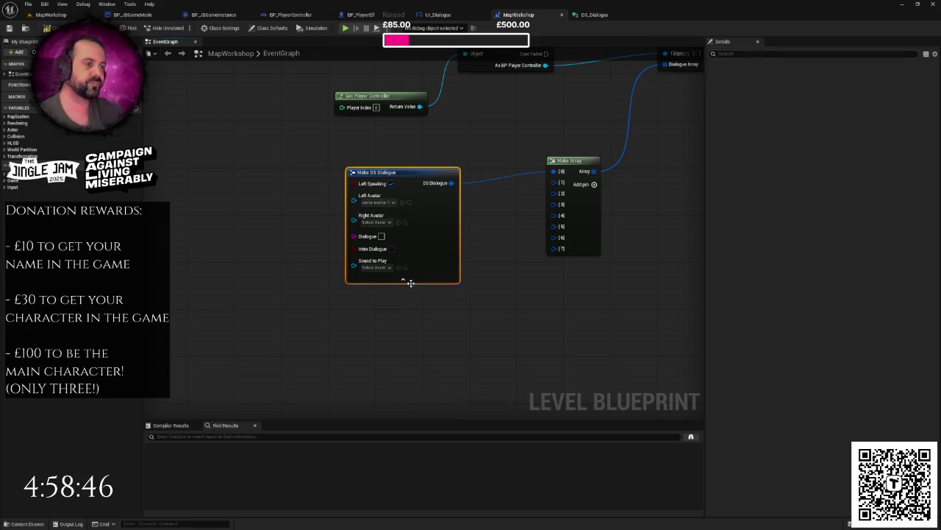
pyautogui.click(379, 222)
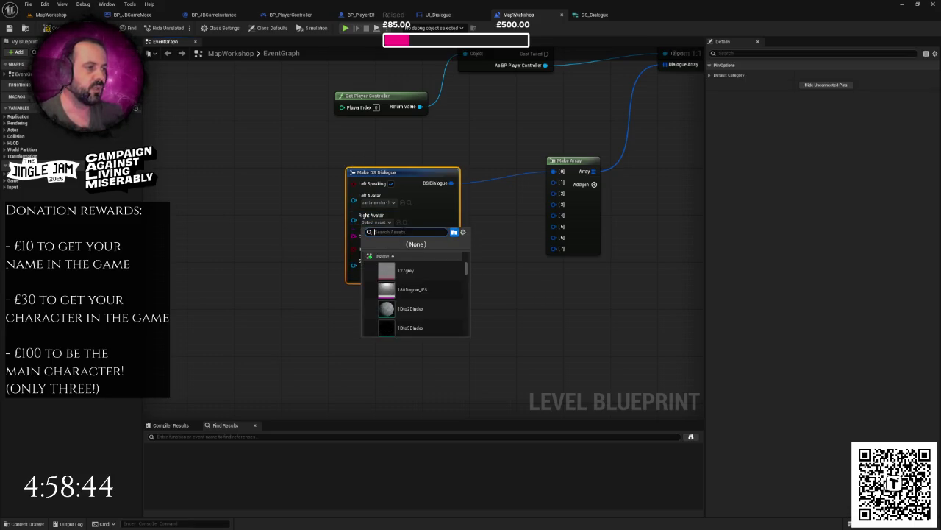
pyautogui.write('elf')
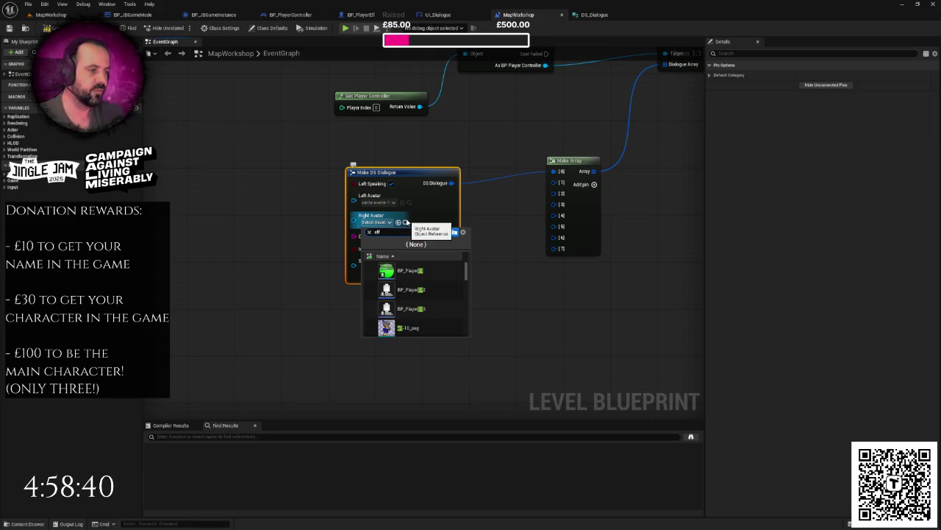
pyautogui.write('-a')
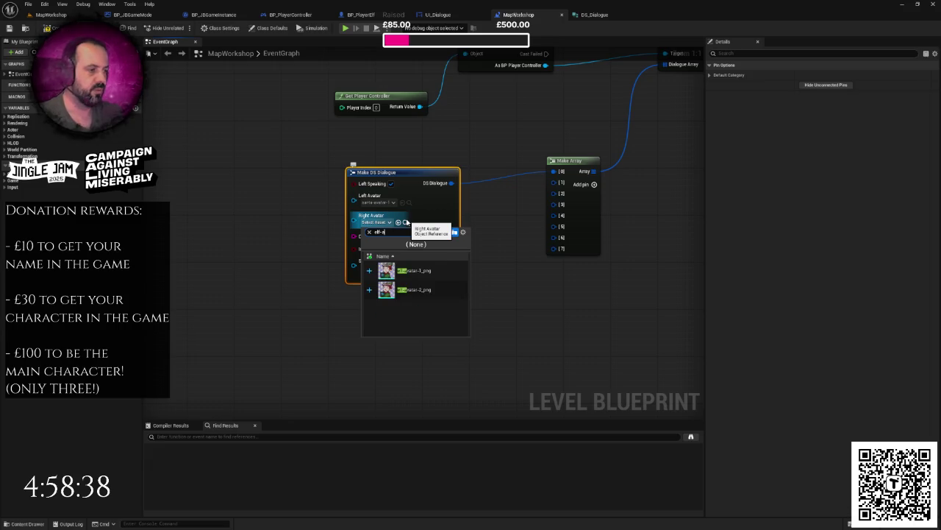
pyautogui.click(420, 270)
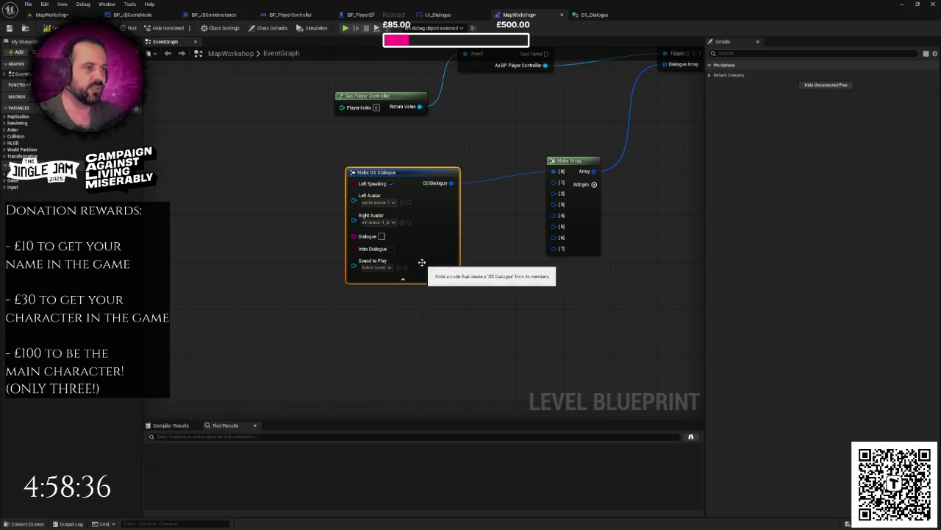
pyautogui.click(410, 222)
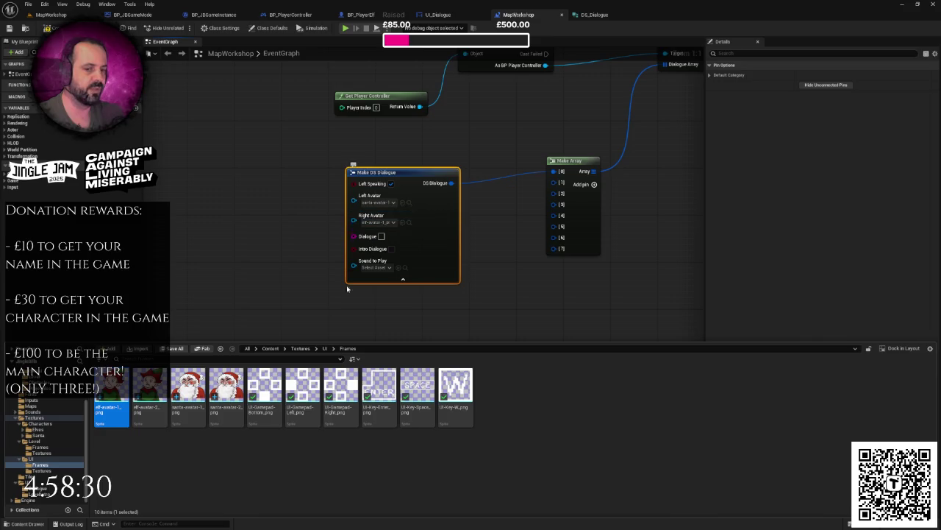
pyautogui.click(373, 311)
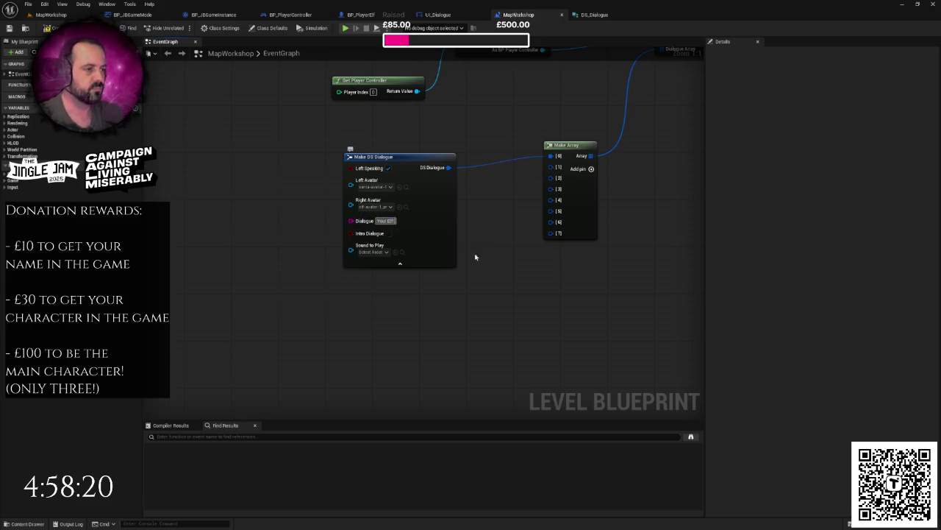
# Enter the line 'You! Elf! What the hell is this???' and tick Intro Dialogue.
pyautogui.write(' What the hell is this')
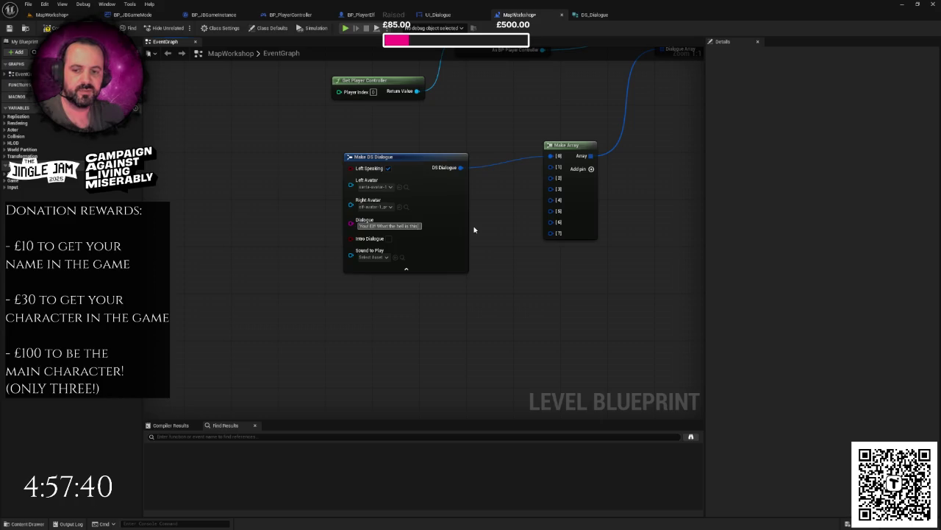
pyautogui.write('???')
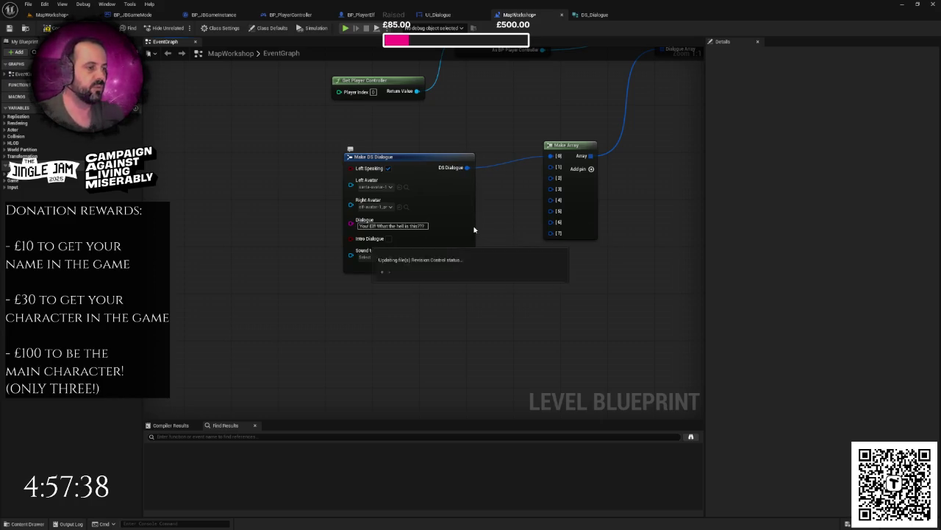
pyautogui.click(389, 239)
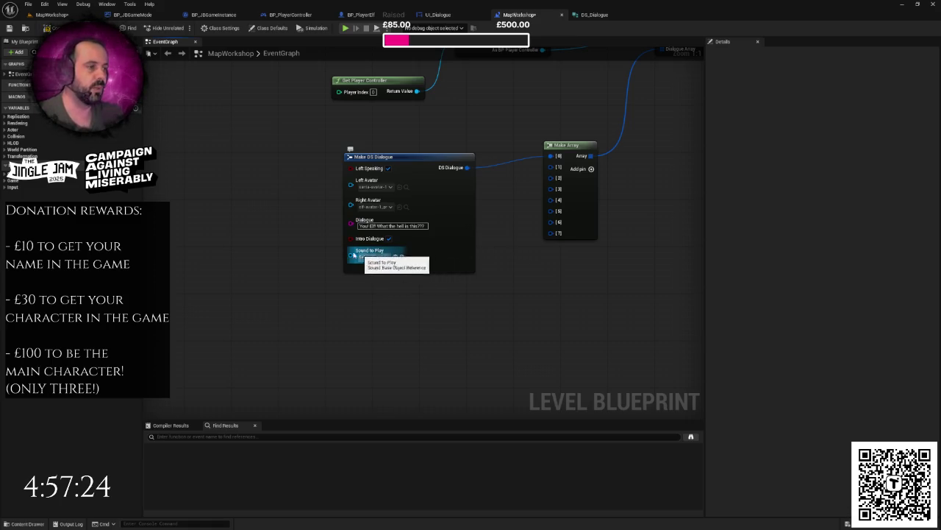
pyautogui.click(404, 169)
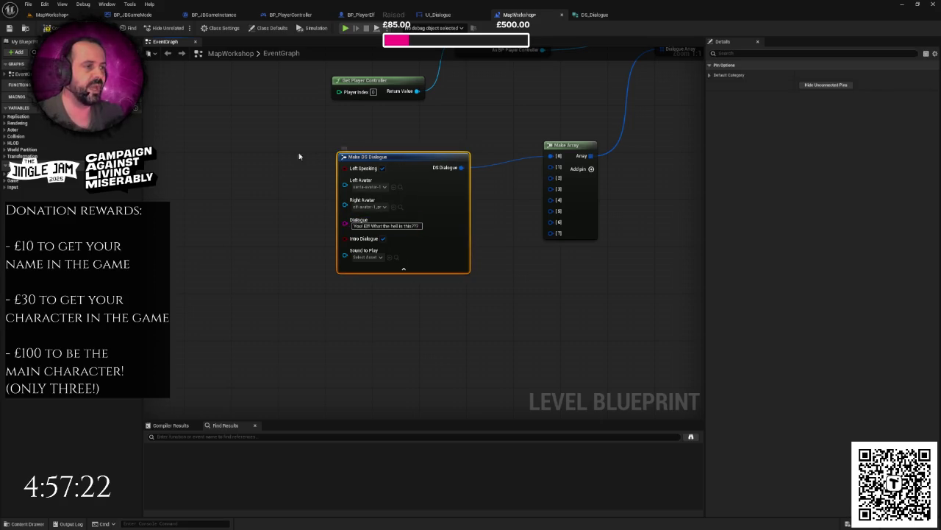
pyautogui.click(309, 245)
pyautogui.moveTo(318, 184); pyautogui.dragTo(441, 275)
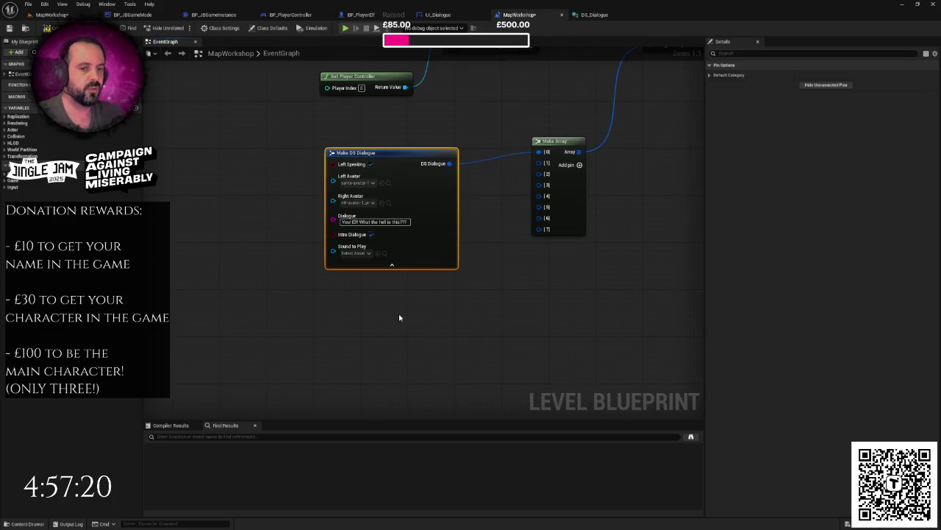
# Duplicate the Make DS Dialogue node and connect the copy to Make Array's [1] slot.
pyautogui.hotkey('ctrl', 'c')
pyautogui.hotkey('ctrl', 'v')
pyautogui.moveTo(508, 285); pyautogui.dragTo(412, 273)
pyautogui.moveTo(490, 272)
pyautogui.mouseDown()
pyautogui.moveTo(588, 195)
pyautogui.moveTo(585, 138)
pyautogui.mouseUp()
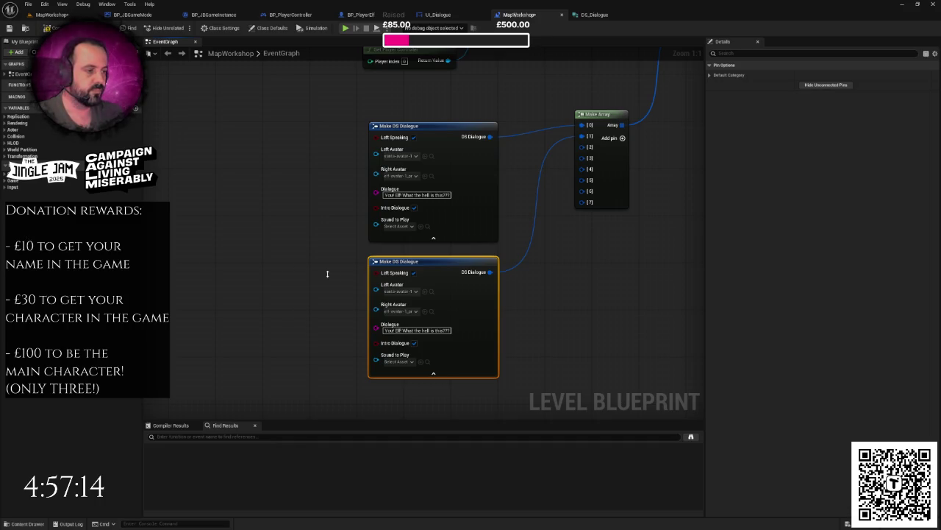
pyautogui.click(310, 256)
pyautogui.moveTo(310, 256); pyautogui.dragTo(267, 218)
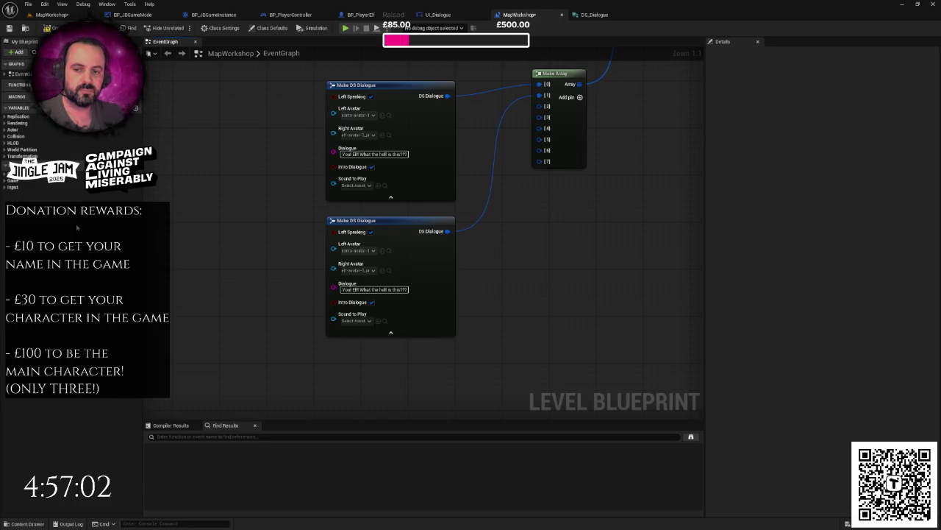
# On the copy, turn off Left Speaking and use santa-avatar-2 and elf-avatar-2.
pyautogui.click(373, 289)
pyautogui.click(370, 232)
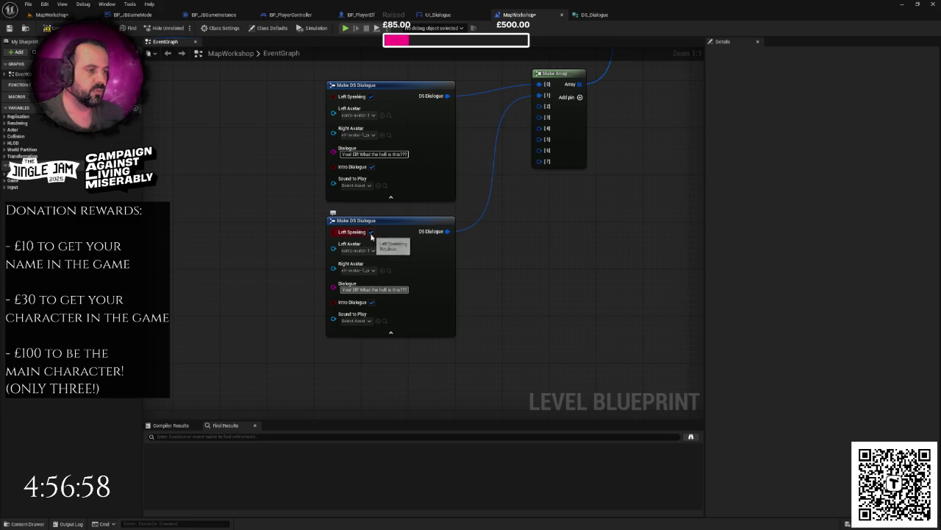
pyautogui.click(370, 250)
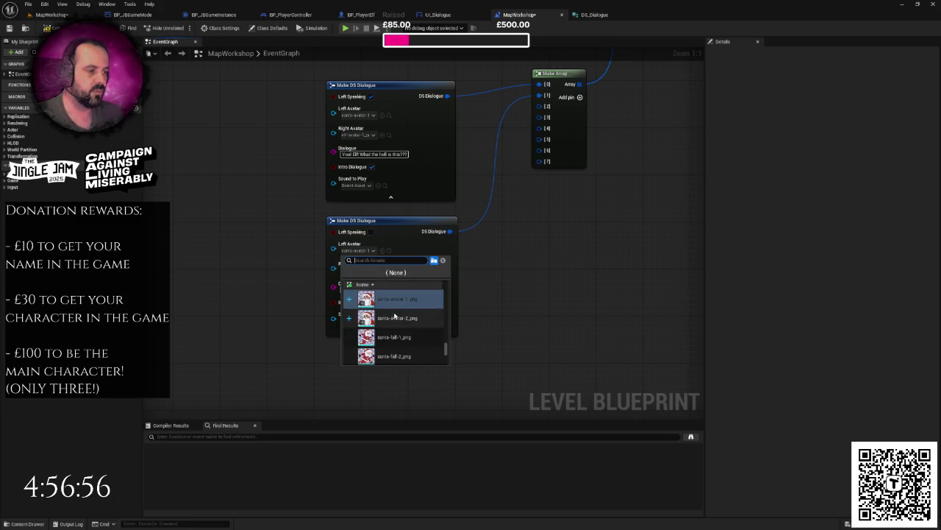
pyautogui.click(364, 279)
pyautogui.click(360, 270)
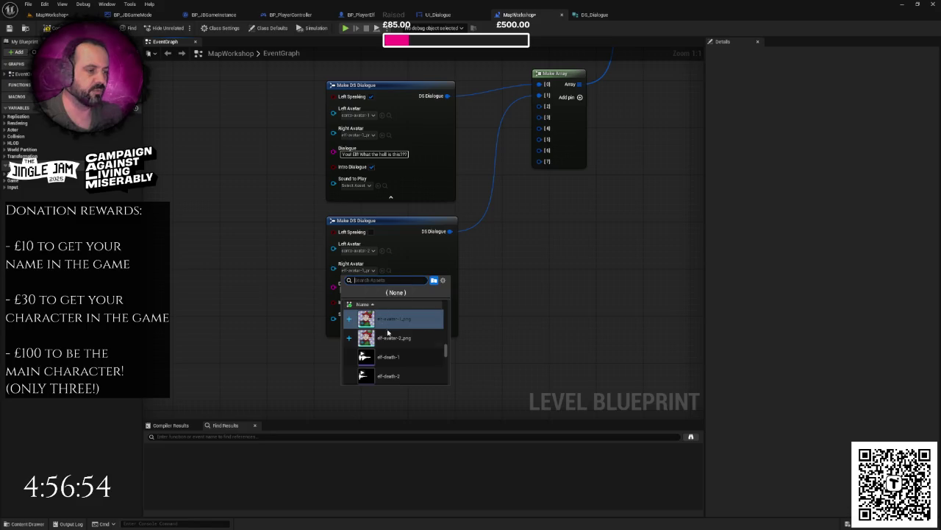
pyautogui.click(390, 338)
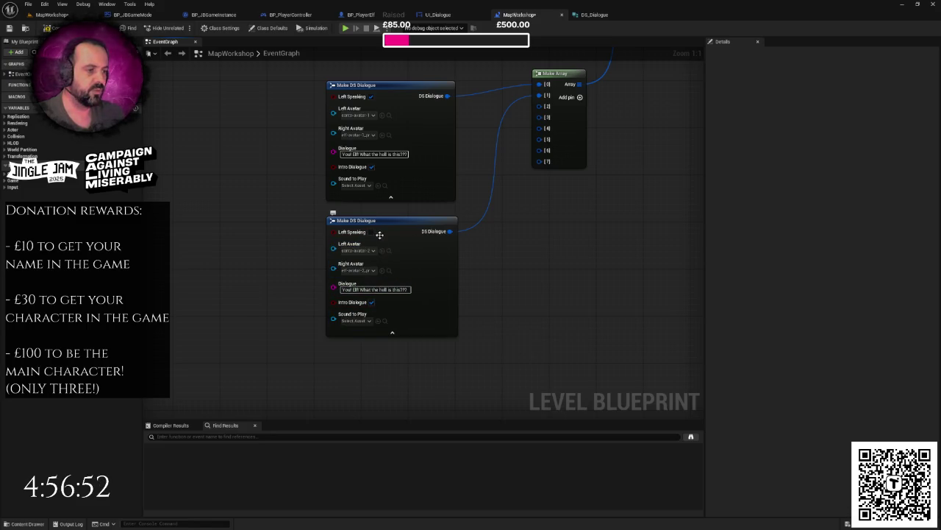
pyautogui.click(360, 321)
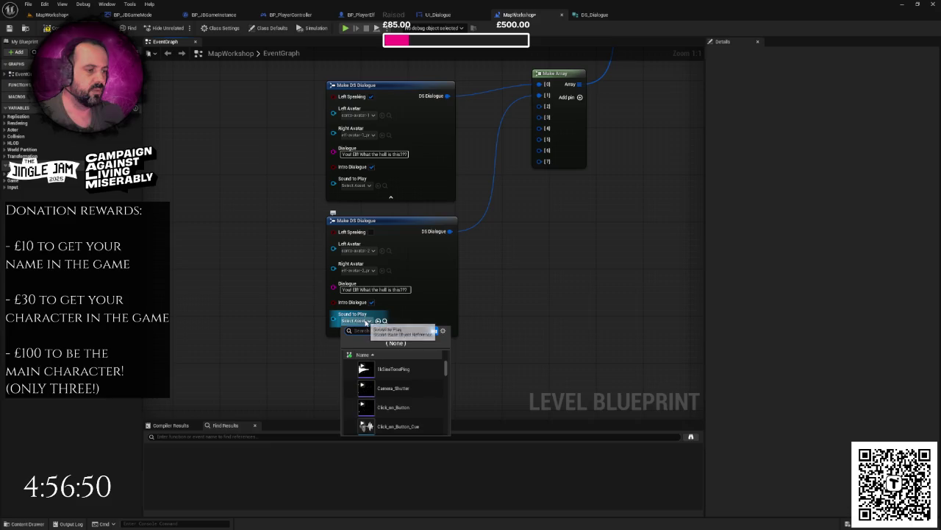
# Search 'elf' for Sound to Play and assign elf-jump-1 to the second entry.
pyautogui.write('el')
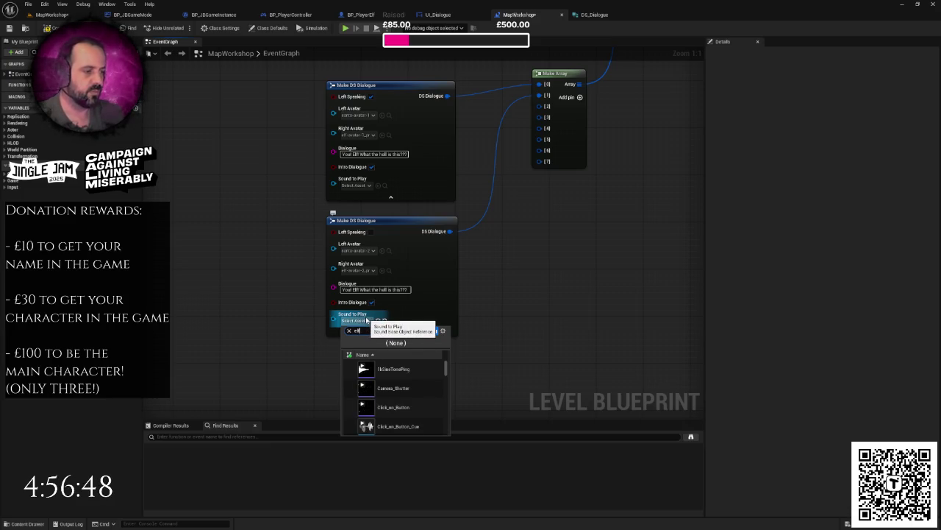
pyautogui.write('f')
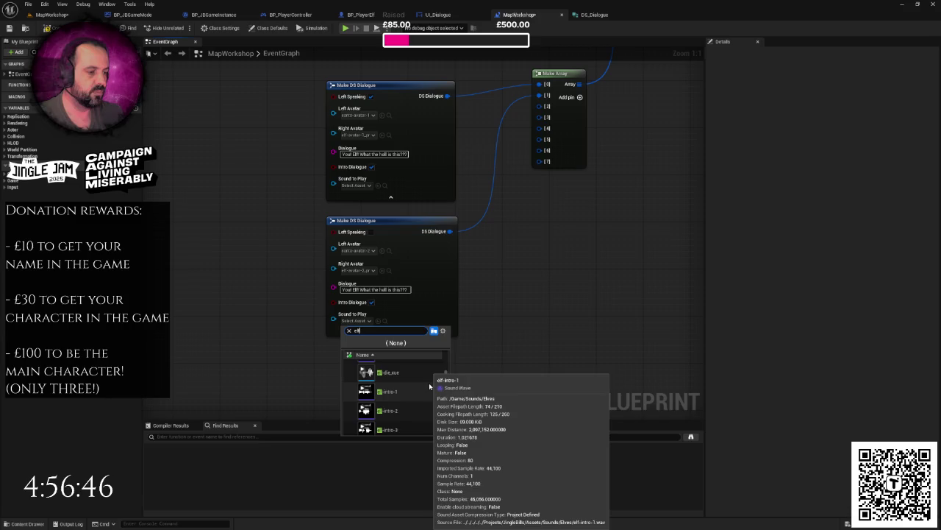
pyautogui.scroll(-2, 429, 390)
pyautogui.scroll(-3, 423, 401)
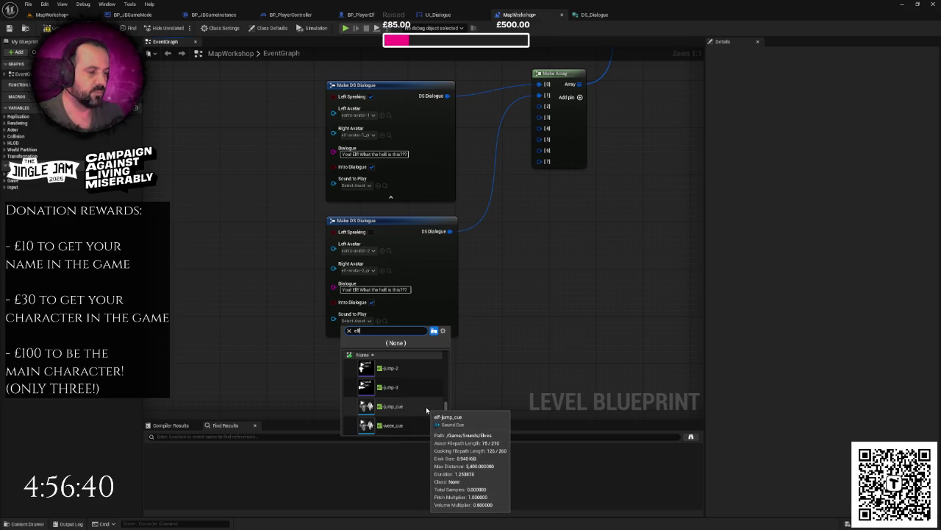
pyautogui.scroll(1, 408, 406)
pyautogui.scroll(1, 408, 405)
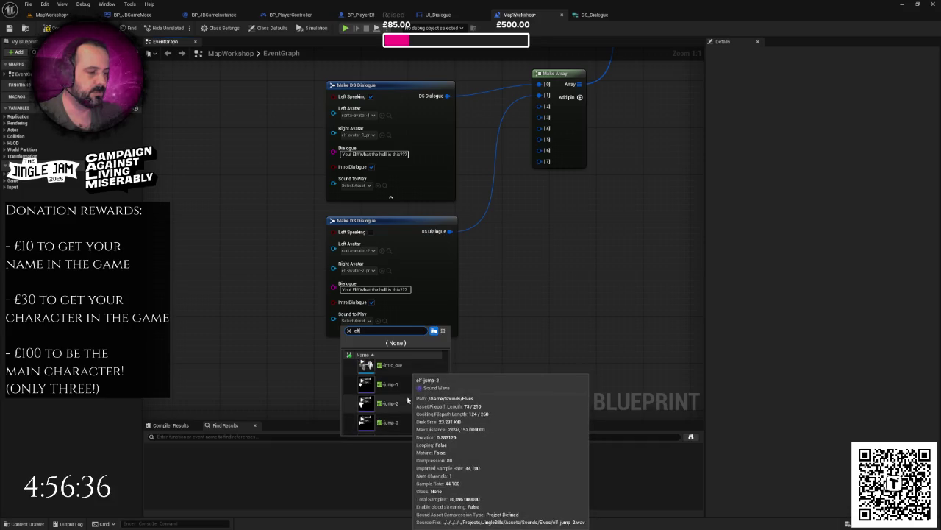
pyautogui.scroll(1, 405, 399)
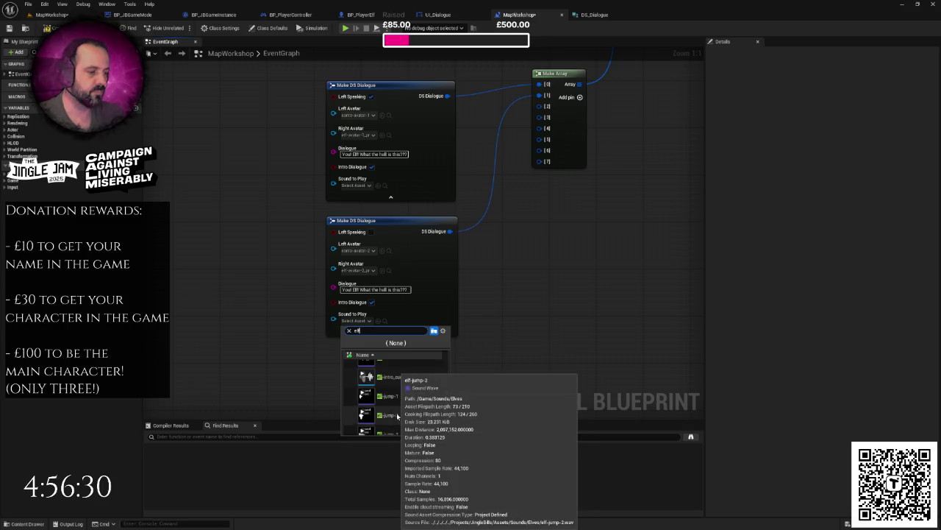
pyautogui.click(391, 397)
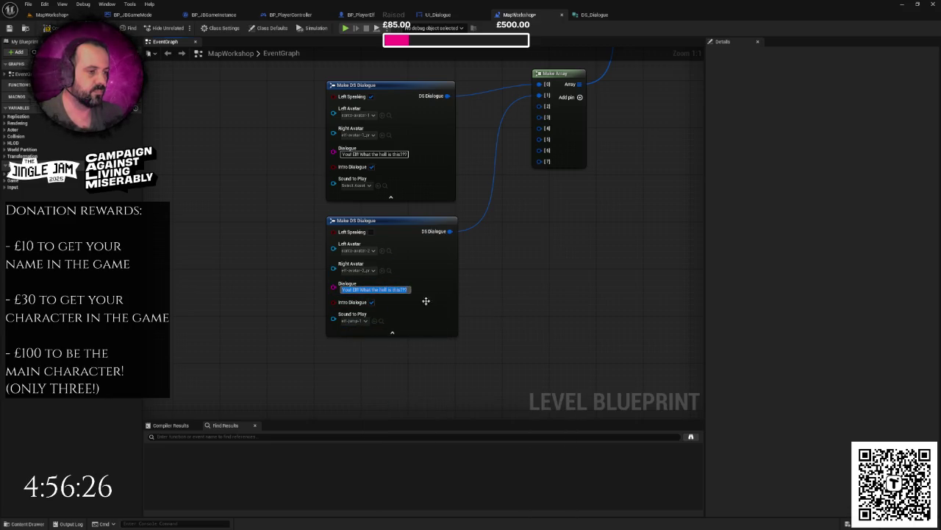
pyautogui.click(382, 322)
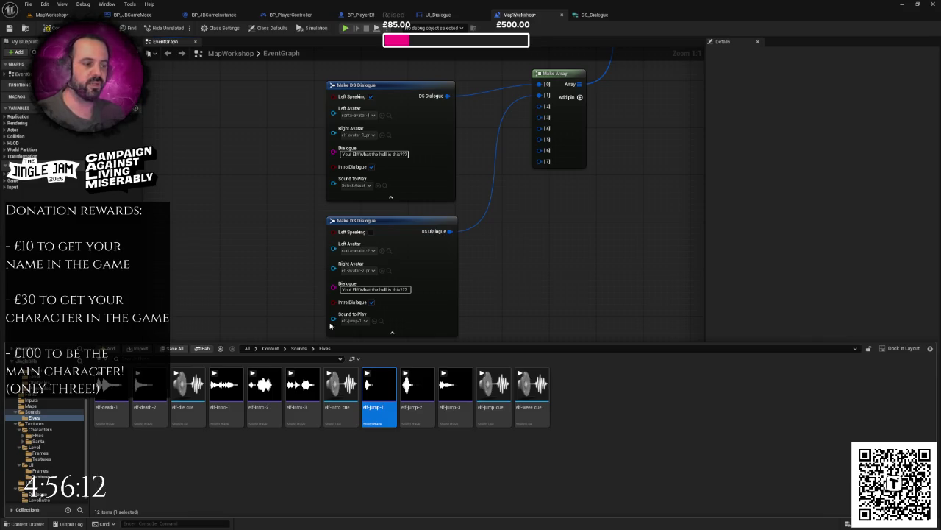
# Replace the second entry's Dialogue text with the new '...it looks like a tax bill' line.
pyautogui.hotkey('ctrl', 'space')
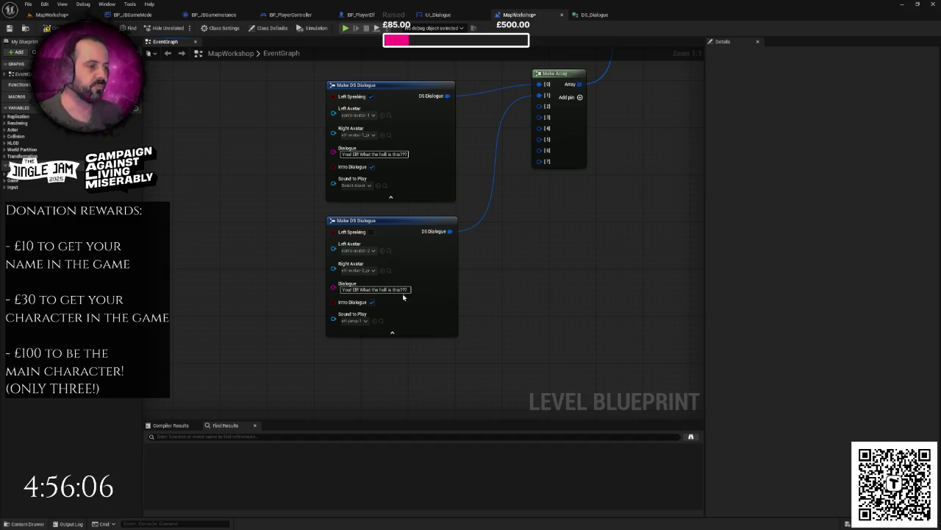
pyautogui.hotkey('ctrl', 'a')
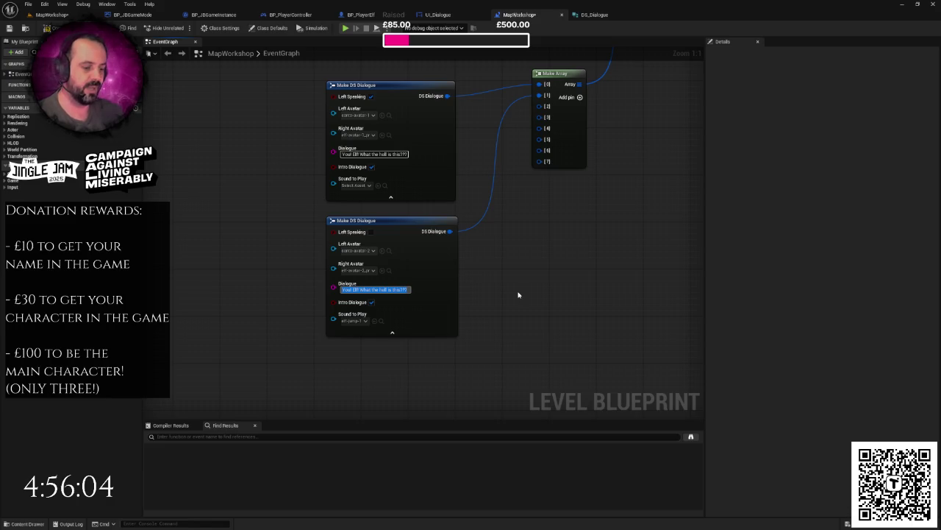
pyautogui.press('BackSpace')
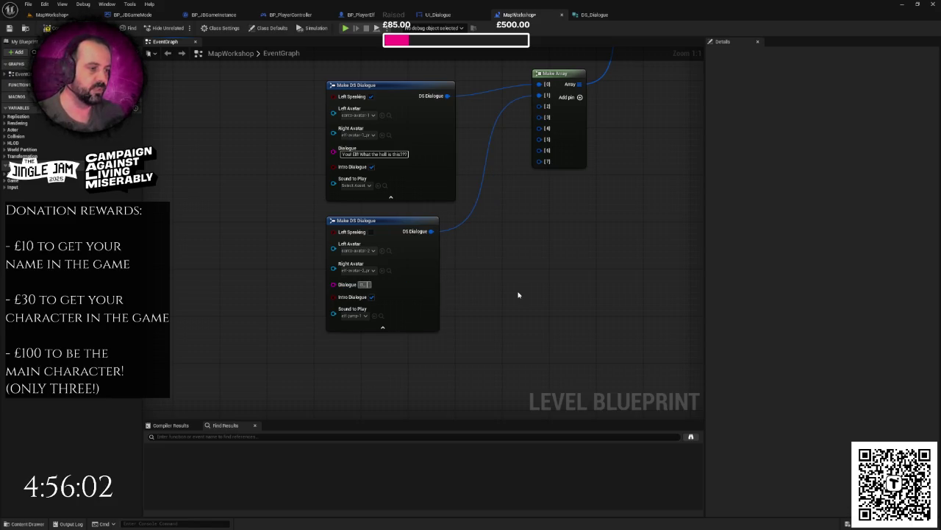
pyautogui.write('looks')
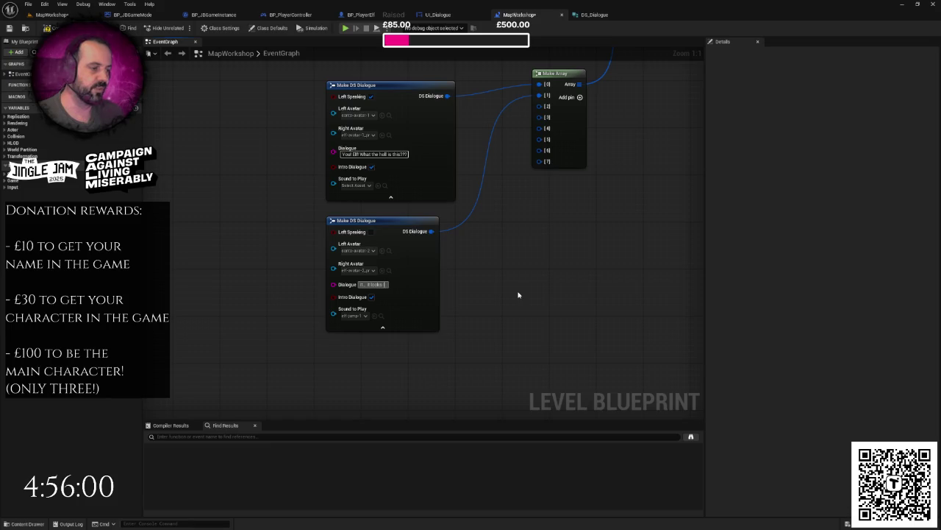
pyautogui.write('like a')
pyautogui.write(' sus bell or')
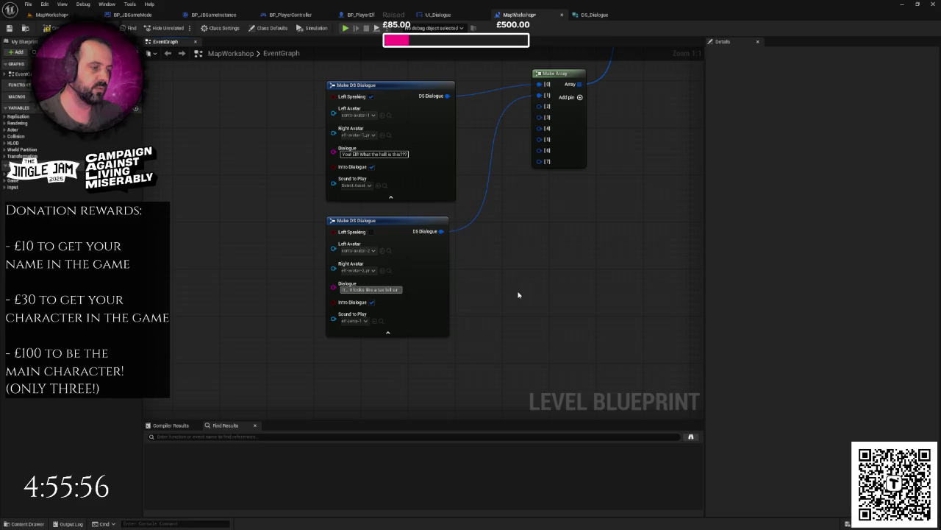
pyautogui.write('...')
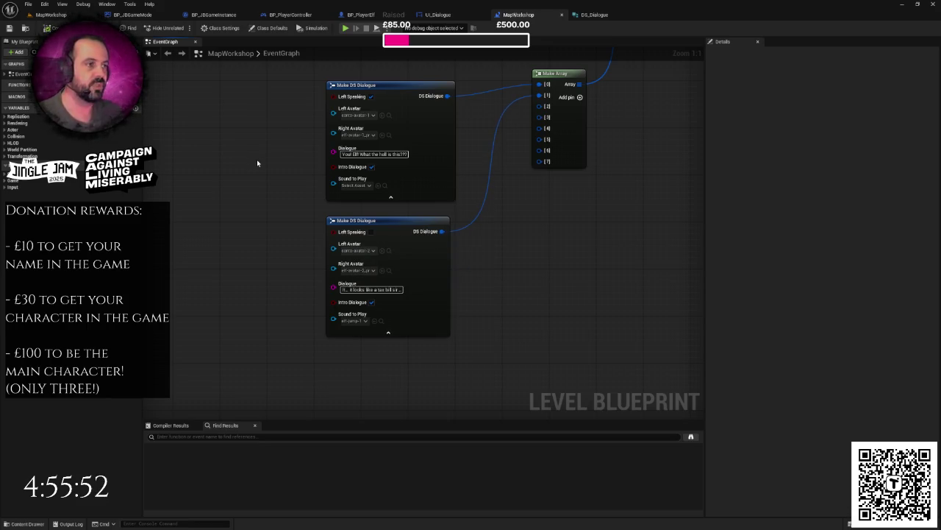
pyautogui.scroll(-3, 258, 161)
pyautogui.moveTo(268, 97)
pyautogui.mouseDown()
pyautogui.moveTo(353, 216)
pyautogui.moveTo(469, 292)
pyautogui.mouseUp()
# Duplicate both dialogue nodes and place the copies below the originals.
pyautogui.hotkey('ctrl', 'c')
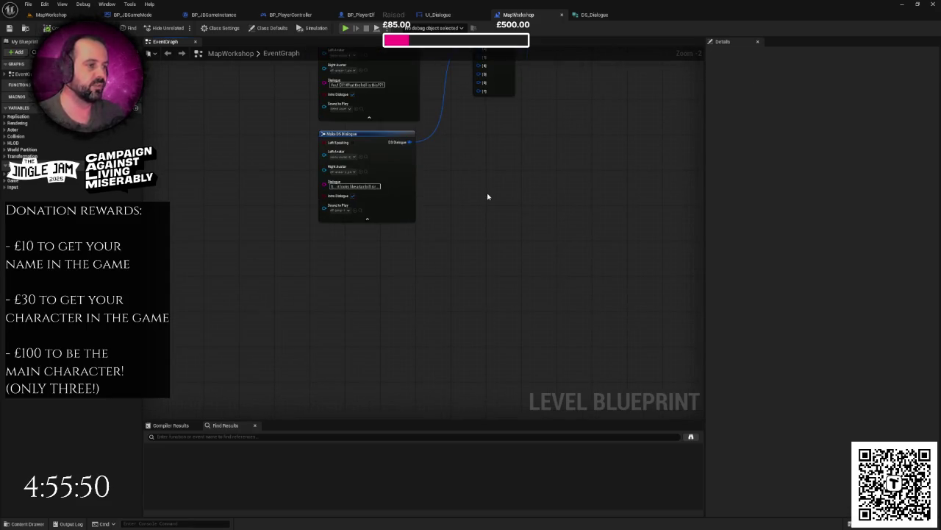
pyautogui.hotkey('ctrl', 'v')
pyautogui.moveTo(527, 164)
pyautogui.mouseDown()
pyautogui.moveTo(377, 258)
pyautogui.moveTo(359, 258)
pyautogui.mouseUp()
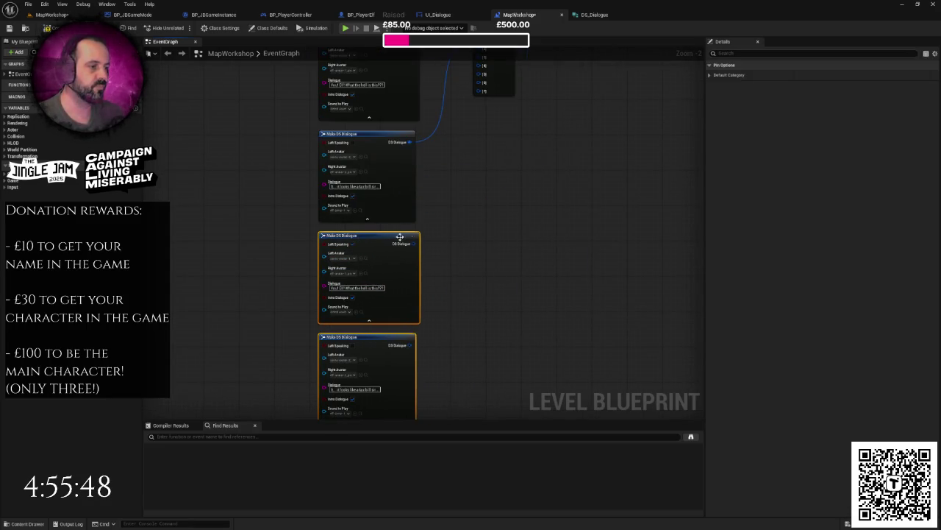
pyautogui.moveTo(416, 272)
pyautogui.mouseDown()
pyautogui.moveTo(449, 196)
pyautogui.moveTo(401, 266)
pyautogui.moveTo(411, 273)
pyautogui.moveTo(483, 116)
pyautogui.moveTo(479, 81)
pyautogui.moveTo(414, 372)
pyautogui.moveTo(405, 375)
pyautogui.mouseUp()
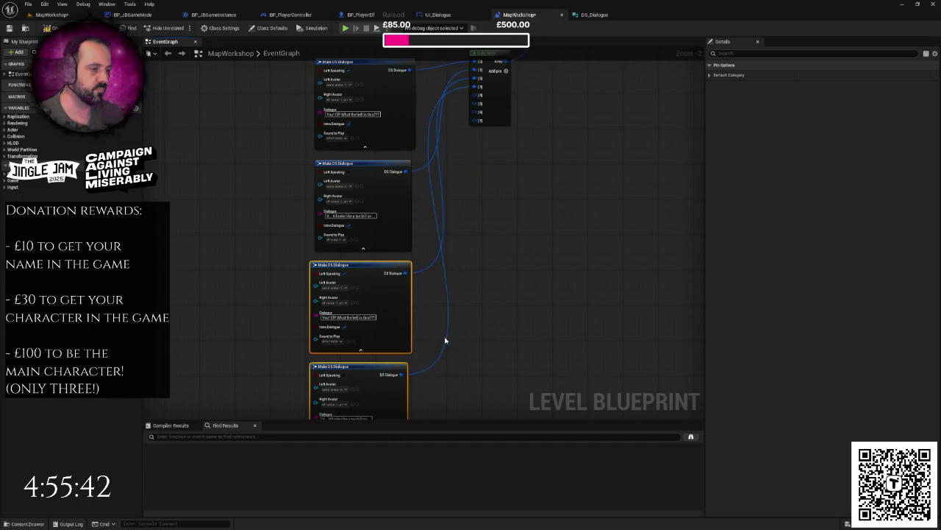
pyautogui.scroll(1, 403, 268)
# Change the third entry's line to 'I can see that! Why hasn't it been paid?'.
pyautogui.click(397, 257)
pyautogui.press('BackSpace')
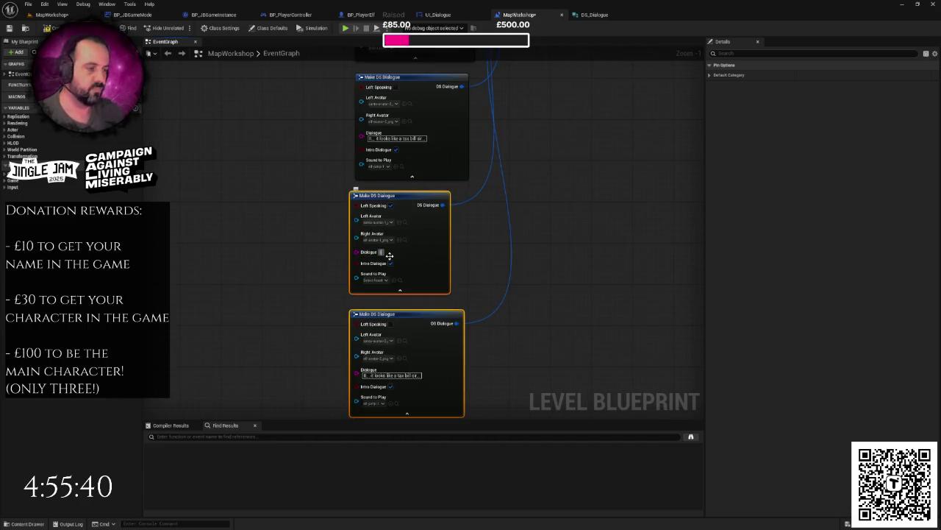
pyautogui.write('I saw so')
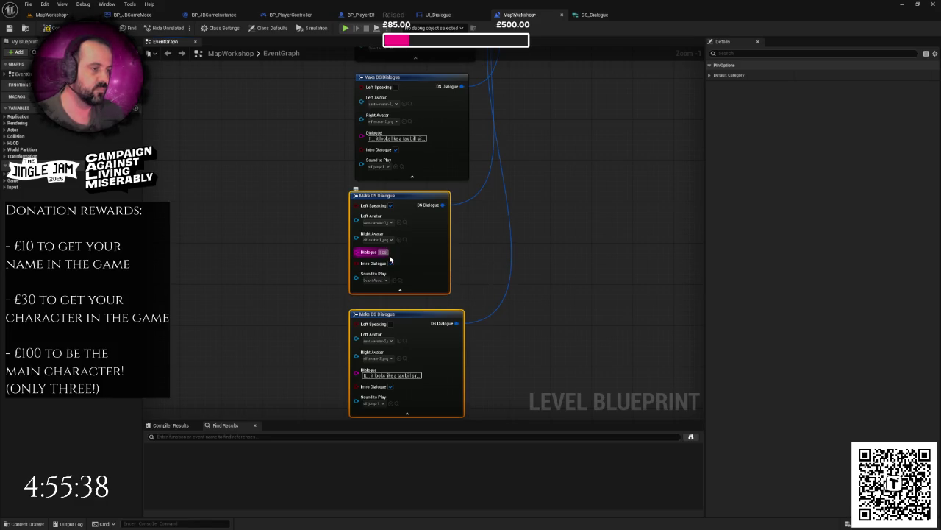
pyautogui.write('e that')
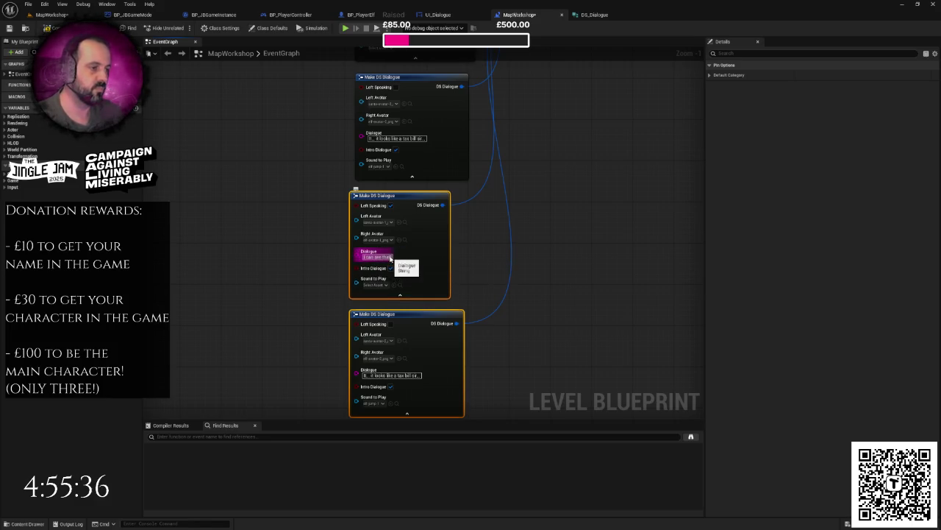
pyautogui.press('Return')
pyautogui.write('Why hav')
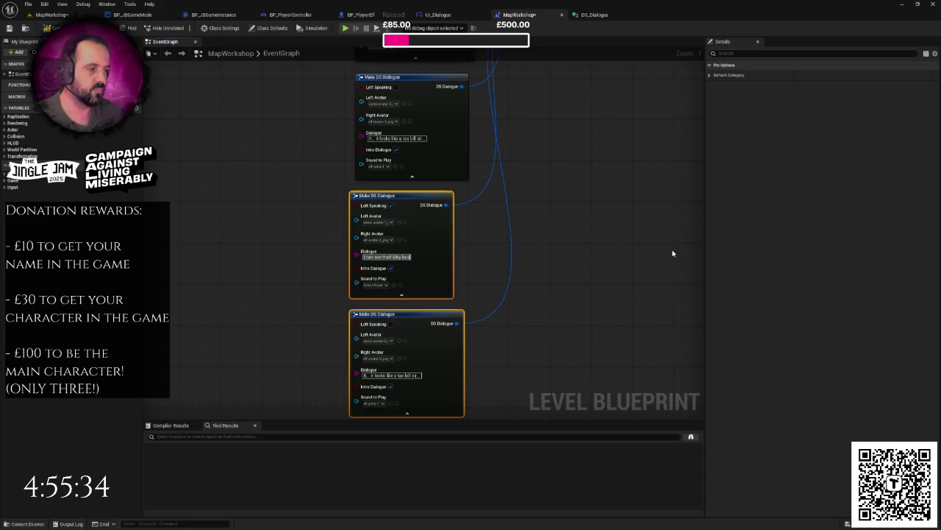
pyautogui.write("en't I been paid?")
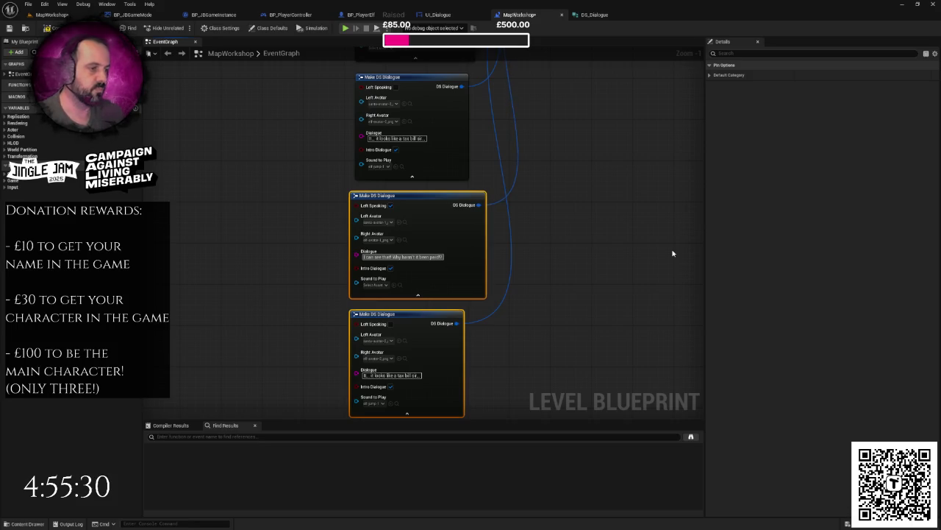
pyautogui.click(615, 259)
pyautogui.moveTo(565, 280); pyautogui.dragTo(568, 263)
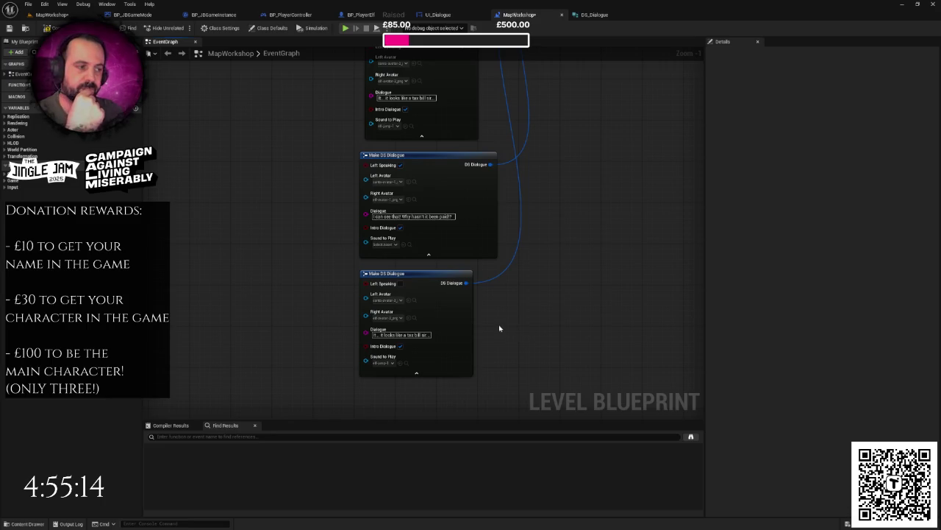
# Rewrite the fourth entry's line as 'I'm sorry sir, it's just... I haven't eaten in a month.'.
pyautogui.moveTo(351, 240); pyautogui.dragTo(337, 201)
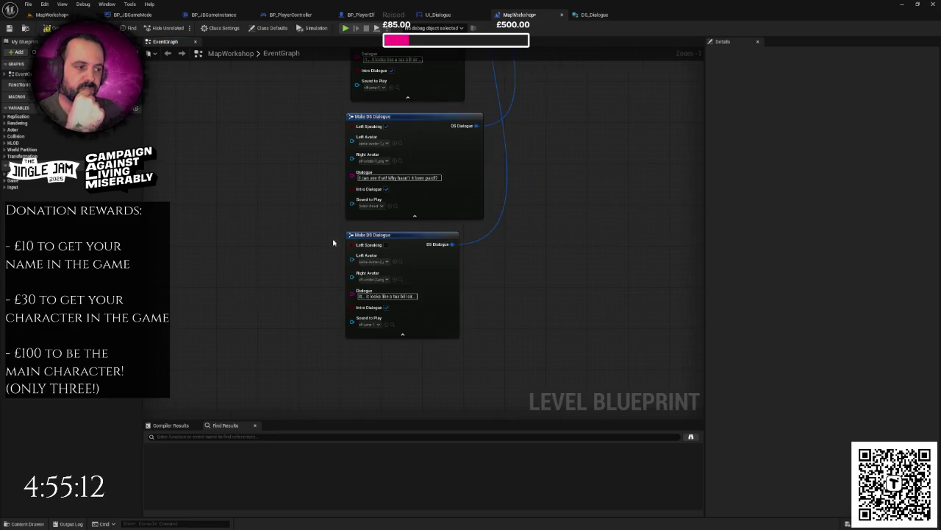
pyautogui.click(391, 296)
pyautogui.hotkey('ctrl', 'a')
pyautogui.press('BackSpace')
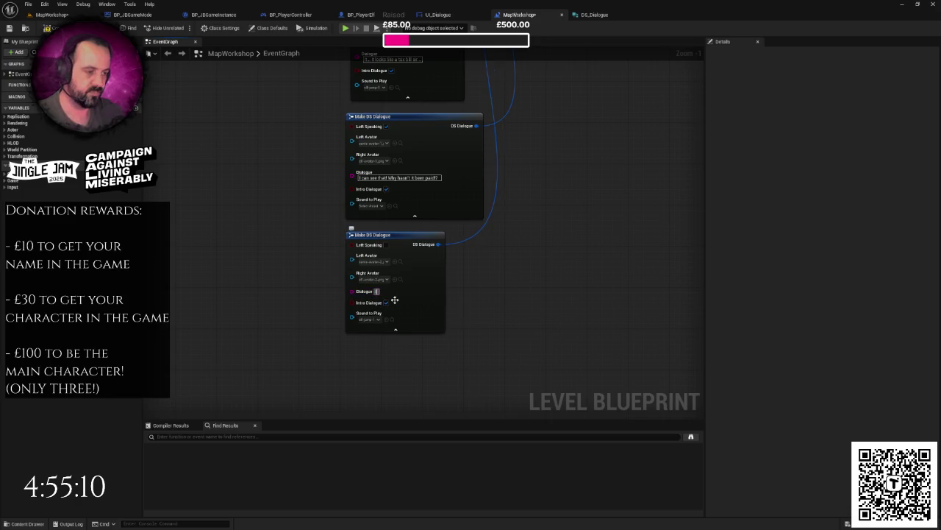
pyautogui.write('ry')
pyautogui.write('o')
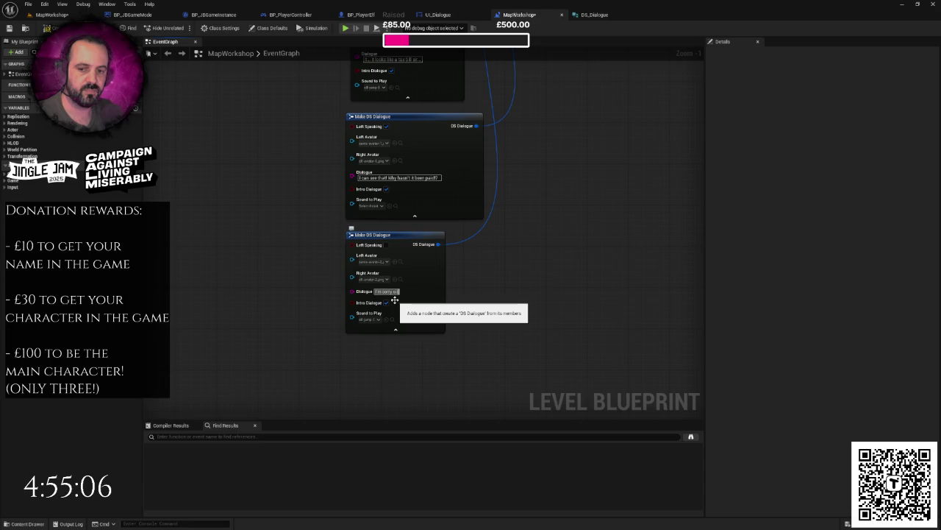
pyautogui.write(". It's just")
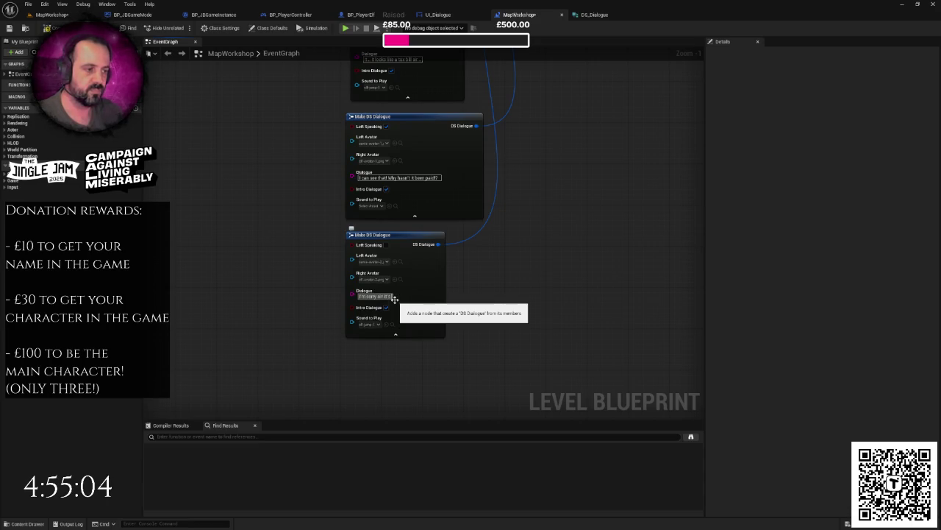
pyautogui.write('.. I haven')
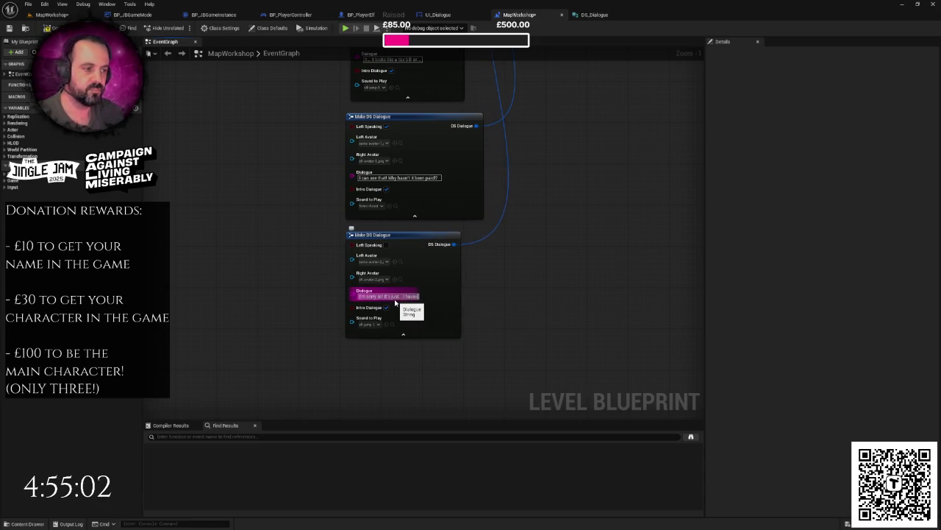
pyautogui.write("'t enten in a mo")
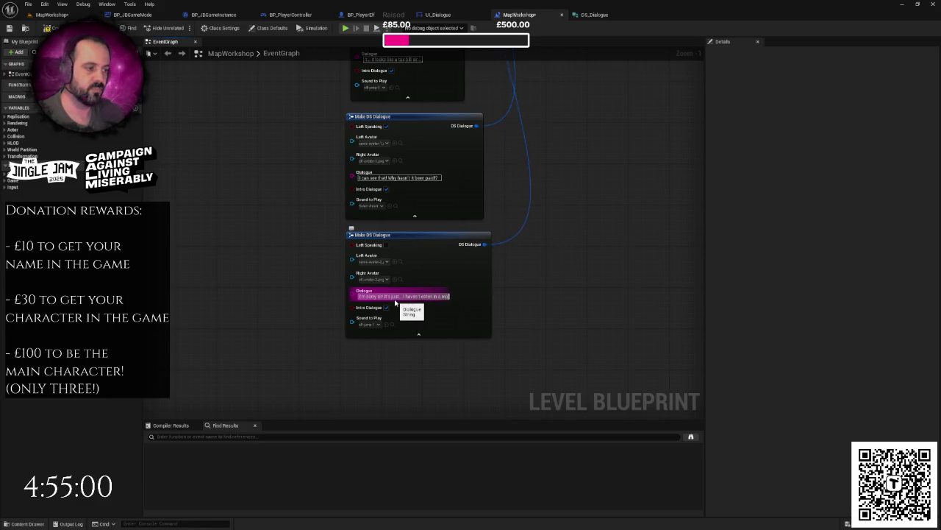
pyautogui.write('nth.')
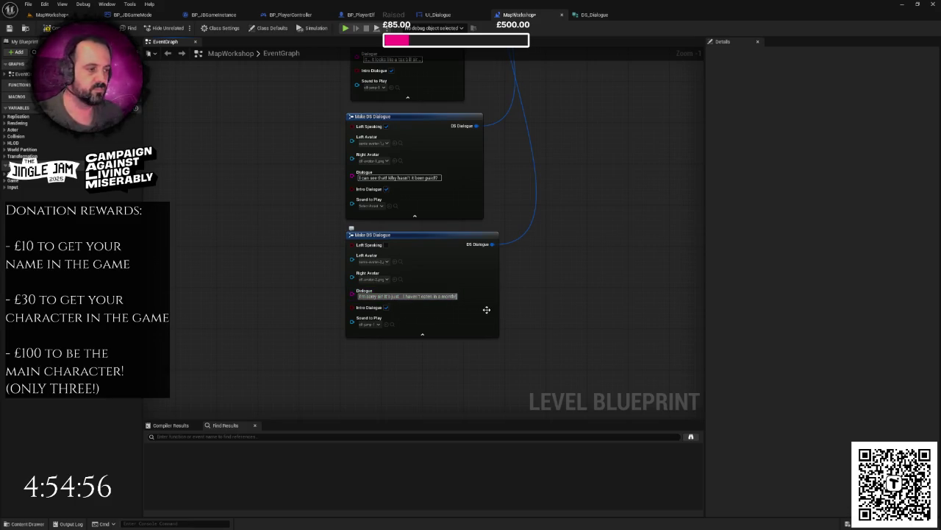
pyautogui.press('BackSpace')
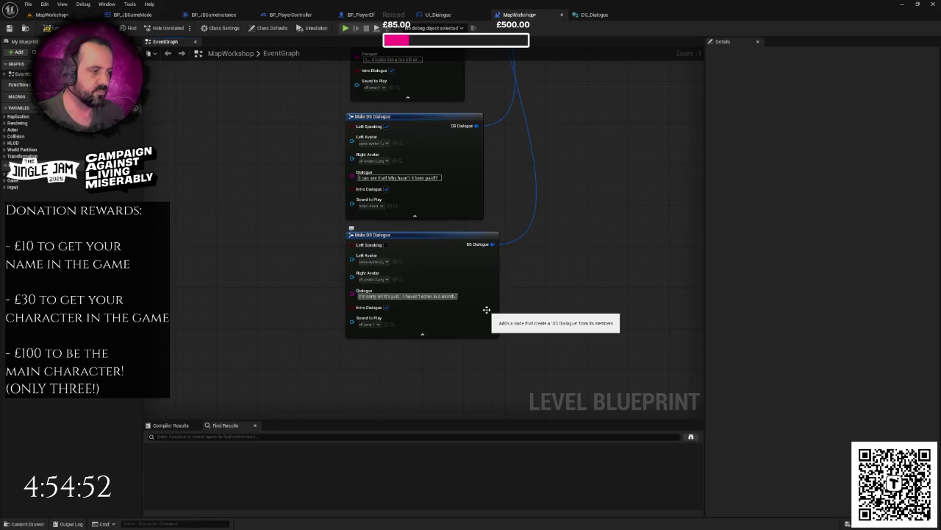
pyautogui.scroll(-3, 486, 309)
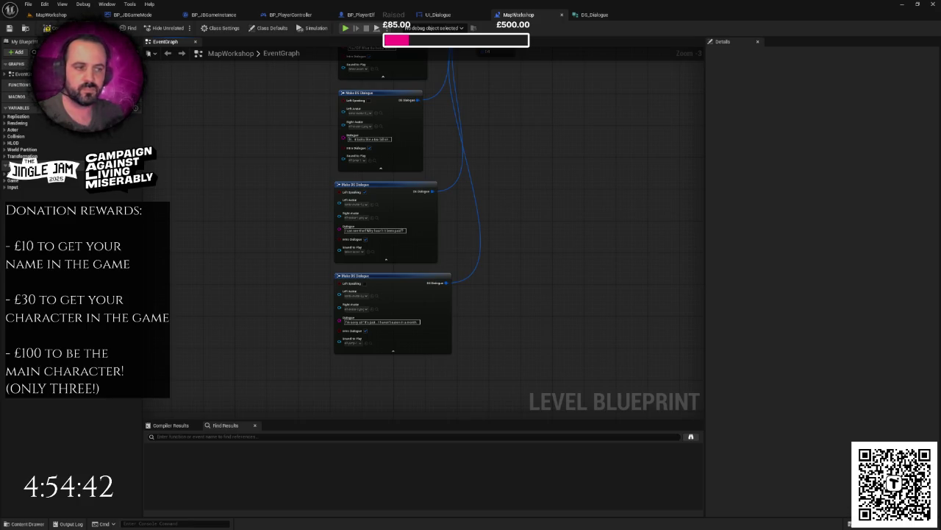
pyautogui.moveTo(324, 168); pyautogui.dragTo(353, 202)
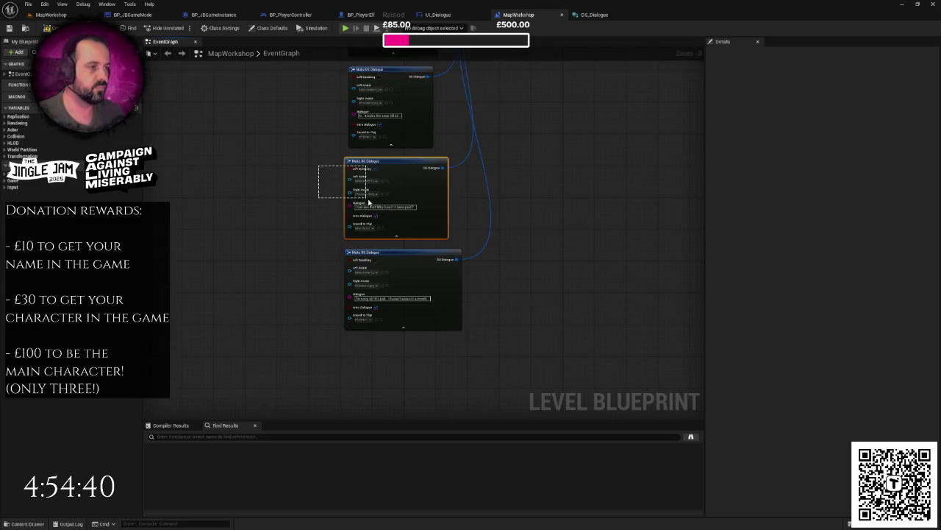
# Paste another Make DS Dialogue copy and position it below the other dialogue nodes.
pyautogui.click(445, 353)
pyautogui.hotkey('ctrl', 'v')
pyautogui.moveTo(496, 287); pyautogui.dragTo(390, 289)
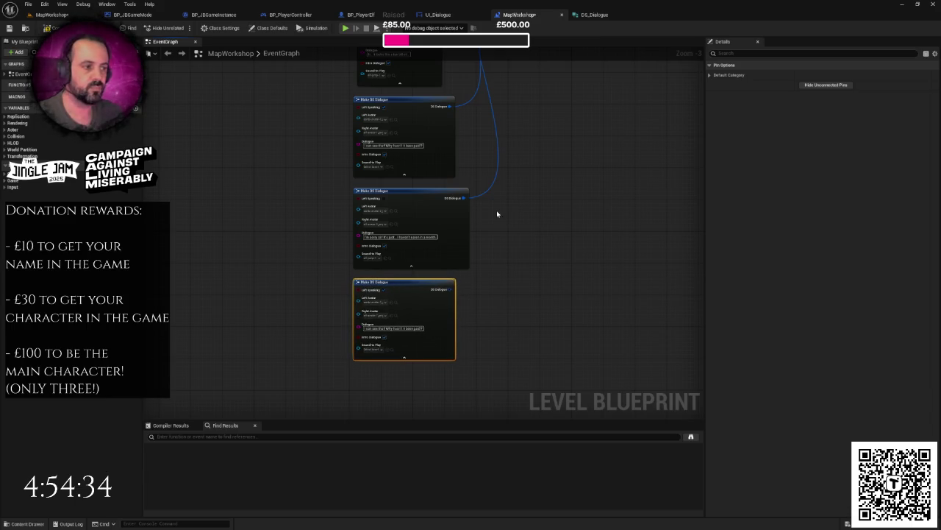
pyautogui.scroll(-2, 435, 291)
pyautogui.scroll(1, 405, 343)
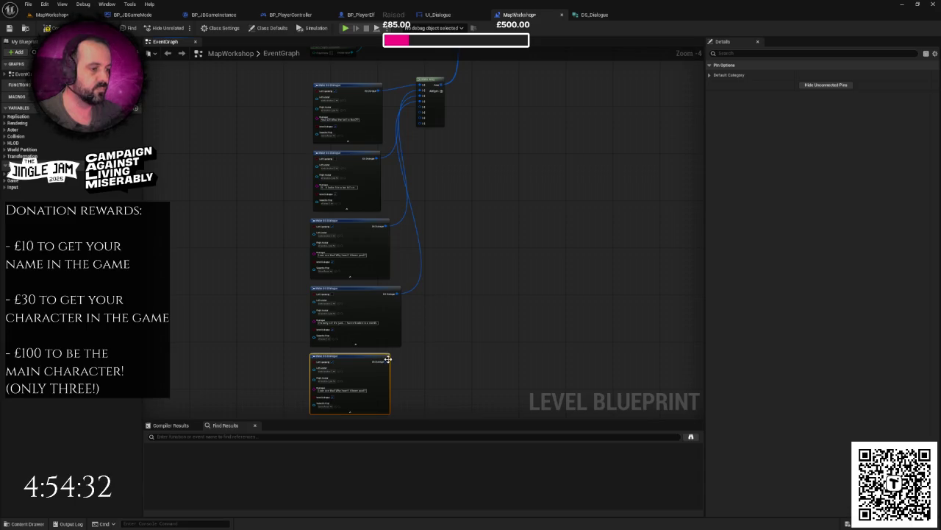
pyautogui.moveTo(388, 358)
pyautogui.mouseDown()
pyautogui.moveTo(416, 257)
pyautogui.moveTo(393, 348)
pyautogui.moveTo(401, 364)
pyautogui.moveTo(432, 138)
pyautogui.moveTo(421, 111)
pyautogui.mouseUp()
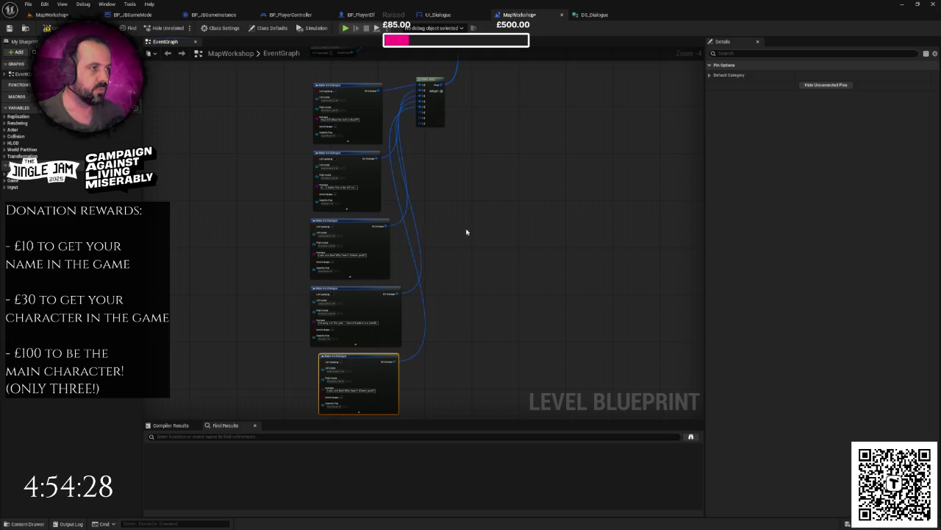
pyautogui.moveTo(467, 232); pyautogui.dragTo(466, 122)
pyautogui.scroll(3, 346, 280)
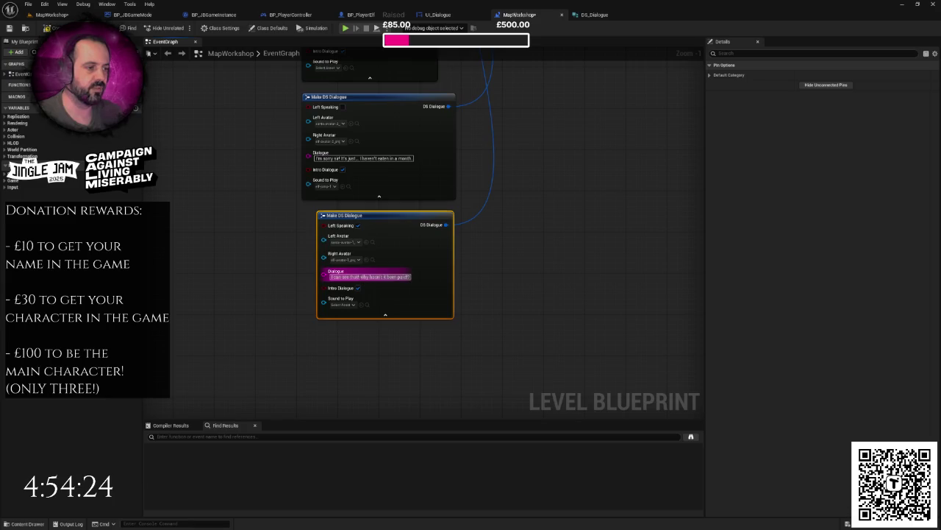
# Replace the copy's line with the tax man outburst at the accounting elves.
pyautogui.moveTo(359, 276); pyautogui.dragTo(409, 277)
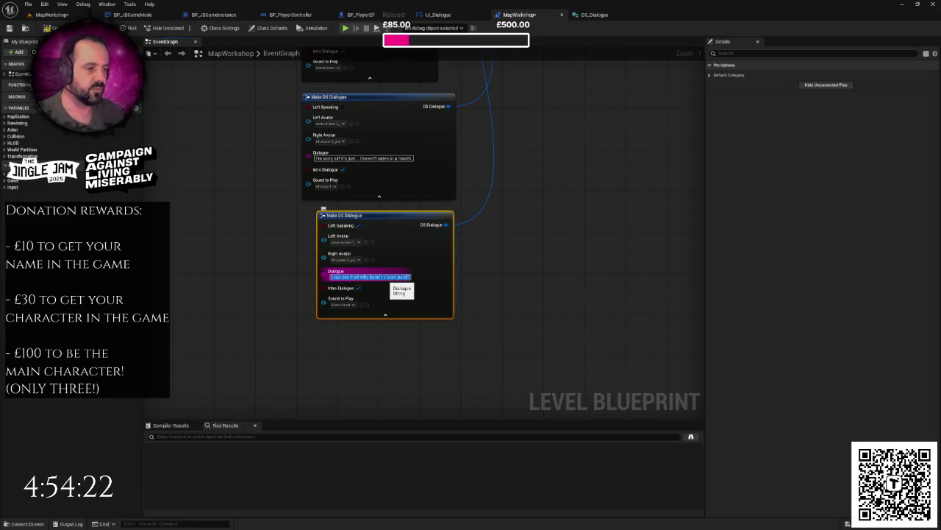
pyautogui.hotkey('ctrl', 'x')
pyautogui.write('is')
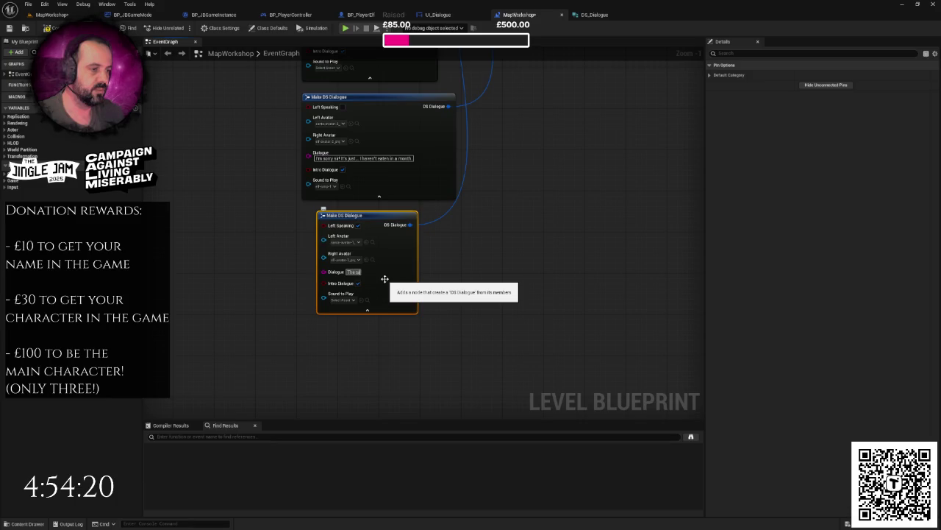
pyautogui.write('s')
pyautogui.write('n')
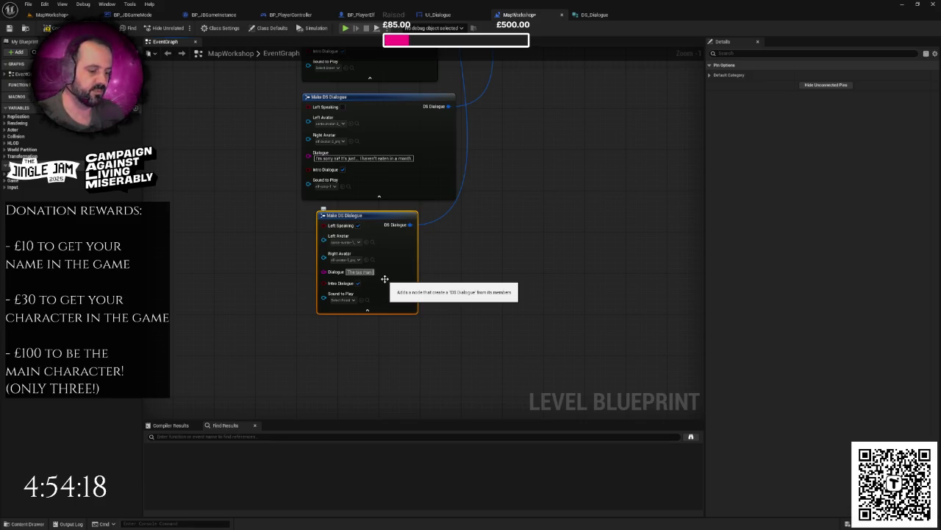
pyautogui.write(' is gon')
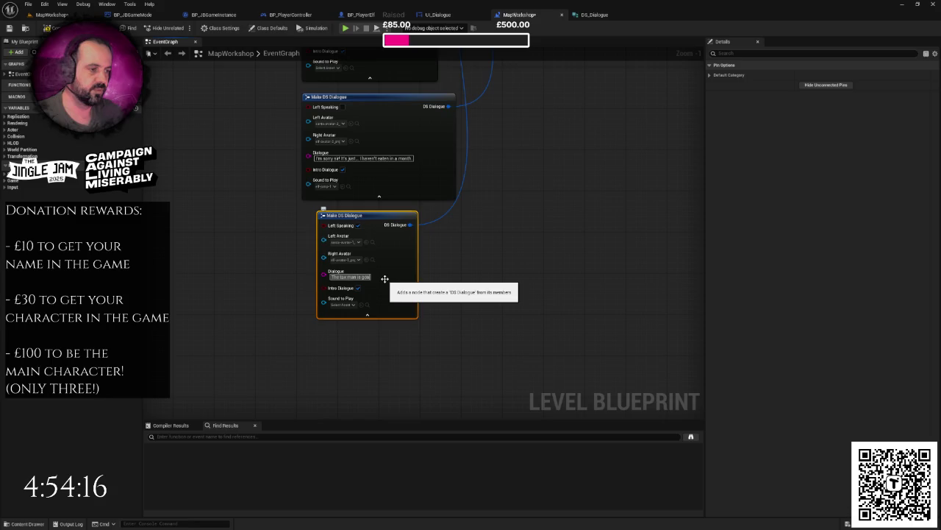
pyautogui.write('na be all over this! You damn')
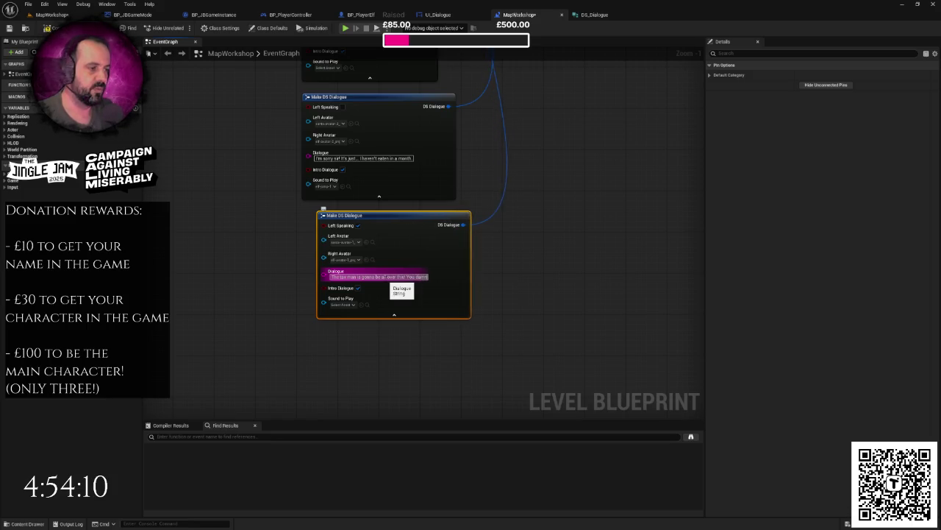
pyautogui.write(' accounting elves with')
pyautogui.write('e death of me!')
pyautogui.press('Return')
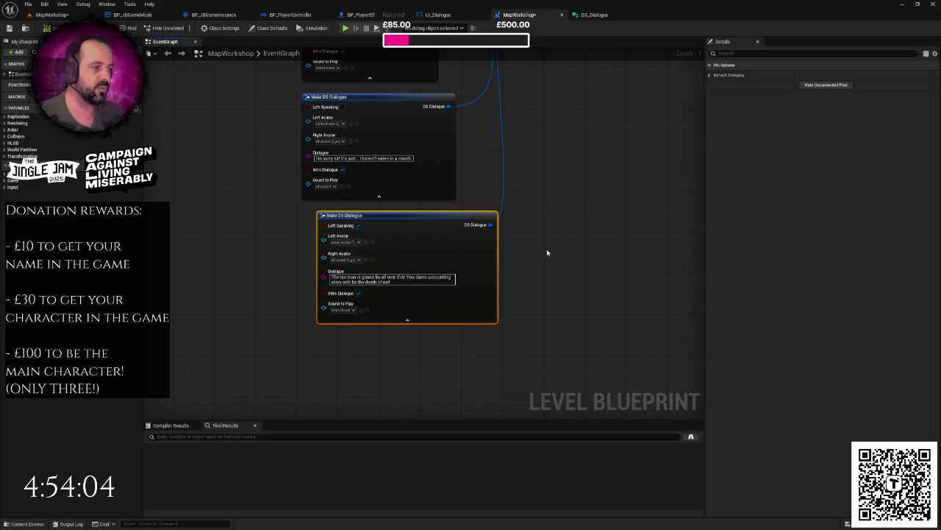
pyautogui.moveTo(454, 224); pyautogui.dragTo(429, 224)
# Duplicate the tax man node and connect the new copy to Make Array.
pyautogui.moveTo(513, 239); pyautogui.dragTo(433, 290)
pyautogui.hotkey('ctrl', 'c')
pyautogui.hotkey('ctrl', 'v')
pyautogui.moveTo(567, 274)
pyautogui.mouseDown()
pyautogui.moveTo(342, 301)
pyautogui.moveTo(344, 292)
pyautogui.mouseUp()
pyautogui.scroll(-1, 458, 265)
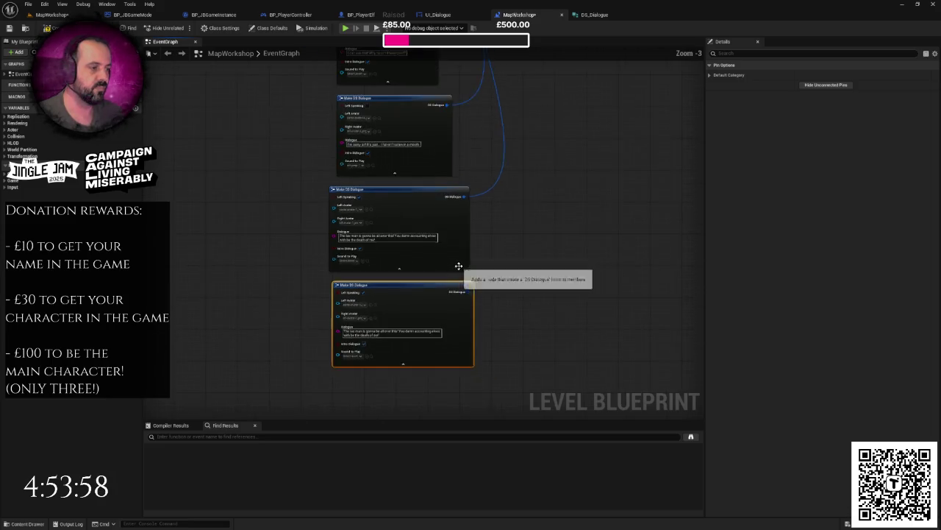
pyautogui.moveTo(447, 329)
pyautogui.mouseDown()
pyautogui.moveTo(542, 46)
pyautogui.moveTo(480, 59)
pyautogui.moveTo(474, 159)
pyautogui.mouseUp()
# Remove the unused Make Array inputs, including [6].
pyautogui.rightClick(473, 155)
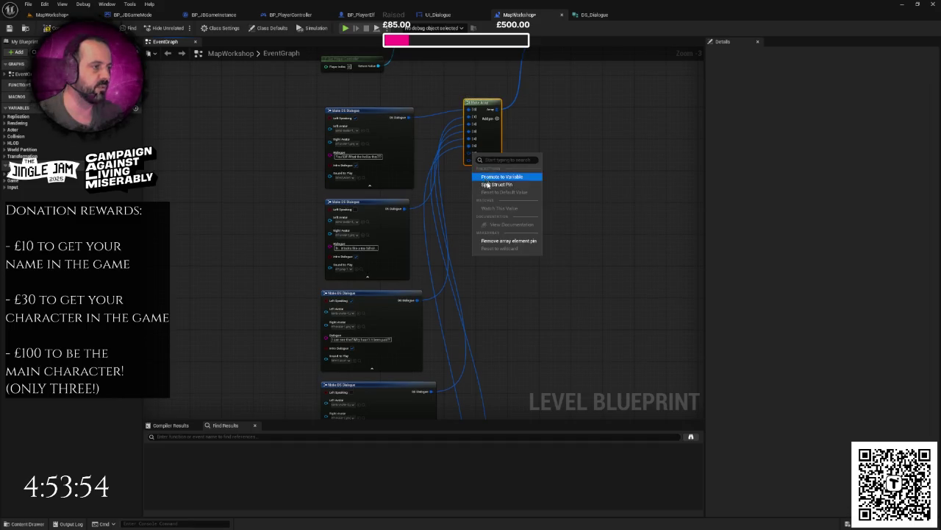
pyautogui.click(509, 241)
pyautogui.scroll(2, 468, 156)
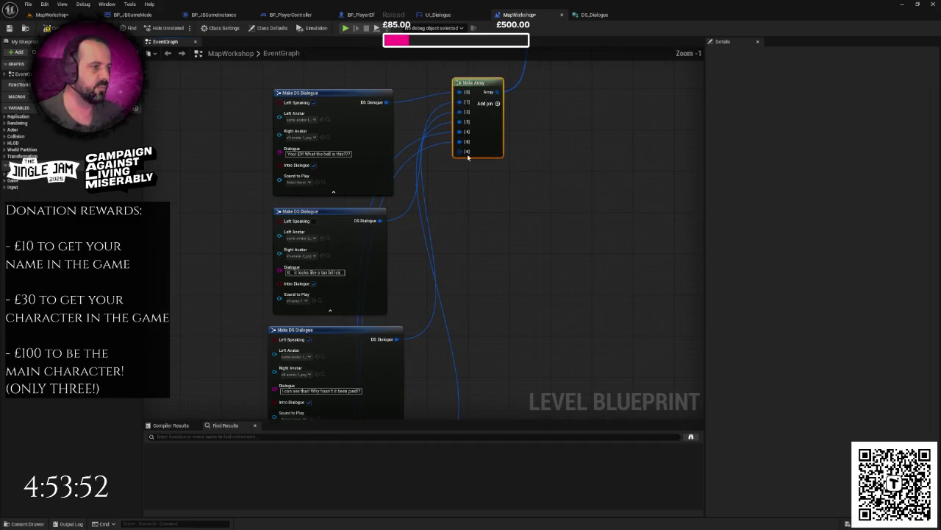
pyautogui.rightClick(467, 156)
pyautogui.click(503, 242)
pyautogui.scroll(-2, 504, 223)
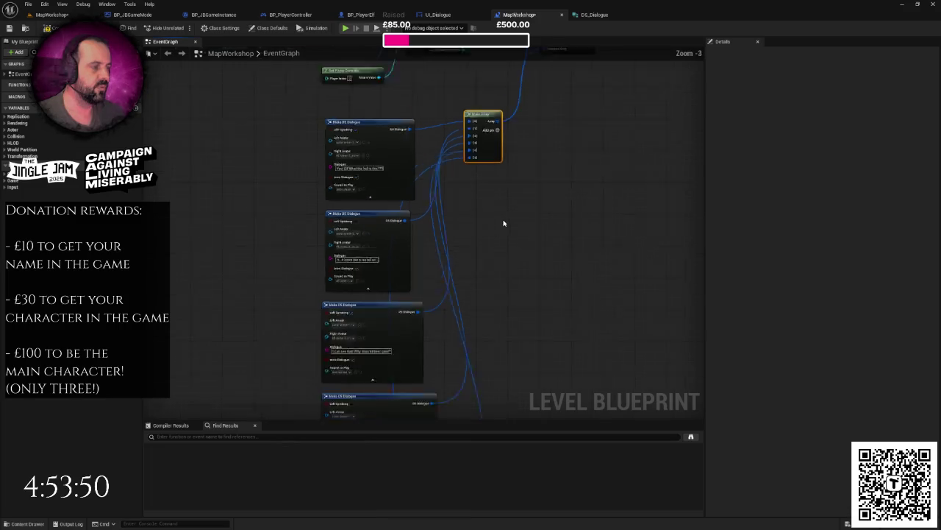
pyautogui.scroll(4, 442, 174)
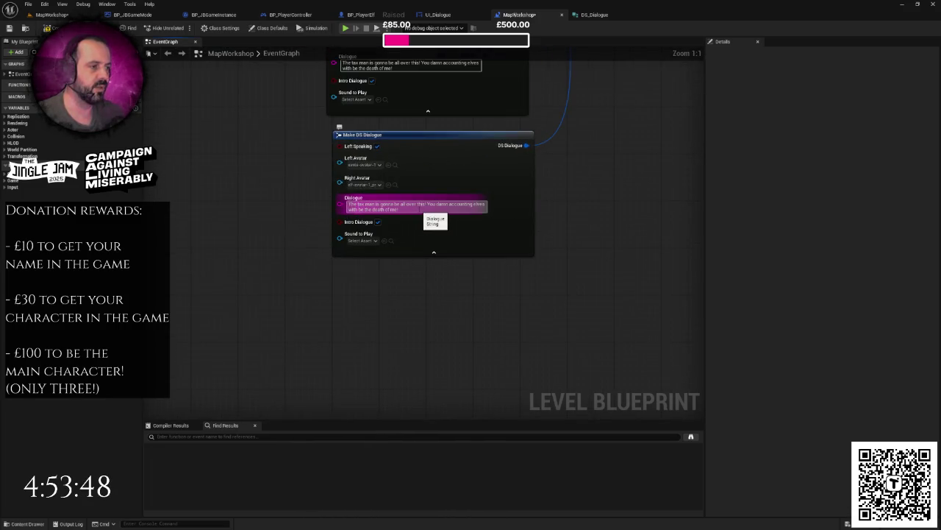
# Set the newest line to Santa's 'pay my taxes or you'll never eat anything ever again!!'.
pyautogui.click(422, 208)
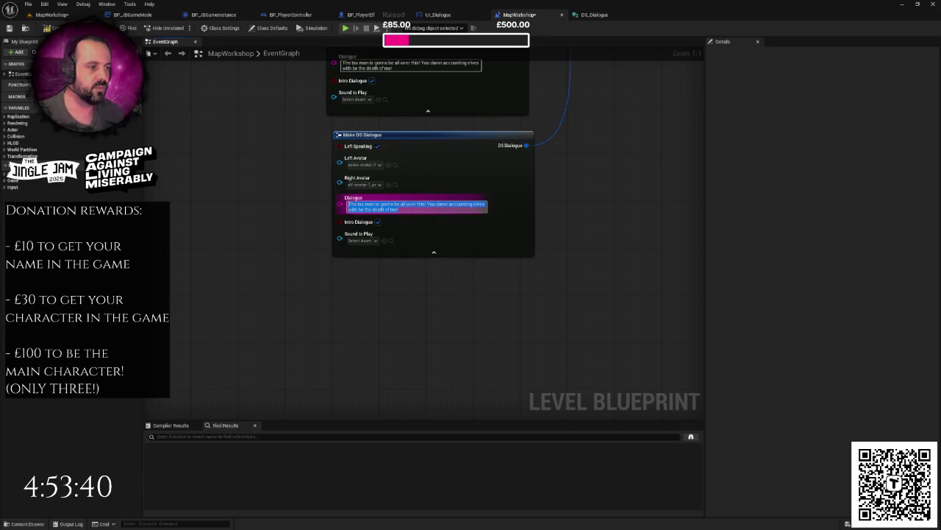
pyautogui.press('BackSpace')
pyautogui.write("Let's get going!")
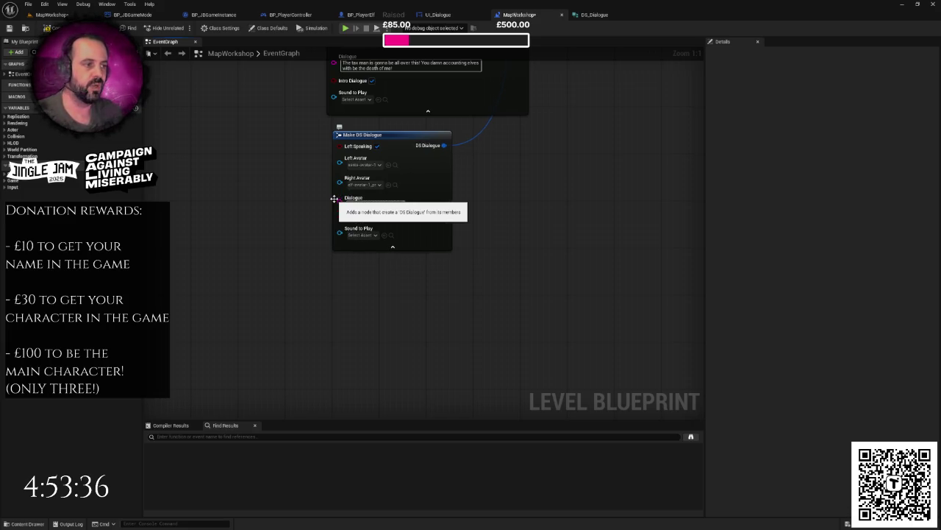
pyautogui.click(564, 241)
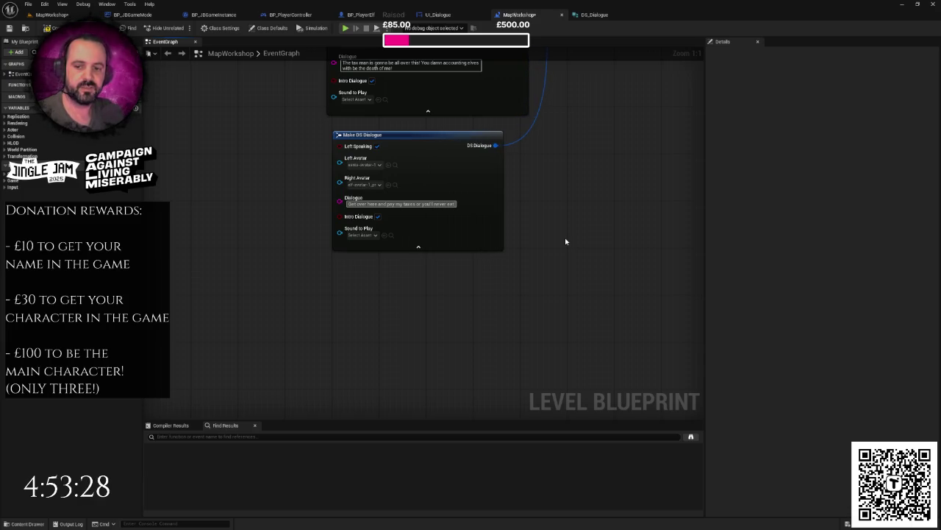
pyautogui.write(' any!')
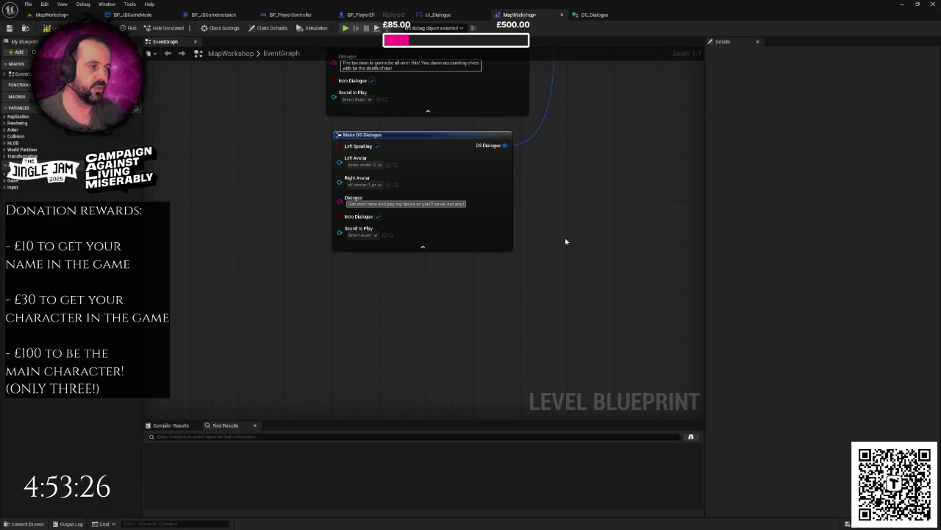
pyautogui.write('ever wi')
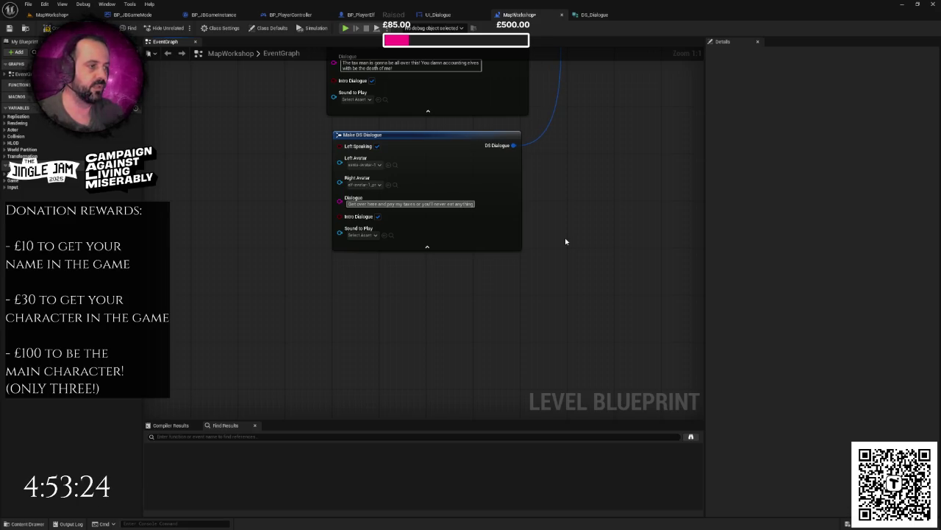
pyautogui.write('ain')
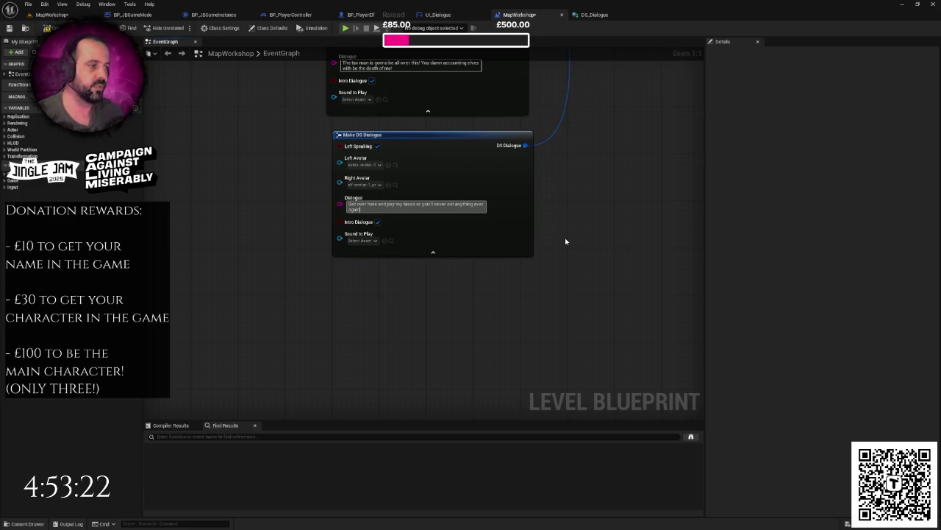
pyautogui.write('!!')
pyautogui.hotkey('ctrl', 'a')
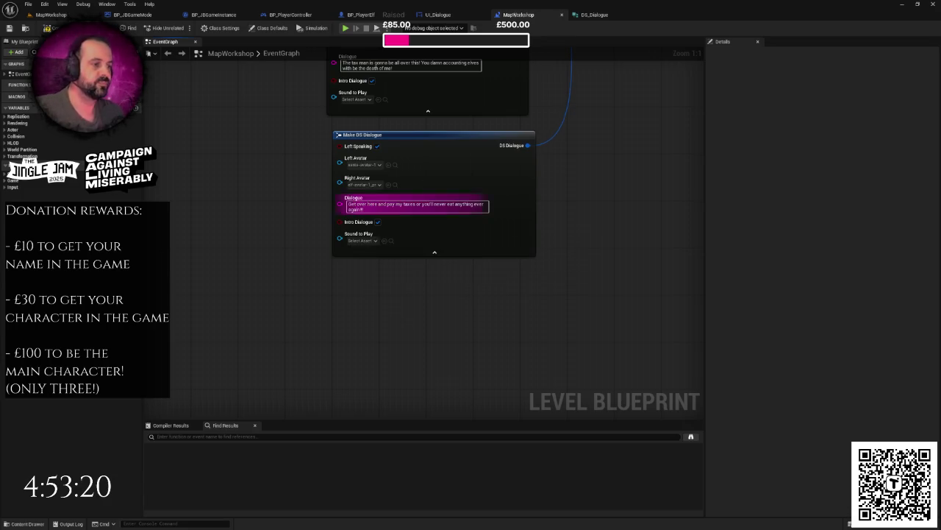
pyautogui.press('End')
pyautogui.click(209, 172)
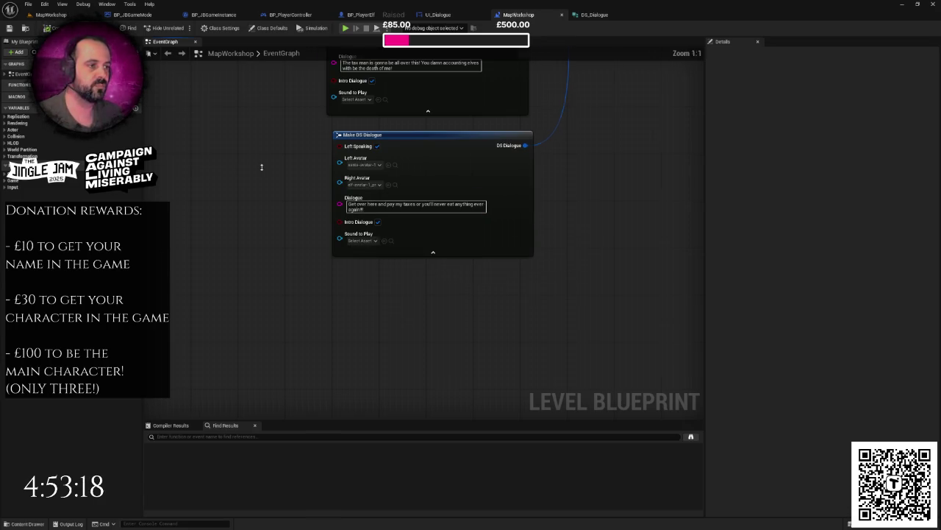
pyautogui.scroll(-3, 261, 167)
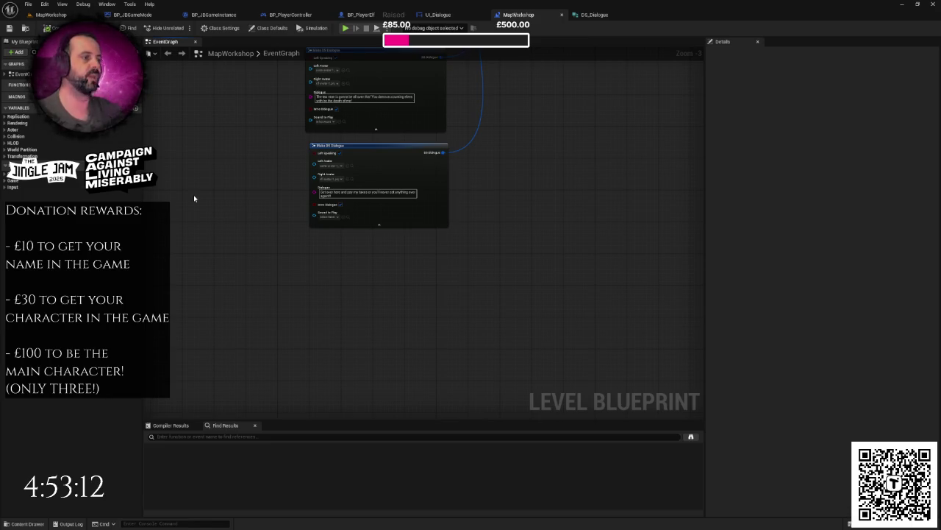
# Play-test the MapWorkshop level full screen in the editor, then stop the session.
pyautogui.scroll(-5, 492, 263)
pyautogui.scroll(5, 458, 255)
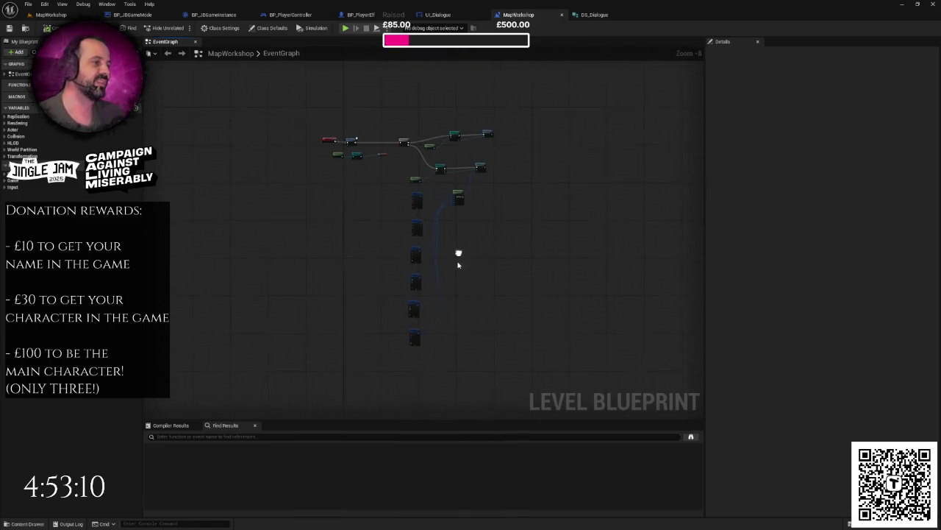
pyautogui.moveTo(468, 245); pyautogui.dragTo(466, 260)
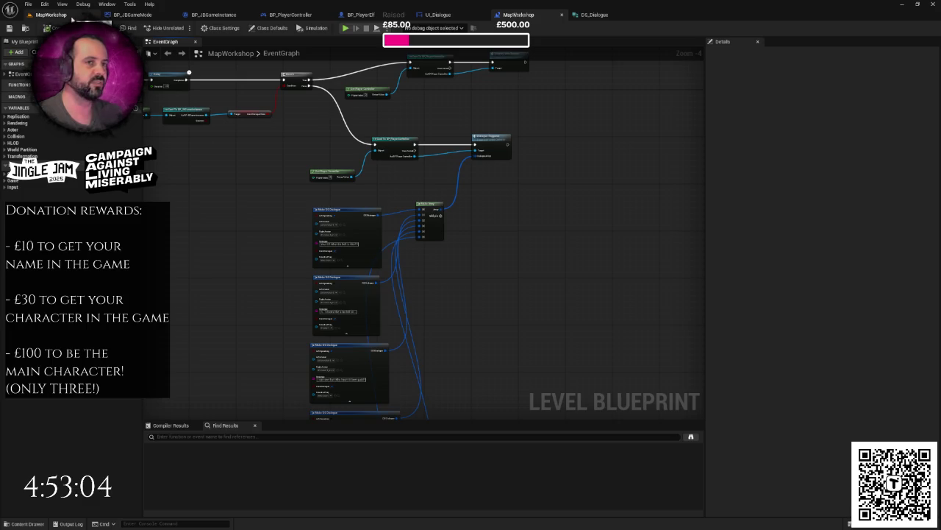
pyautogui.click(51, 15)
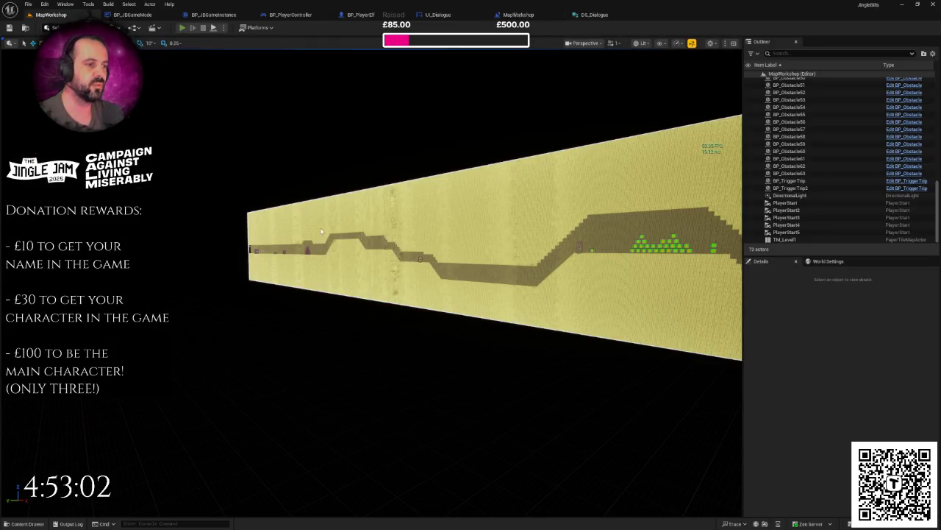
pyautogui.hotkey('alt', 'p')
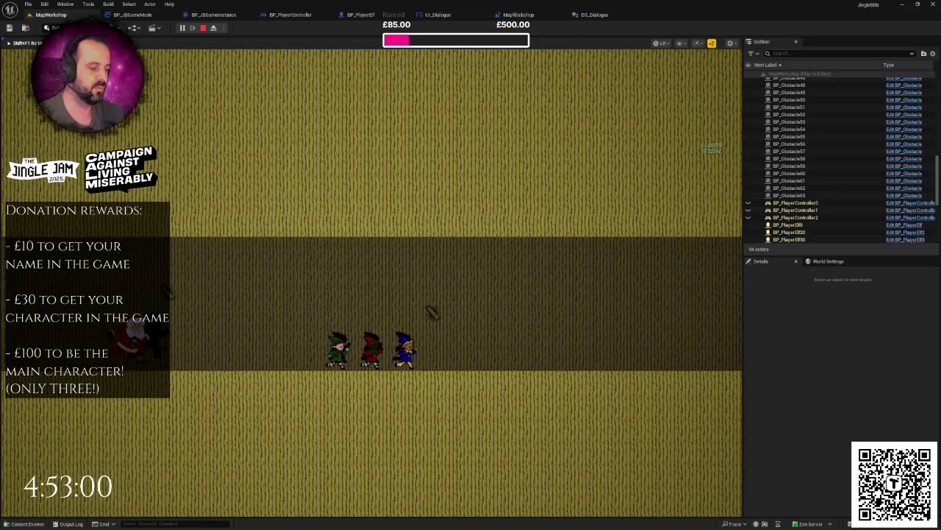
pyautogui.press('F11')
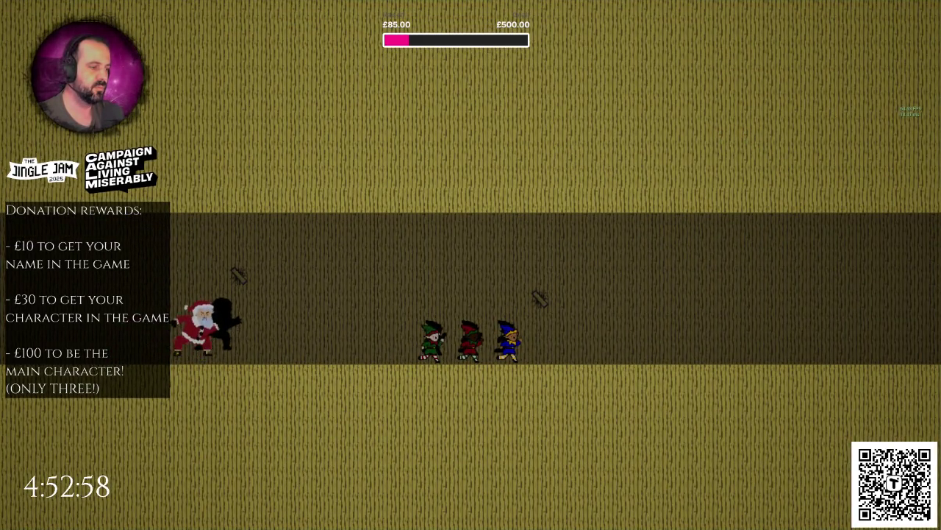
pyautogui.press('Escape')
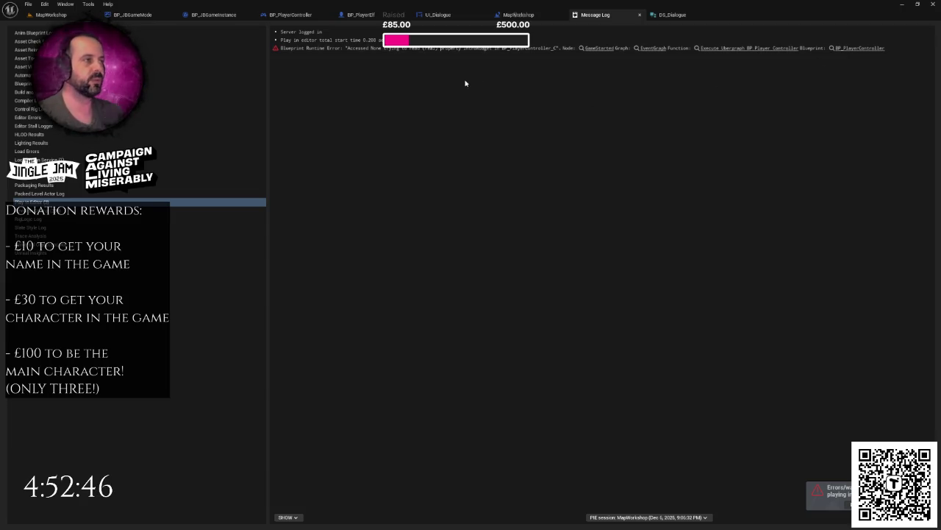
# Before Trigger Dialogue, add Add to Viewport on a copied Dialogue Widget getter, wired from SET.
pyautogui.click(450, 14)
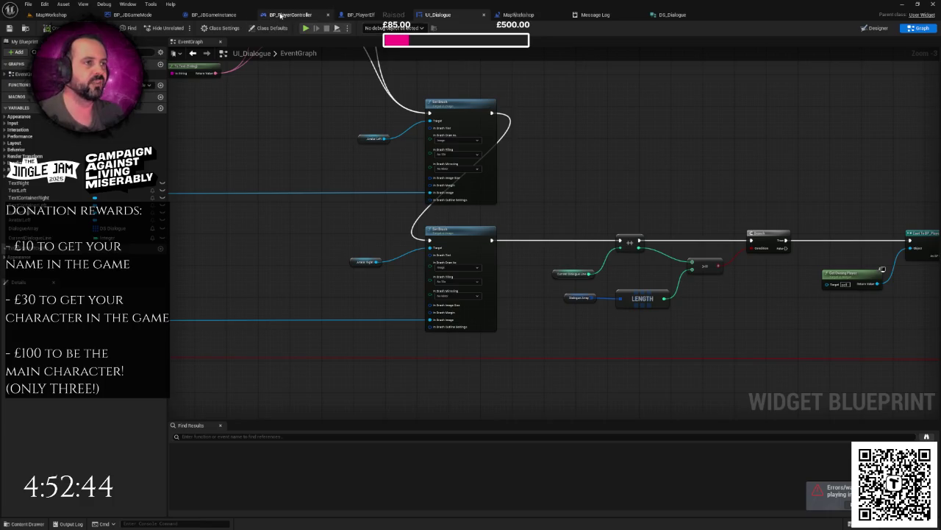
pyautogui.click(294, 15)
pyautogui.scroll(4, 389, 256)
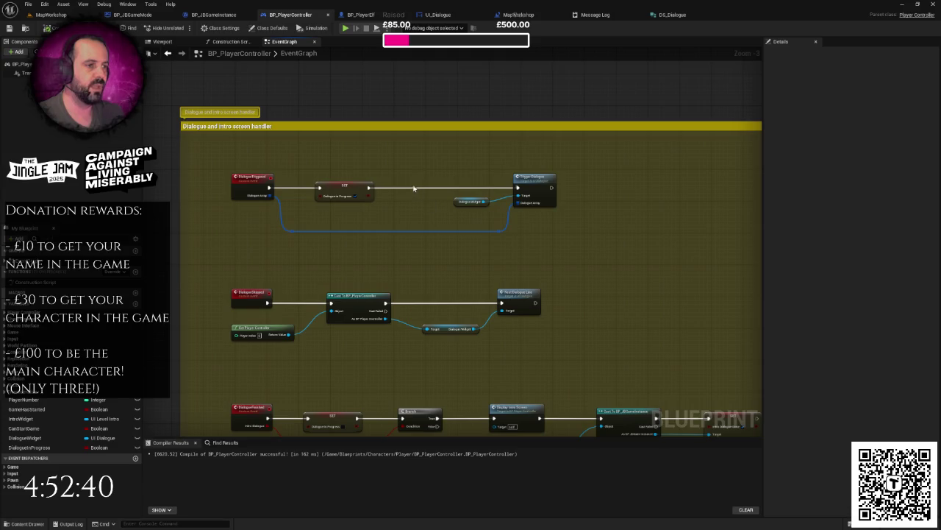
pyautogui.moveTo(430, 219)
pyautogui.mouseDown()
pyautogui.moveTo(496, 170)
pyautogui.moveTo(550, 166)
pyautogui.mouseUp()
pyautogui.press('Escape')
pyautogui.moveTo(444, 181); pyautogui.dragTo(519, 181)
pyautogui.click(519, 181)
pyautogui.hotkey('ctrl', 'c')
pyautogui.hotkey('ctrl', 'v')
pyautogui.scroll(1, 395, 192)
pyautogui.moveTo(396, 192); pyautogui.dragTo(414, 177)
pyautogui.write('addto')
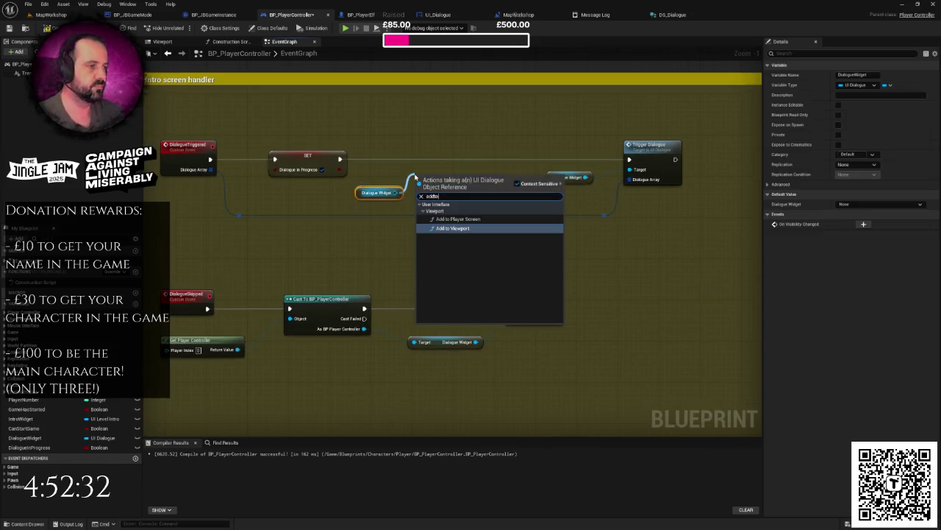
pyautogui.press('Return')
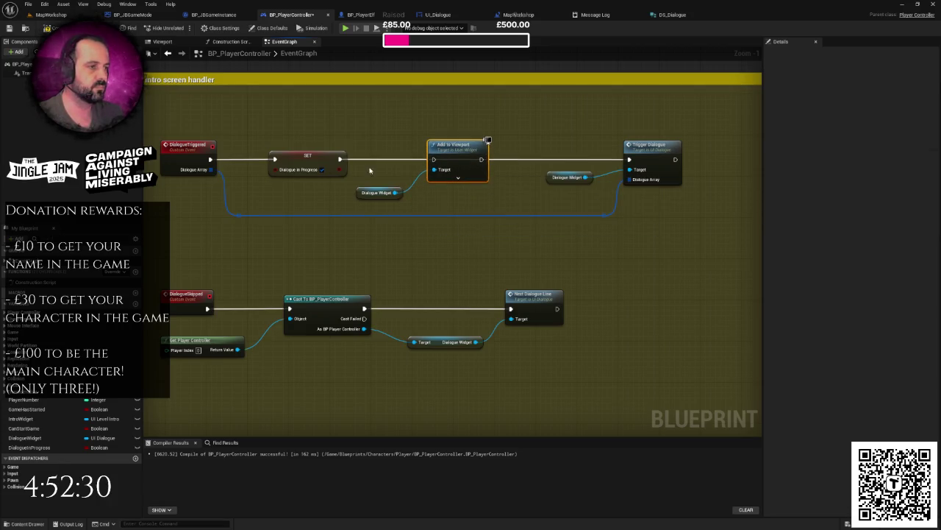
pyautogui.moveTo(341, 158); pyautogui.dragTo(631, 159)
# Move the Branch, intro screen nodes and reroute knot right to make room after SET.
pyautogui.moveTo(374, 131); pyautogui.dragTo(454, 210)
pyautogui.click(379, 191)
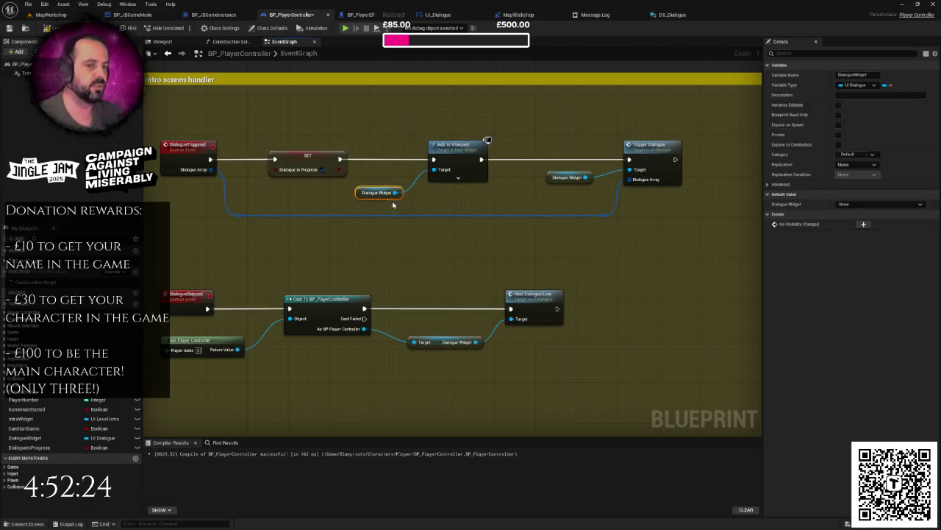
pyautogui.scroll(-3, 412, 177)
pyautogui.moveTo(503, 210); pyautogui.dragTo(434, 209)
pyautogui.moveTo(287, 162)
pyautogui.mouseDown()
pyautogui.moveTo(305, 174)
pyautogui.moveTo(426, 179)
pyautogui.moveTo(368, 204)
pyautogui.moveTo(419, 195)
pyautogui.moveTo(358, 195)
pyautogui.mouseUp()
pyautogui.scroll(1, 412, 195)
pyautogui.moveTo(648, 228)
pyautogui.mouseDown()
pyautogui.moveTo(319, 151)
pyautogui.moveTo(323, 165)
pyautogui.moveTo(445, 166)
pyautogui.mouseUp()
pyautogui.moveTo(184, 213)
pyautogui.mouseDown()
pyautogui.moveTo(347, 207)
pyautogui.moveTo(455, 177)
pyautogui.moveTo(458, 208)
pyautogui.moveTo(452, 190)
pyautogui.moveTo(450, 204)
pyautogui.mouseUp()
pyautogui.moveTo(527, 202); pyautogui.dragTo(566, 201)
# Insert Remove from Parent on the Dialogue Widget between the Dialogue Finished SET and Branch.
pyautogui.hotkey('ctrl', 'v')
pyautogui.scroll(3, 443, 189)
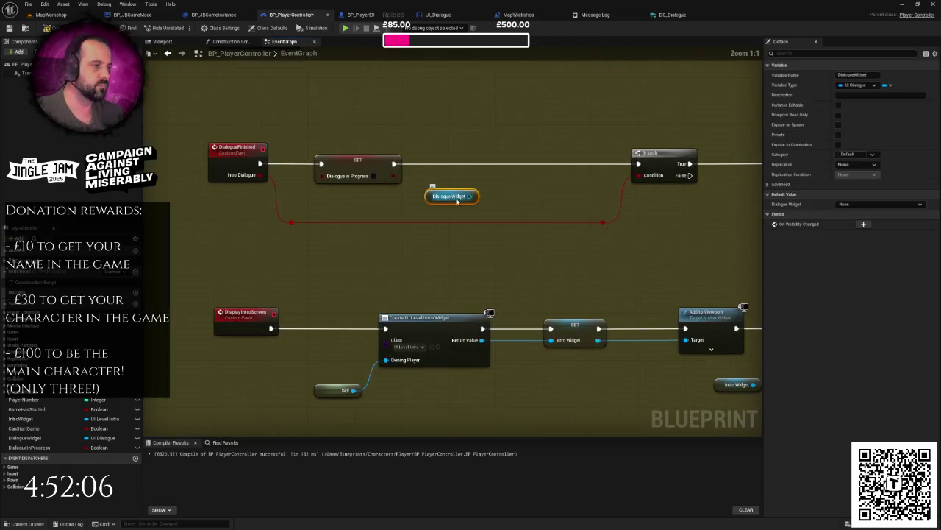
pyautogui.moveTo(470, 196); pyautogui.dragTo(495, 176)
pyautogui.write('remove')
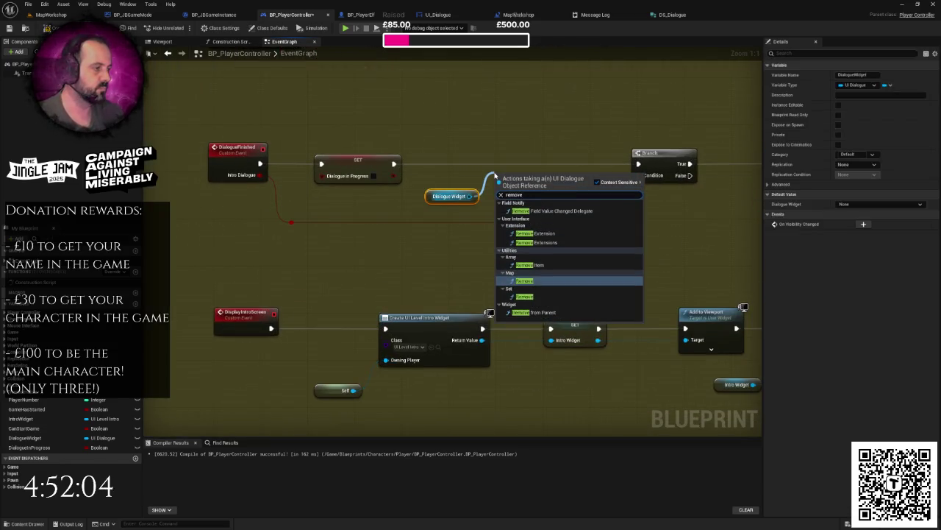
pyautogui.write('fr')
pyautogui.press('Return')
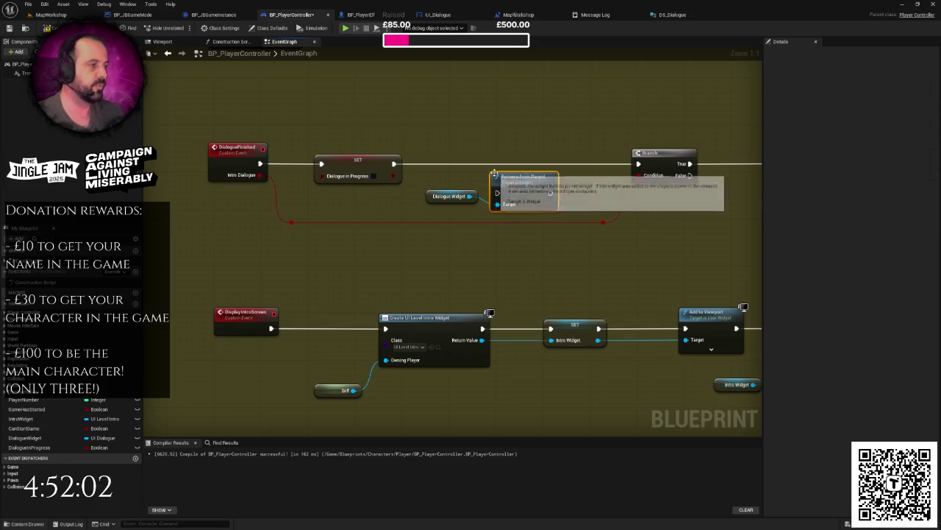
pyautogui.moveTo(520, 183); pyautogui.dragTo(520, 152)
pyautogui.moveTo(397, 165)
pyautogui.mouseDown()
pyautogui.moveTo(483, 177)
pyautogui.moveTo(497, 163)
pyautogui.moveTo(566, 173)
pyautogui.moveTo(641, 163)
pyautogui.mouseUp()
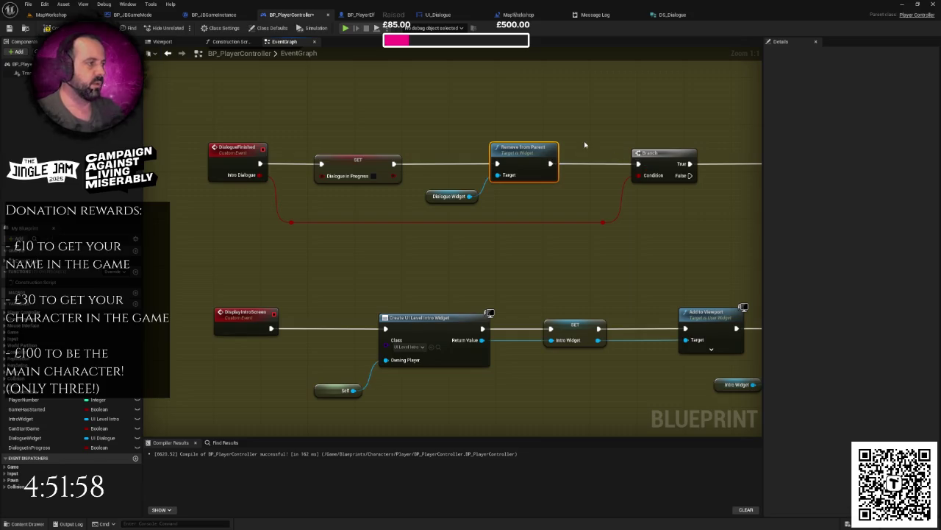
pyautogui.moveTo(583, 147); pyautogui.dragTo(498, 155)
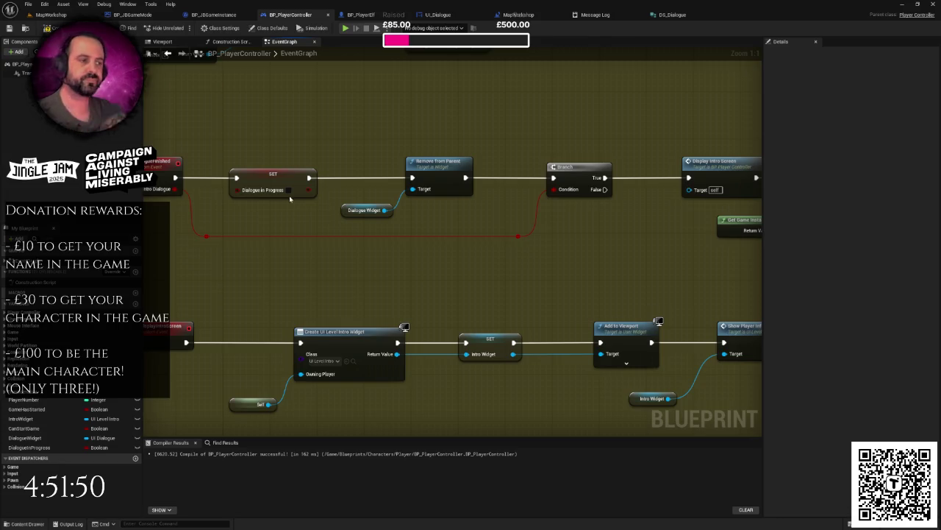
pyautogui.scroll(-2, 309, 195)
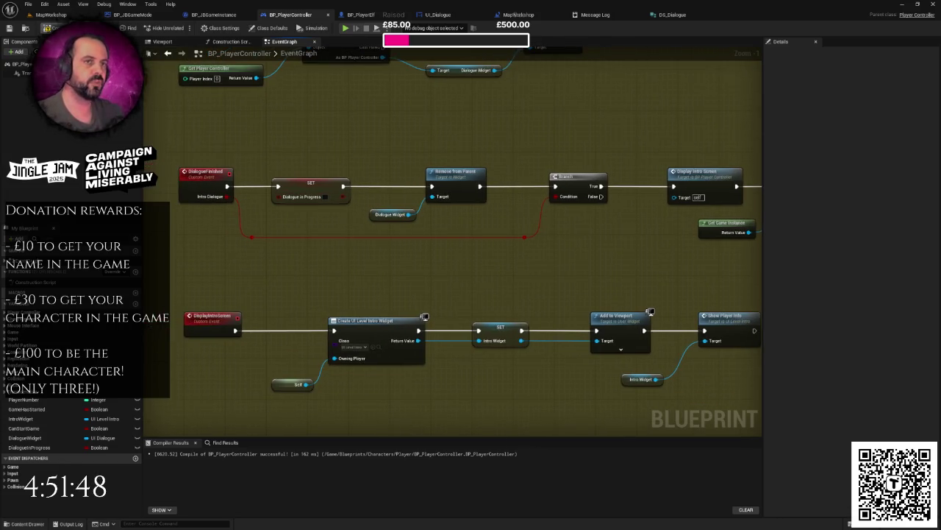
pyautogui.moveTo(300, 142); pyautogui.dragTo(292, 225)
pyautogui.moveTo(243, 89)
pyautogui.mouseDown()
pyautogui.moveTo(437, 204)
pyautogui.moveTo(457, 198)
pyautogui.moveTo(457, 277)
pyautogui.mouseUp()
pyautogui.scroll(-3, 345, 189)
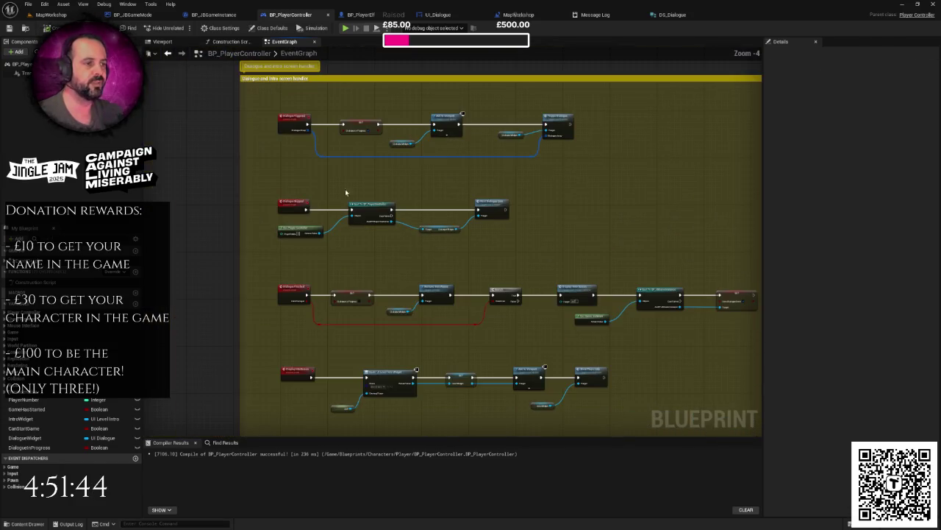
# Play-test MapWorkshop fullscreen to check the dialogue box, then stop play and restore the editor.
pyautogui.click(51, 15)
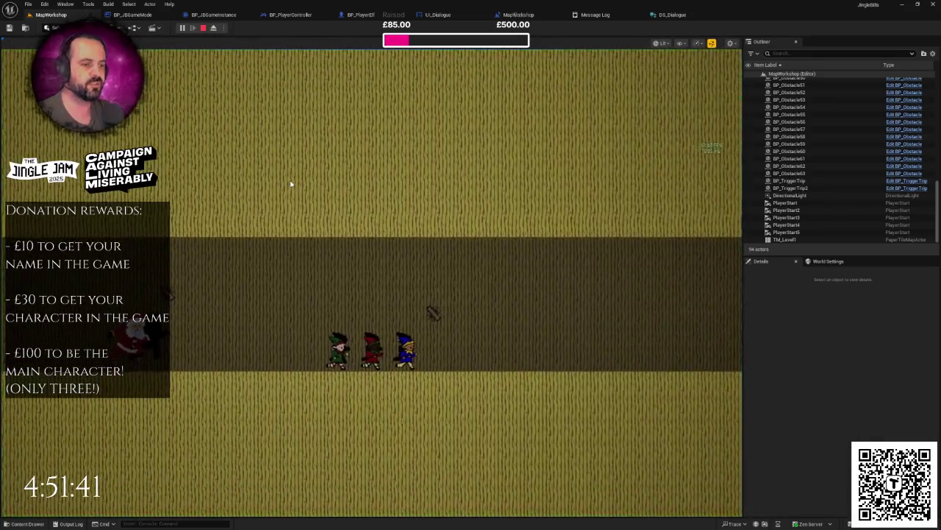
pyautogui.click(291, 184)
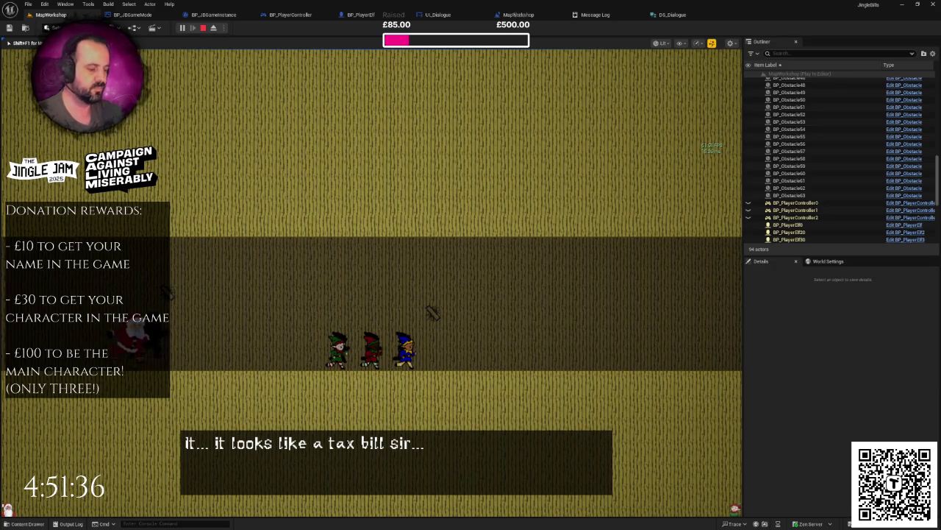
pyautogui.press('F11')
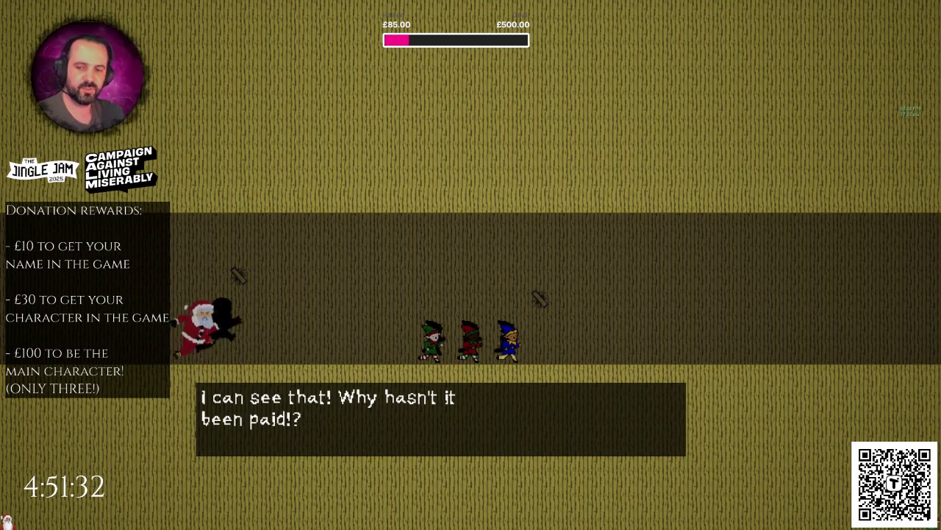
pyautogui.press('Escape')
pyautogui.press('F11')
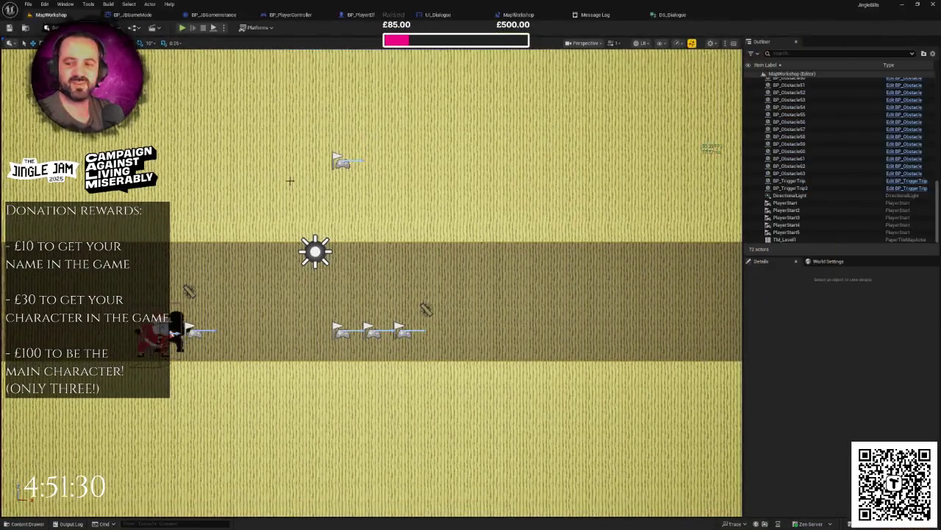
pyautogui.click(671, 15)
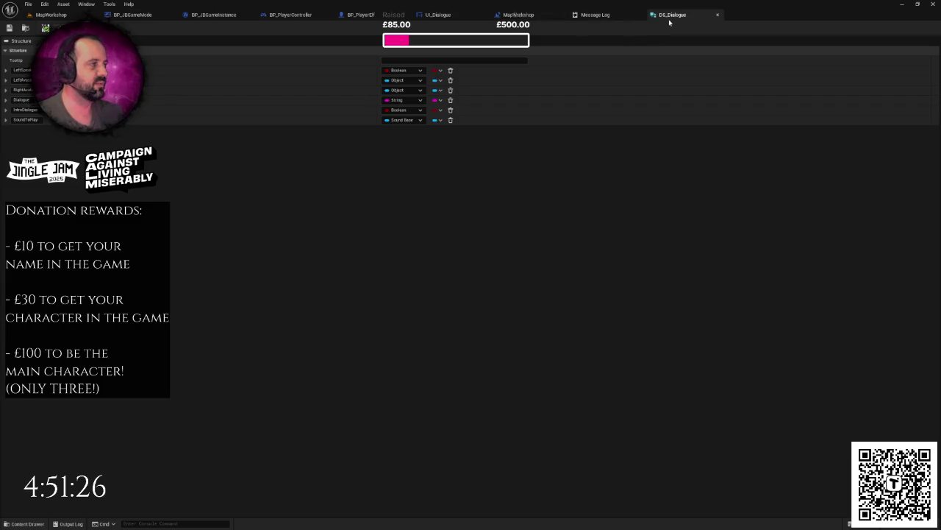
# In the UI_Dialogue designer, toggle size-to-content on the Santa avatar and select the elf avatar.
pyautogui.click(463, 18)
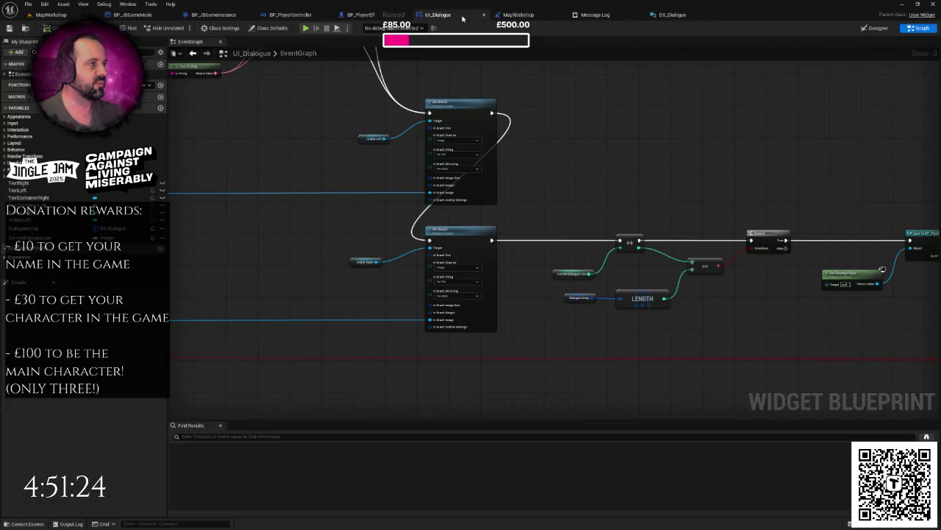
pyautogui.hotkey('shift', 'F4')
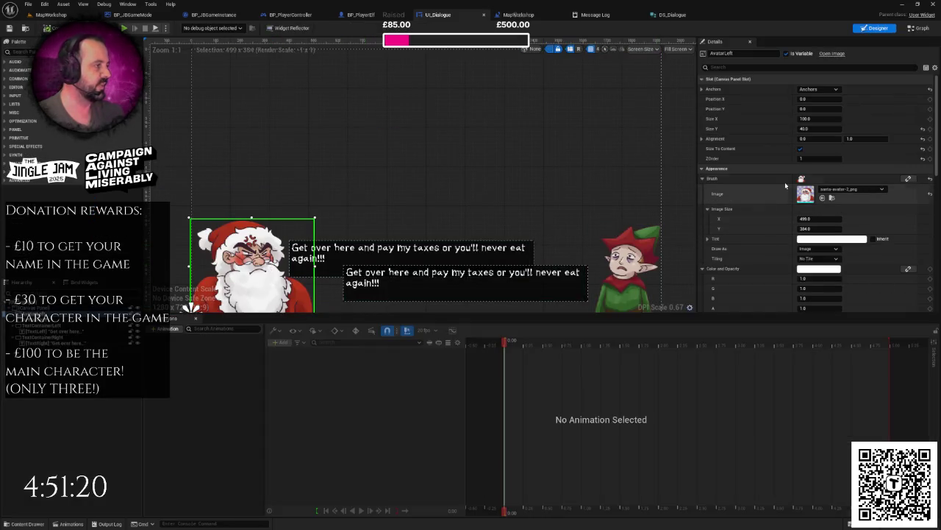
pyautogui.click(801, 149)
pyautogui.scroll(-2, 562, 189)
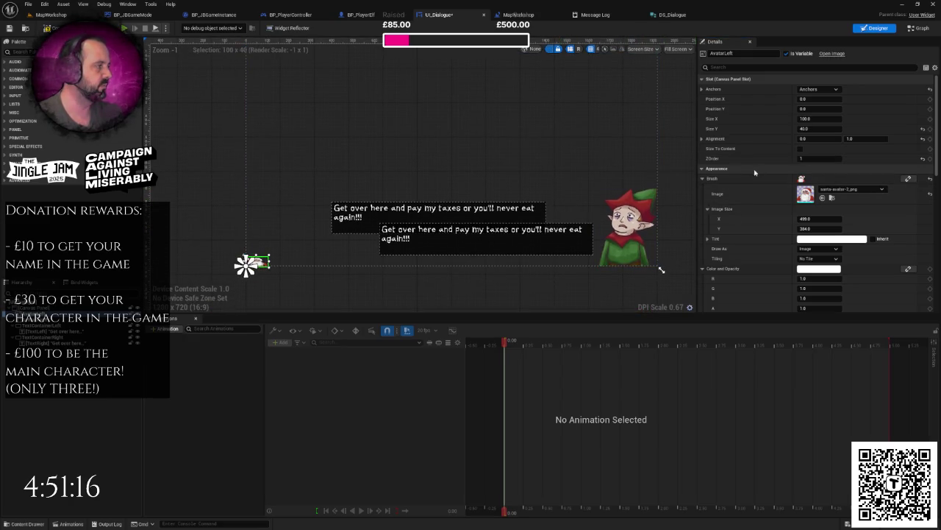
pyautogui.click(799, 150)
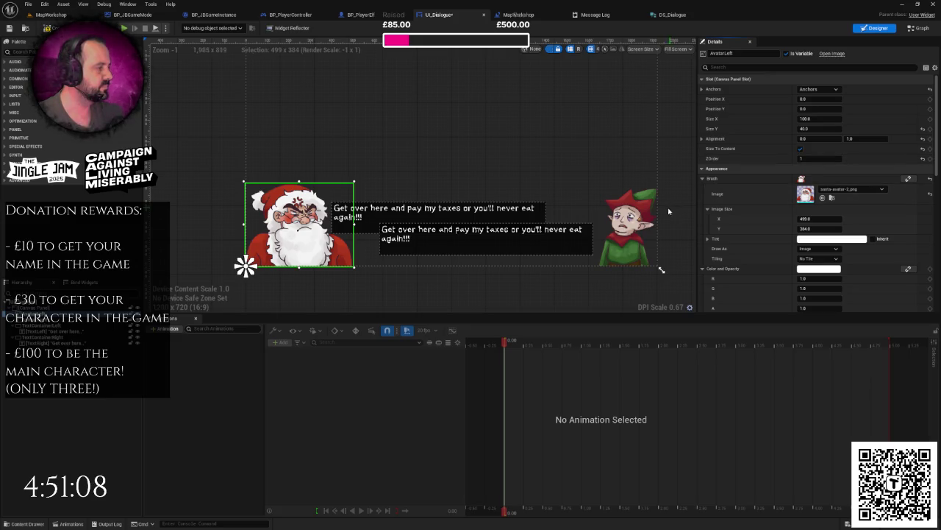
pyautogui.click(644, 215)
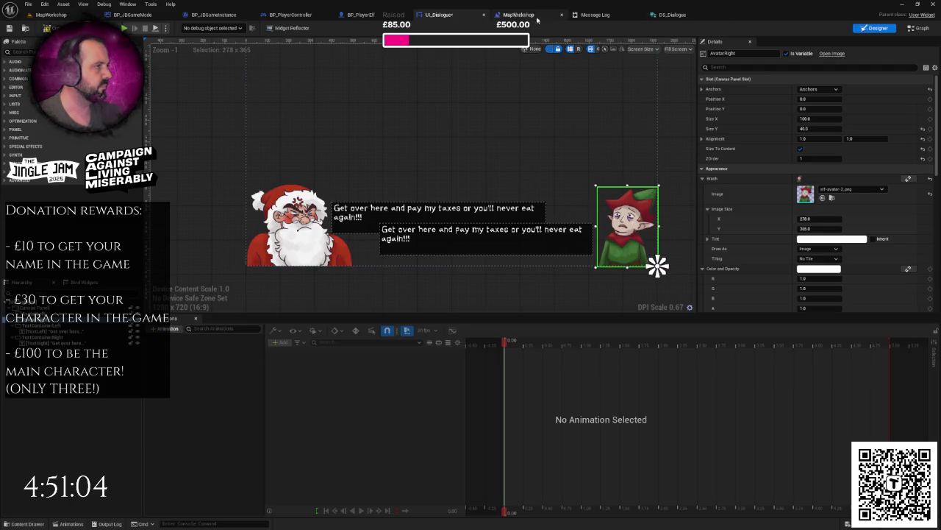
# Check the DS_Dialogue fields and MapWorkshop level blueprint, then return to UI_Dialogue.
pyautogui.click(673, 15)
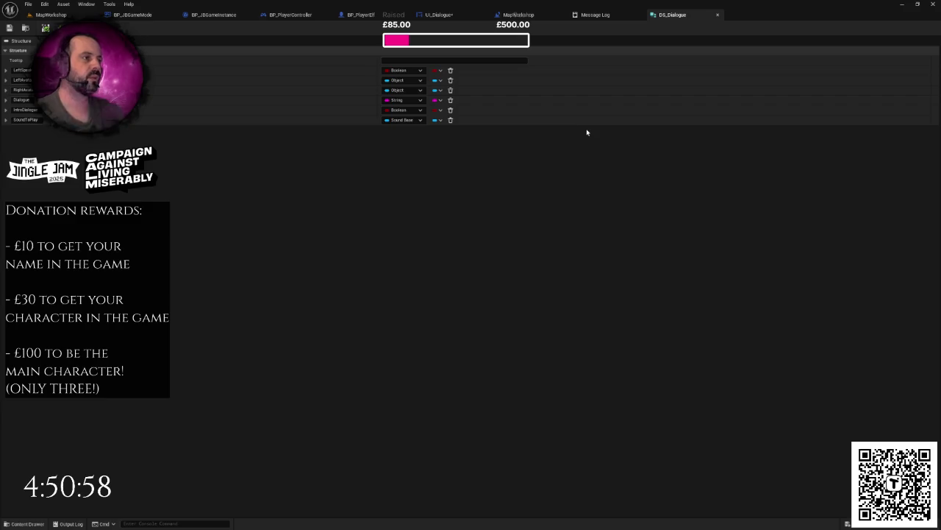
pyautogui.click(438, 15)
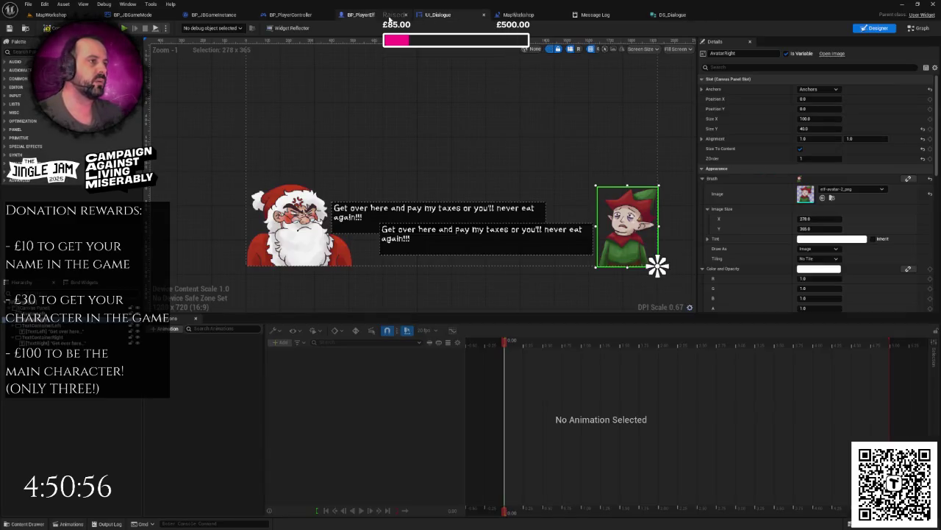
pyautogui.click(518, 15)
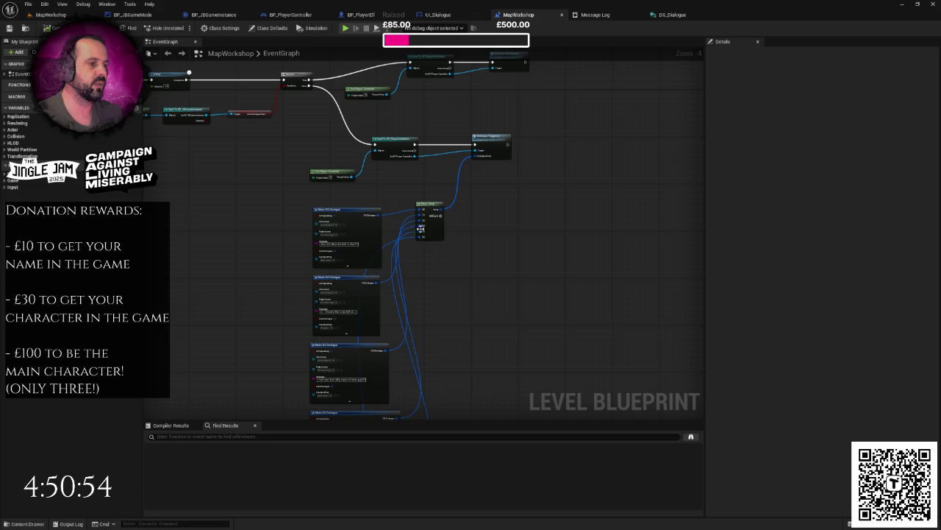
pyautogui.click(445, 14)
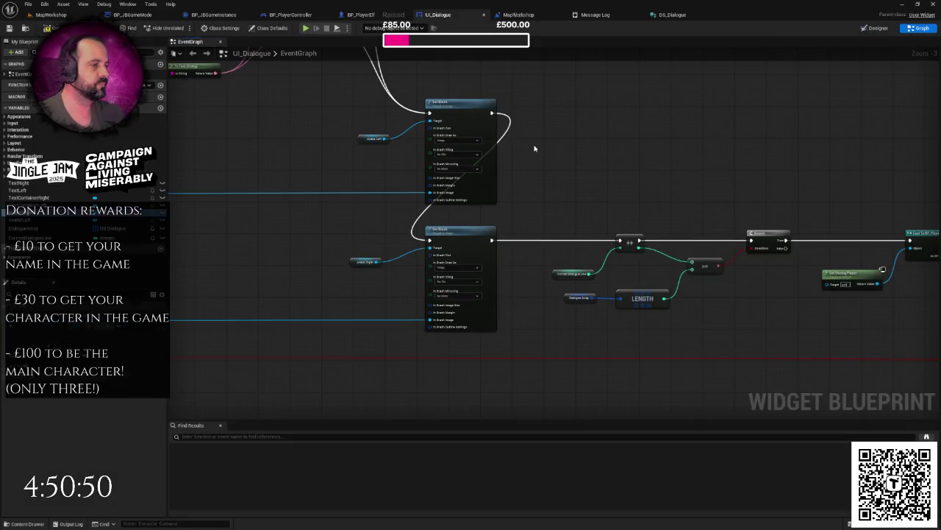
# Split the In Brush Image Size pin into X and Y on both avatar Set Brush nodes.
pyautogui.moveTo(559, 98); pyautogui.dragTo(559, 197)
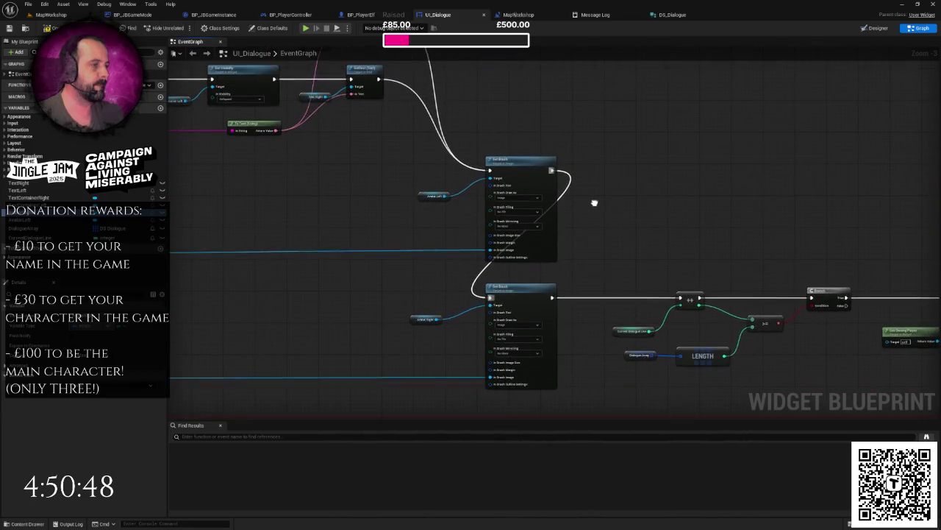
pyautogui.moveTo(476, 203); pyautogui.dragTo(663, 223)
pyautogui.moveTo(463, 168)
pyautogui.mouseDown()
pyautogui.moveTo(529, 171)
pyautogui.moveTo(586, 140)
pyautogui.moveTo(775, 130)
pyautogui.moveTo(477, 130)
pyautogui.moveTo(664, 128)
pyautogui.moveTo(327, 51)
pyautogui.mouseUp()
pyautogui.scroll(1, 477, 130)
pyautogui.moveTo(566, 189); pyautogui.dragTo(506, 58)
pyautogui.scroll(2, 519, 143)
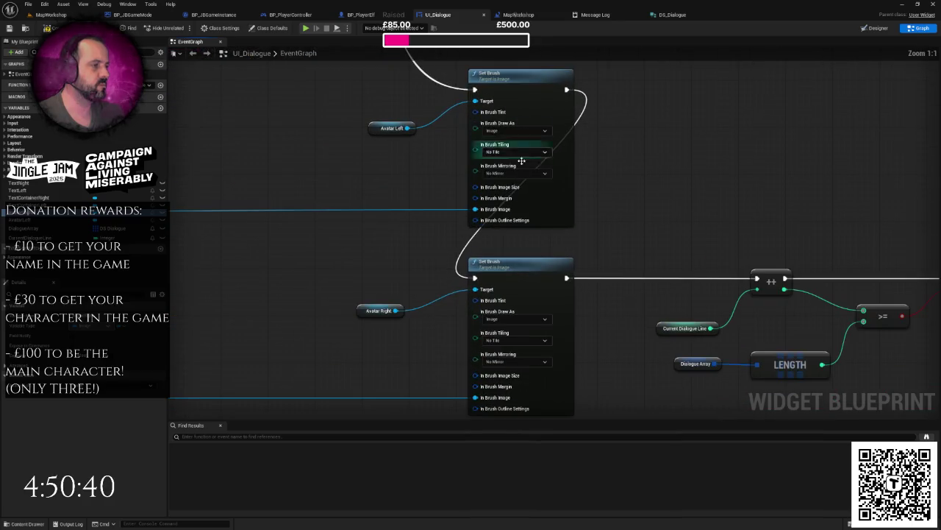
pyautogui.rightClick(496, 189)
pyautogui.click(514, 218)
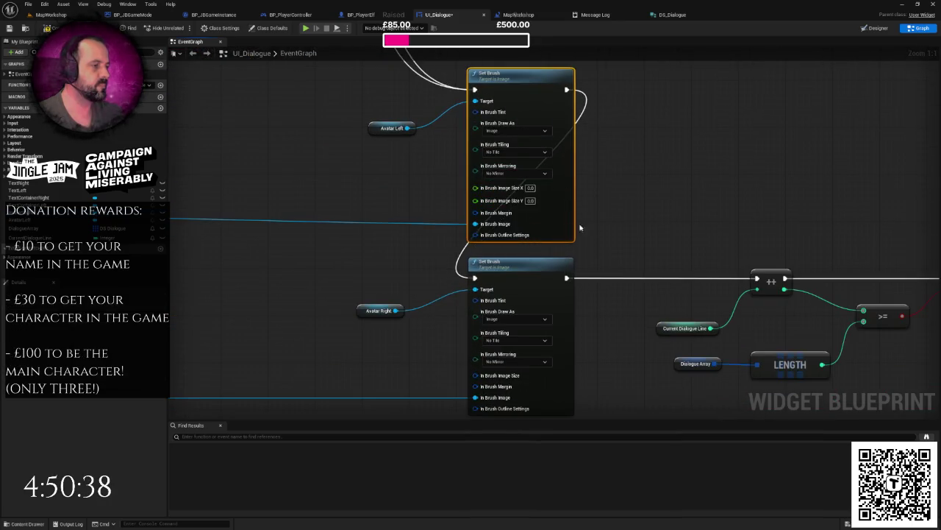
pyautogui.moveTo(515, 219); pyautogui.dragTo(518, 131)
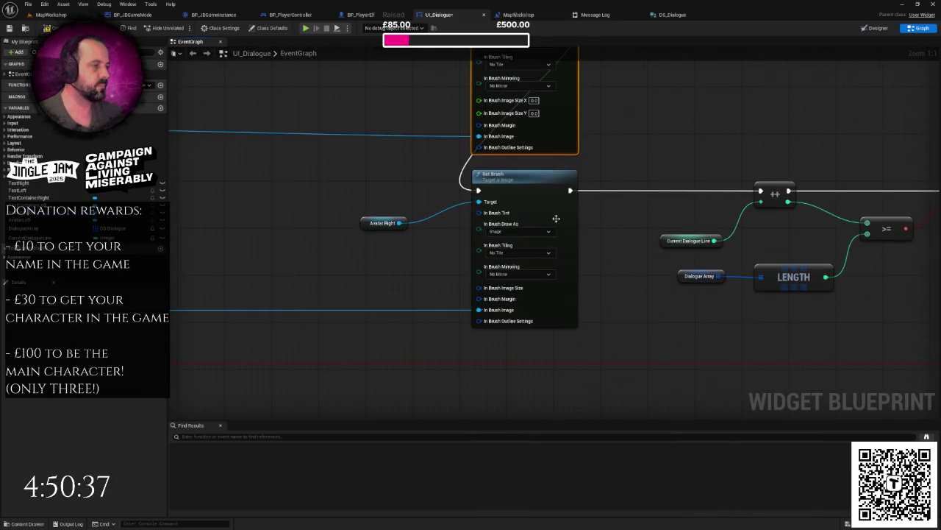
pyautogui.rightClick(506, 291)
pyautogui.click(527, 321)
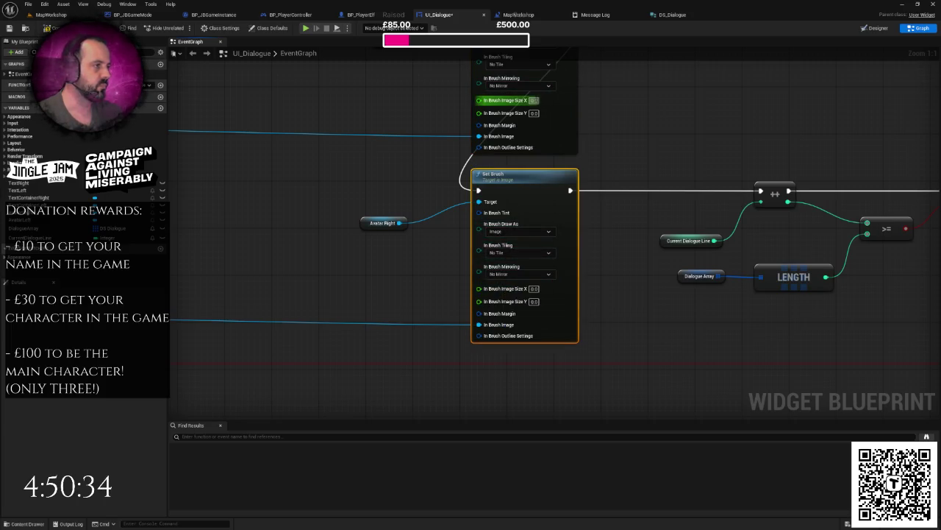
# Enter 200 for X and Y image size on both avatar Set Brush nodes.
pyautogui.rightClick(534, 113)
pyautogui.click(558, 134)
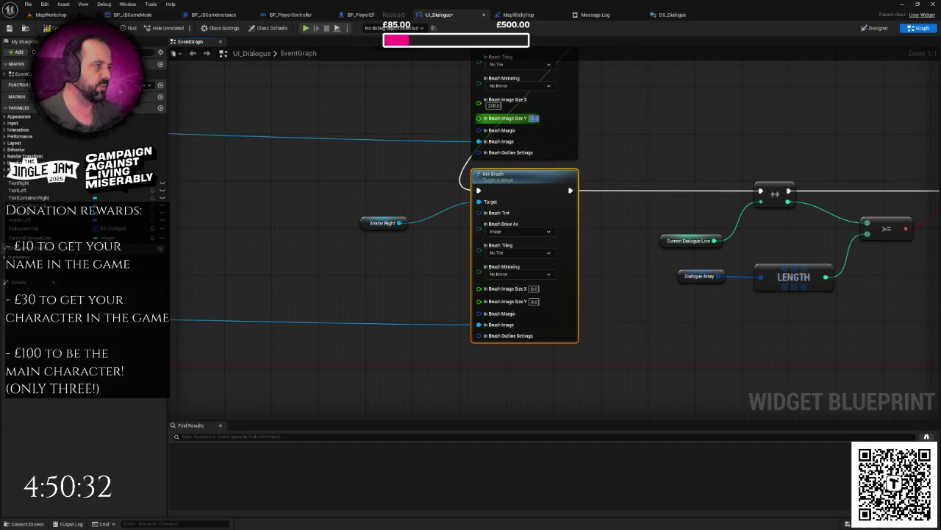
pyautogui.click(534, 289)
pyautogui.write('200')
pyautogui.press('Tab')
pyautogui.write('200')
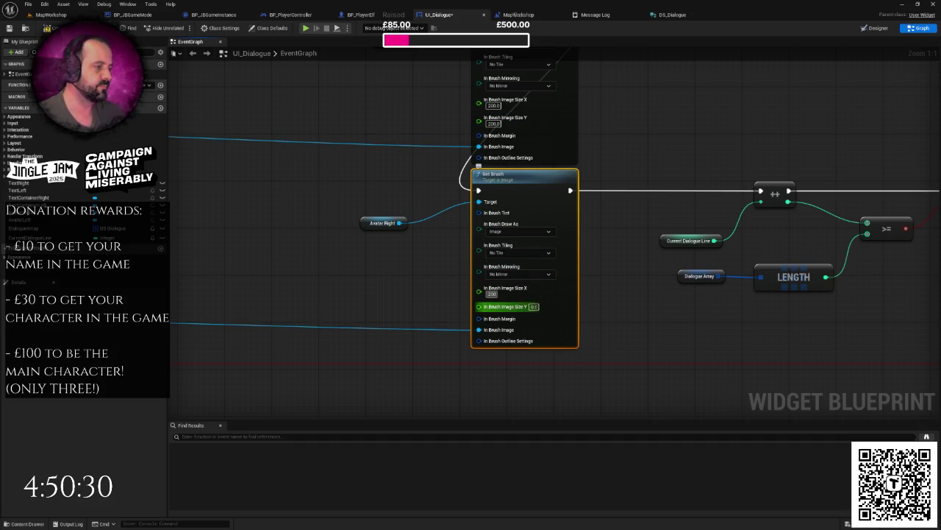
pyautogui.click(632, 240)
pyautogui.moveTo(633, 240); pyautogui.dragTo(594, 272)
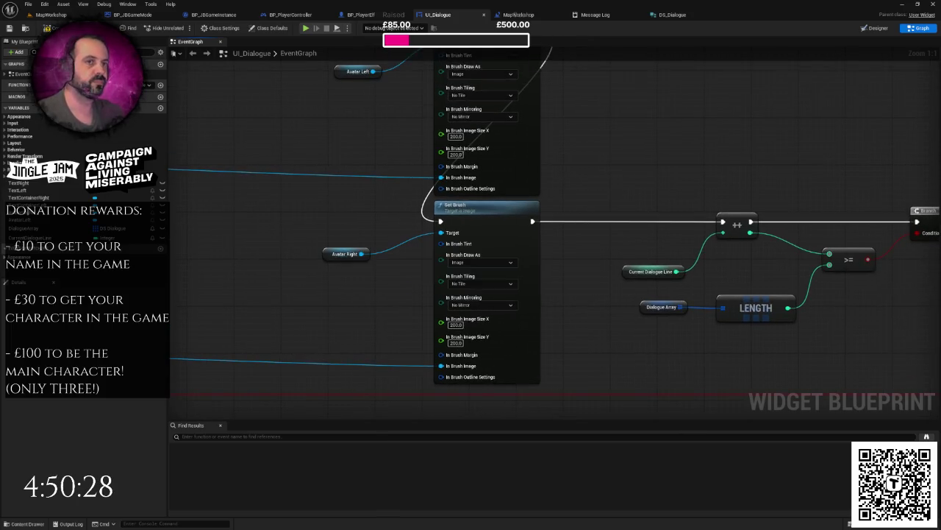
# Play MapWorkshop and advance the dialogue through the elf's tax bill line to "I can see that!", then stop.
pyautogui.click(51, 14)
pyautogui.click(181, 27)
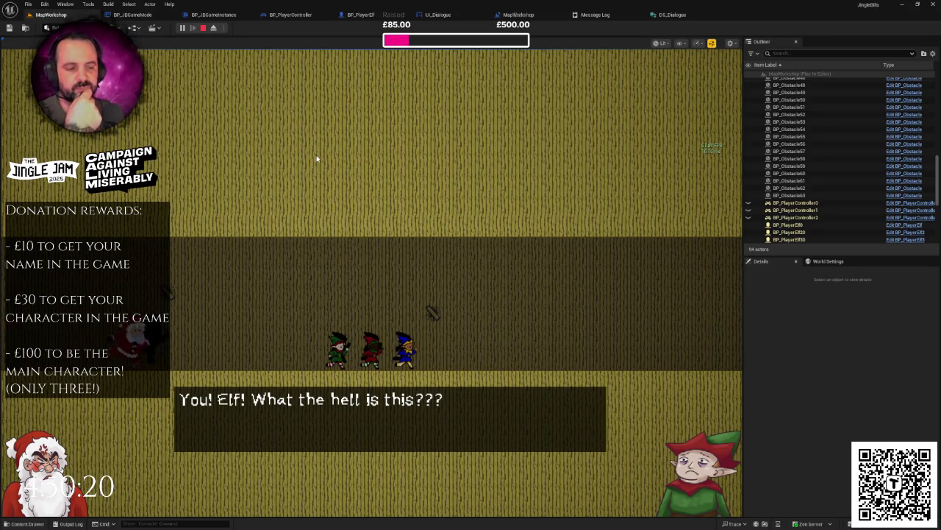
pyautogui.click(317, 158)
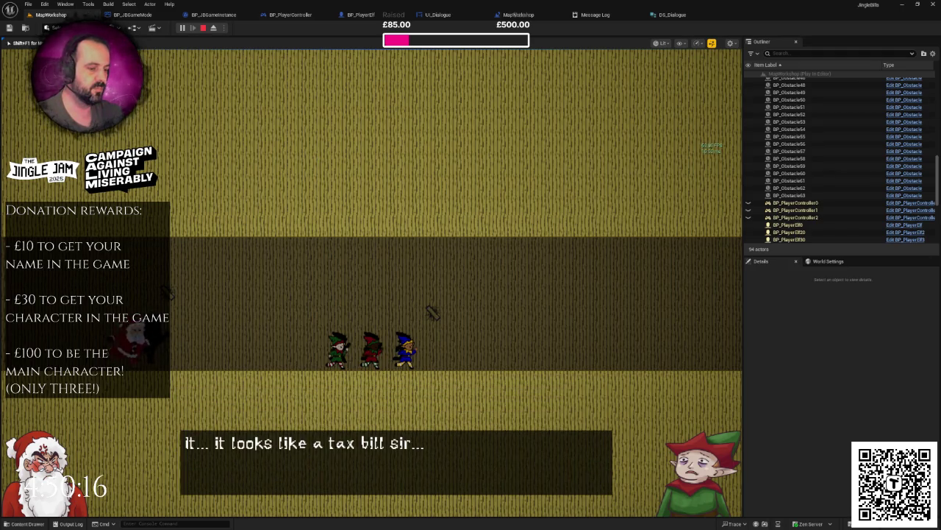
pyautogui.press('space')
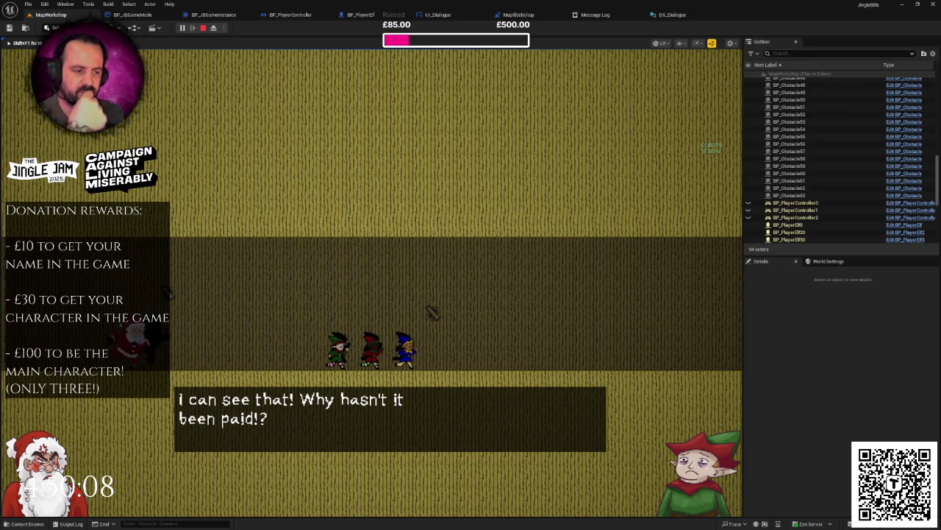
pyautogui.press('Escape')
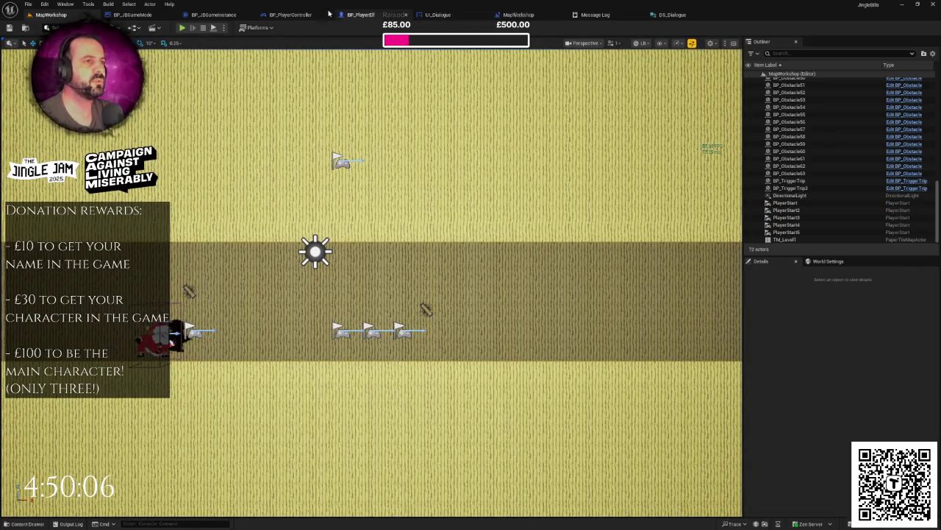
pyautogui.click(371, 15)
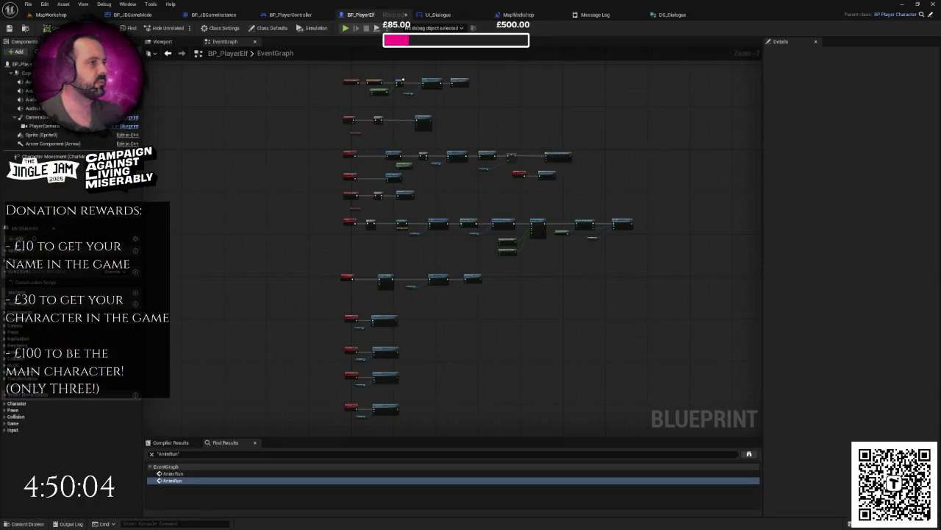
pyautogui.click(438, 14)
pyautogui.click(874, 28)
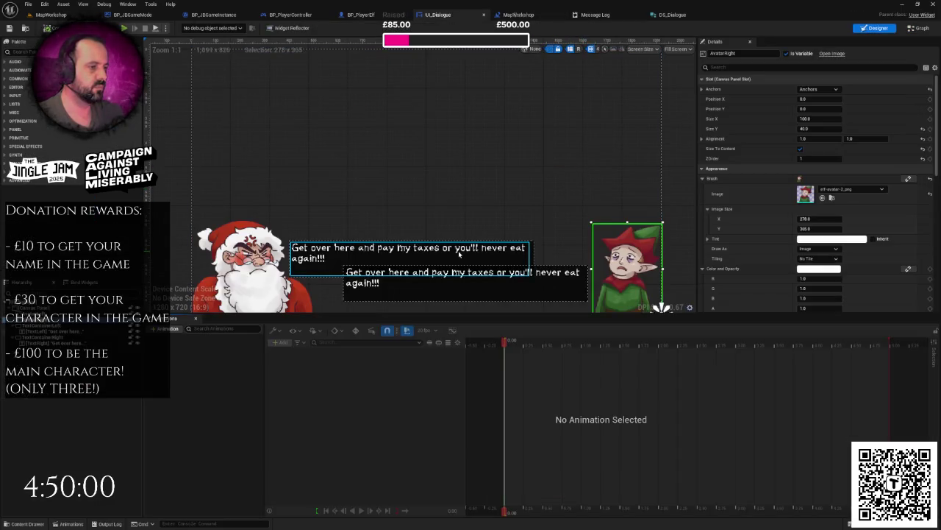
pyautogui.click(459, 254)
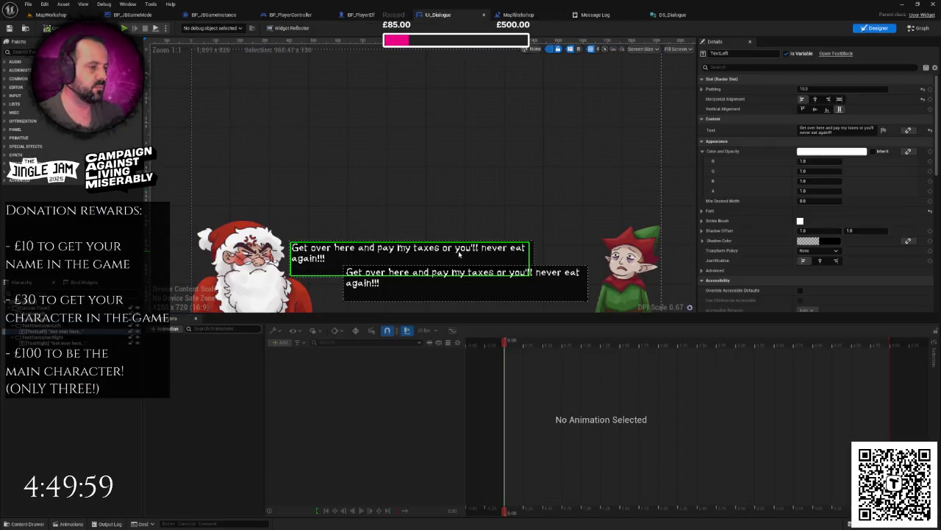
pyautogui.click(546, 276)
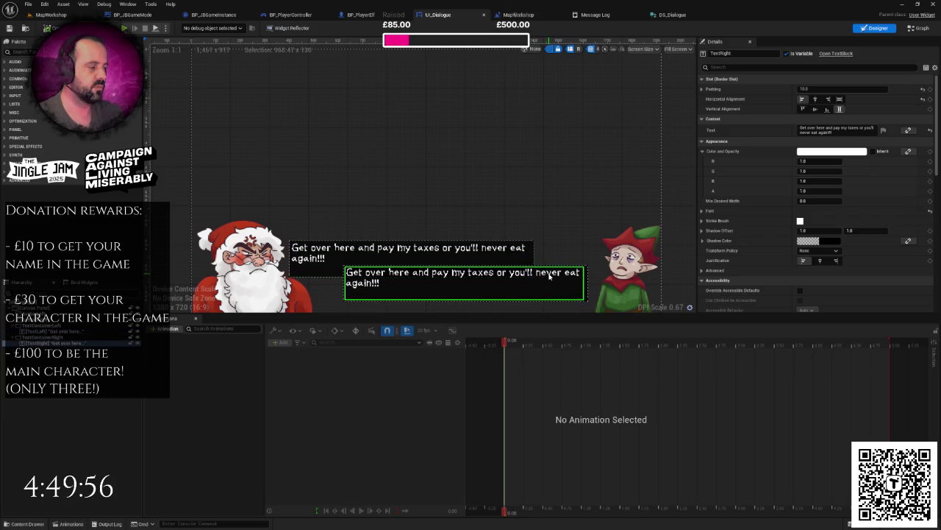
pyautogui.click(514, 257)
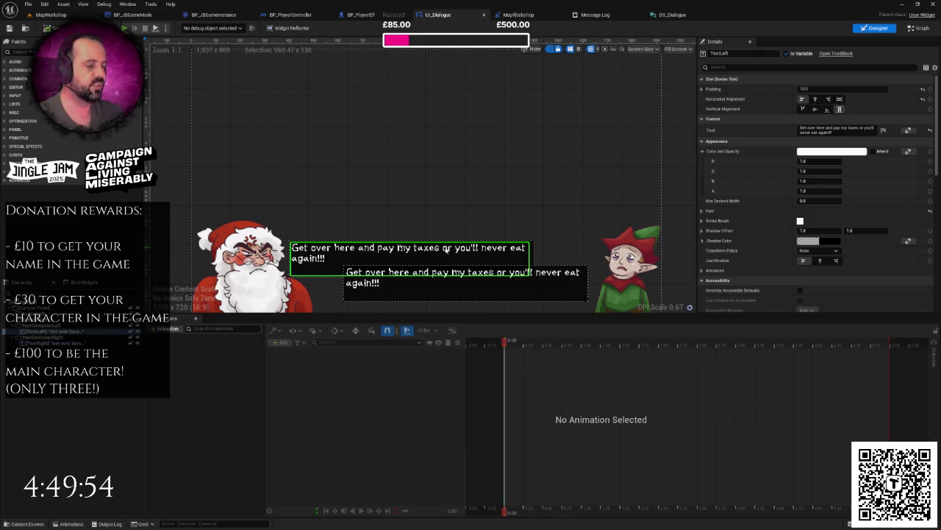
pyautogui.click(684, 160)
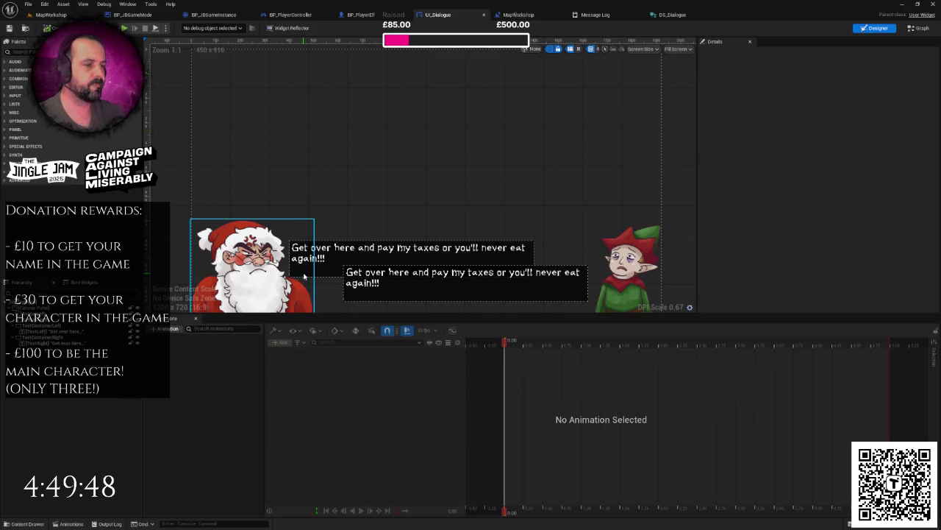
pyautogui.click(336, 271)
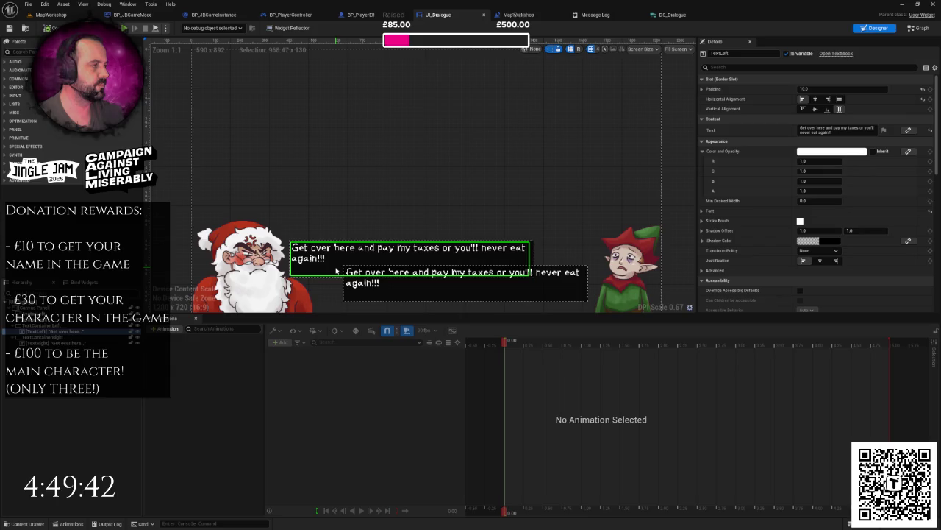
pyautogui.click(51, 15)
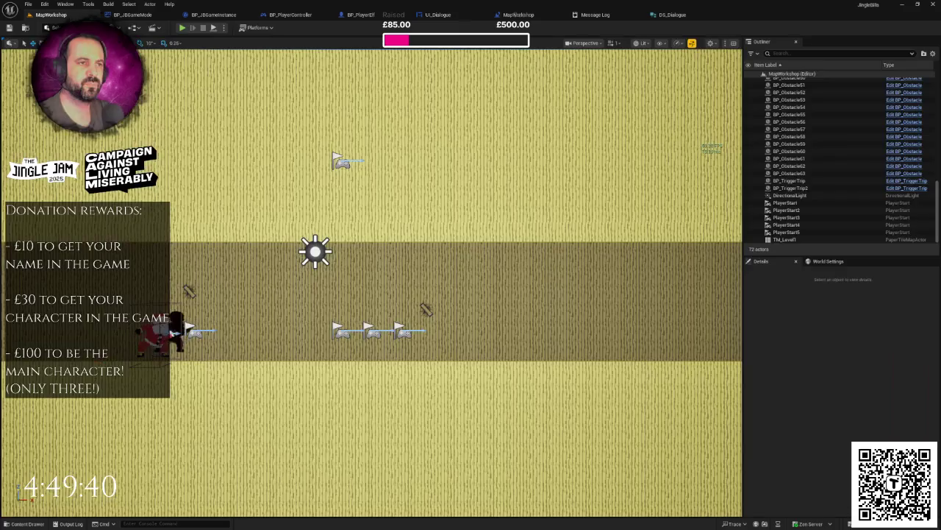
# Play the level, advance dialogue through Santa's tax man line, move the party, then stop.
pyautogui.click(183, 27)
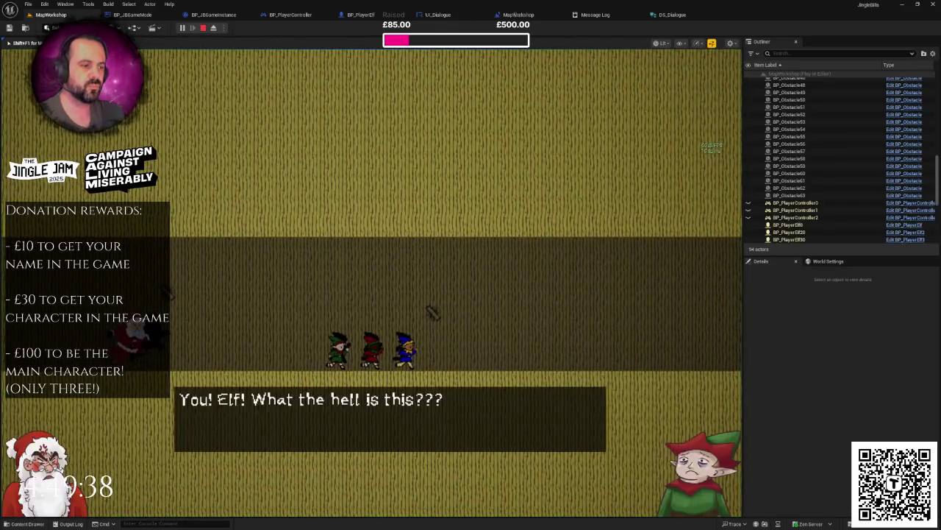
pyautogui.press('F11')
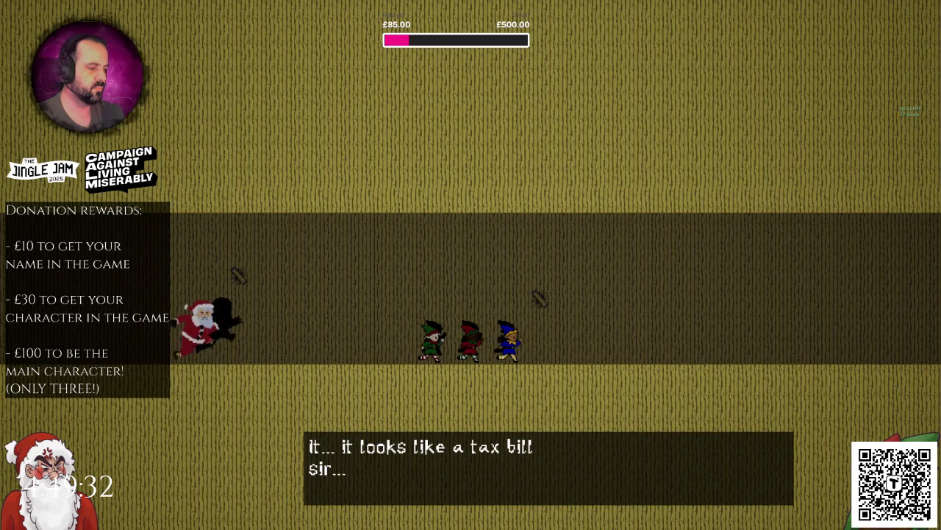
pyautogui.press('space')
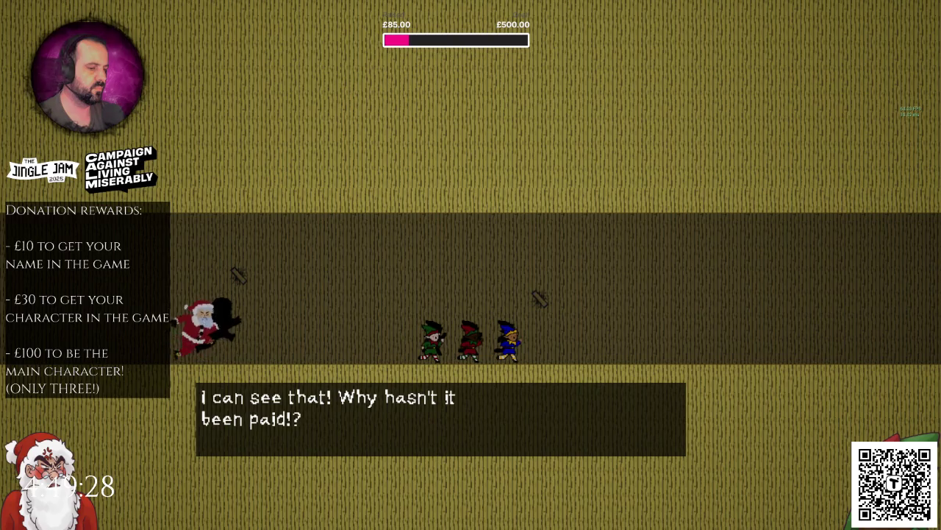
pyautogui.press('space')
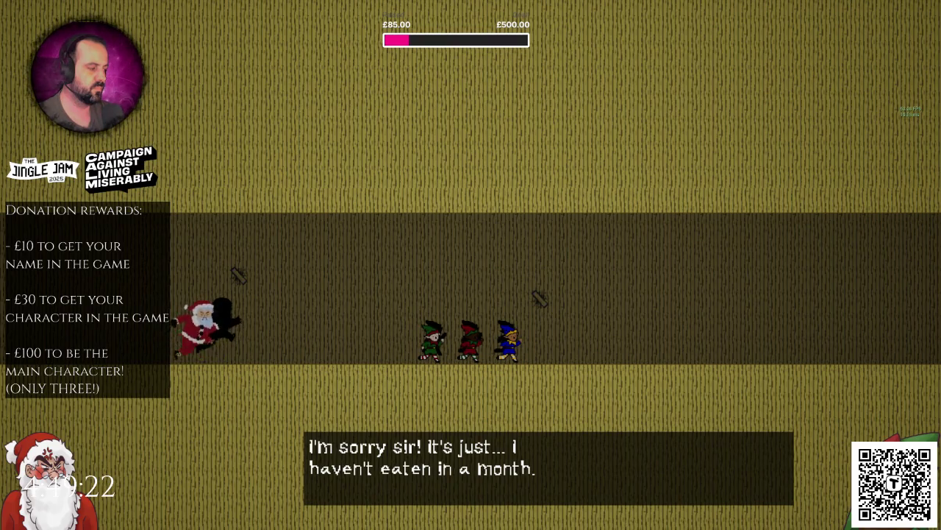
pyautogui.press('space')
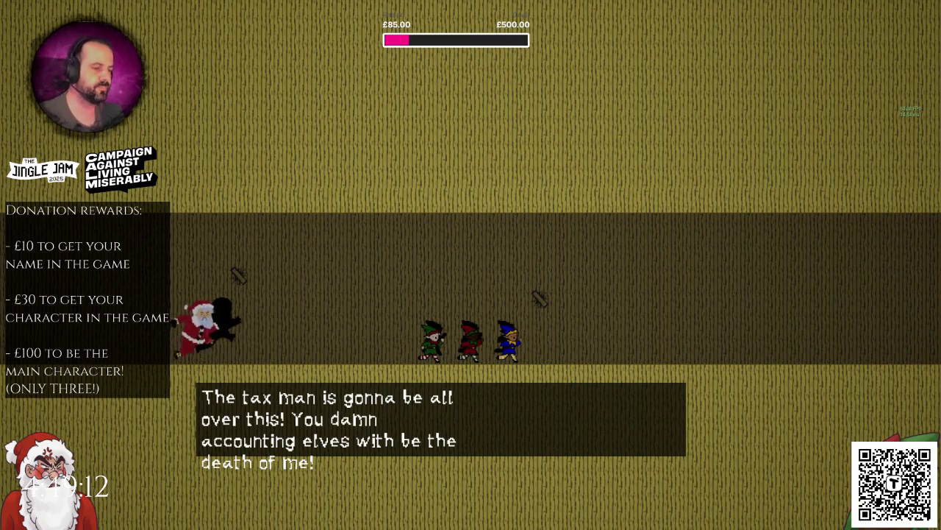
pyautogui.press('space')
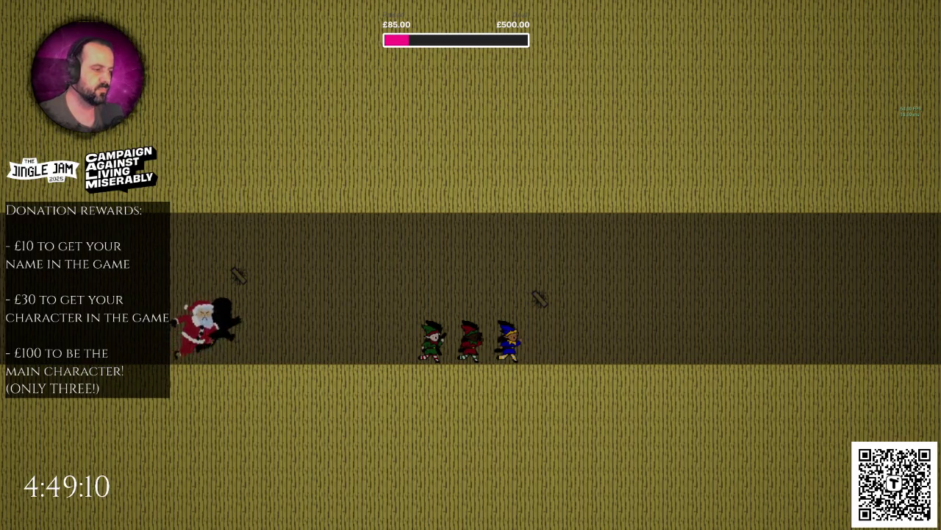
pyautogui.press('Right')
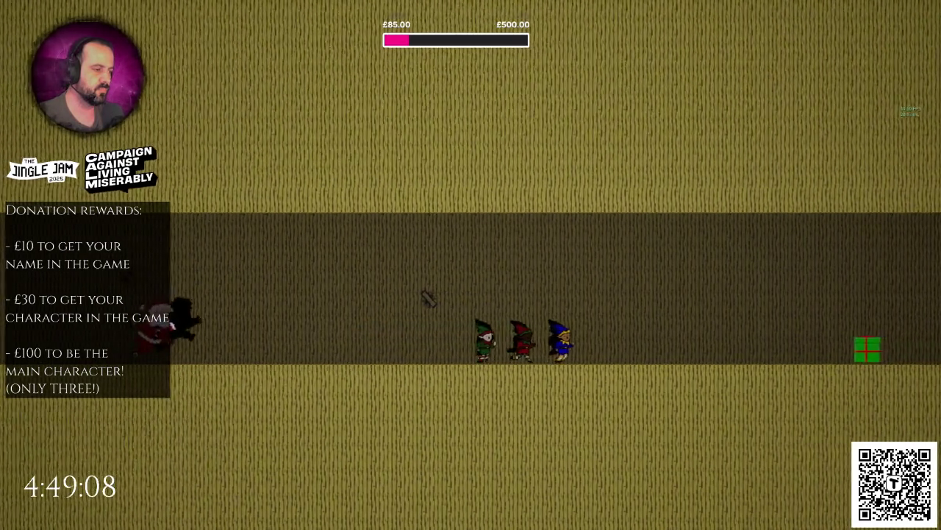
pyautogui.press('Escape')
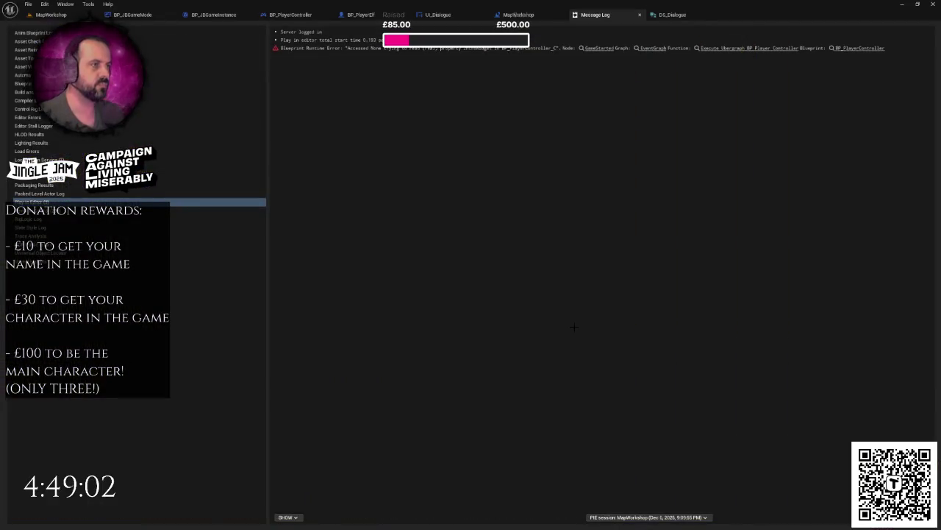
# Jump from the Message Log error to the GameStarted node and select the Intro Widget variable.
pyautogui.click(599, 48)
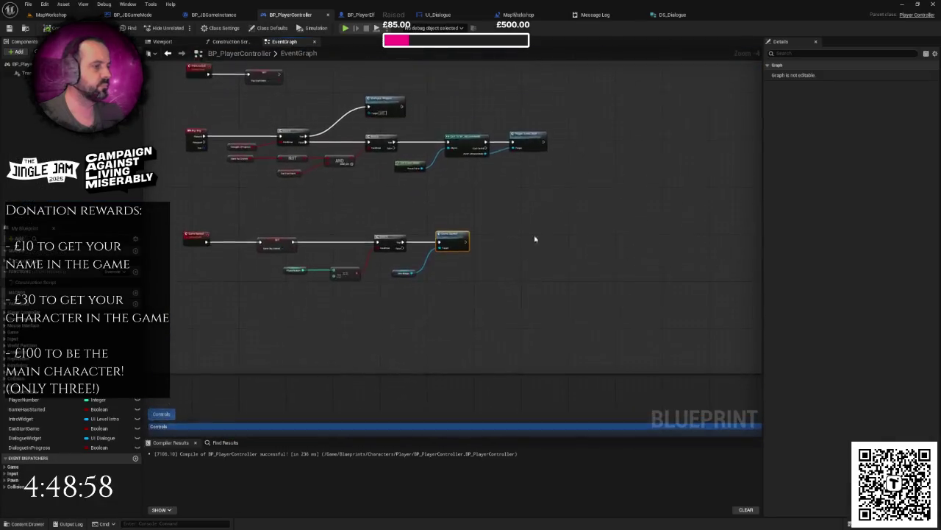
pyautogui.scroll(-1, 571, 311)
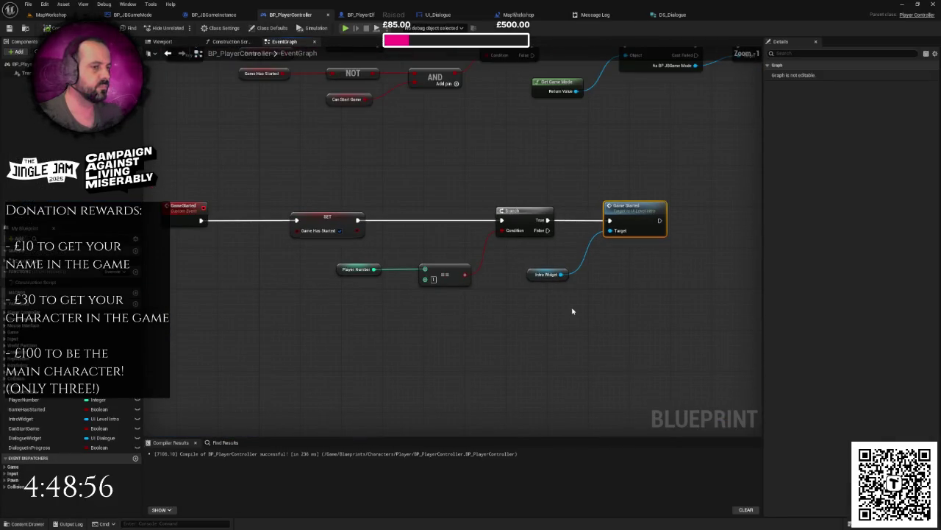
pyautogui.rightClick(546, 310)
pyautogui.click(524, 308)
pyautogui.click(523, 307)
pyautogui.click(546, 274)
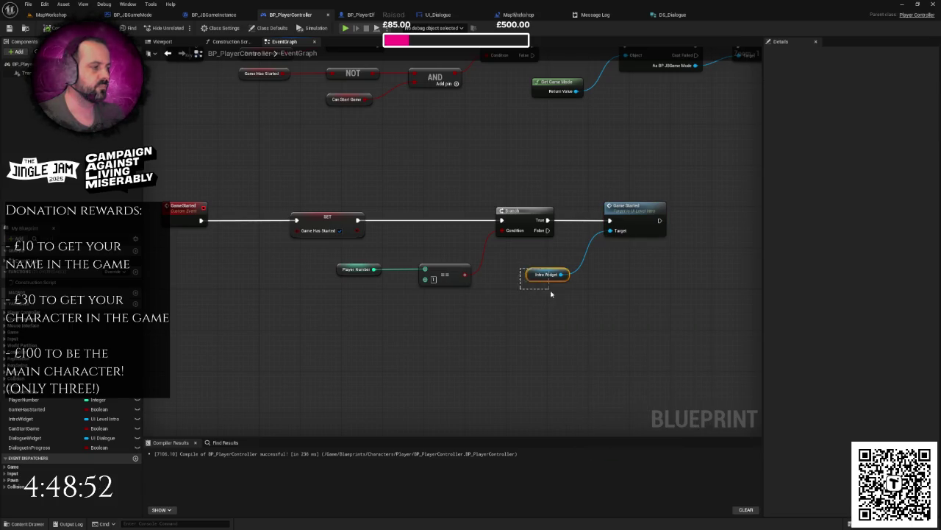
pyautogui.scroll(-4, 553, 297)
# Pan to the 'Dialogue and intro screen handler' group and follow the Dialogue Finished chain.
pyautogui.moveTo(563, 358)
pyautogui.mouseDown()
pyautogui.moveTo(537, 221)
pyautogui.moveTo(498, 391)
pyautogui.moveTo(457, 371)
pyautogui.mouseUp()
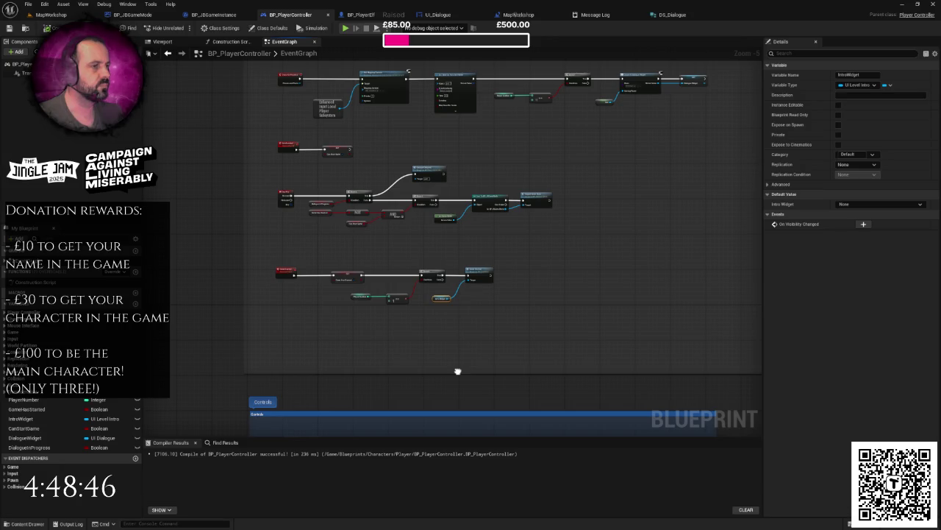
pyautogui.moveTo(457, 370); pyautogui.dragTo(479, 147)
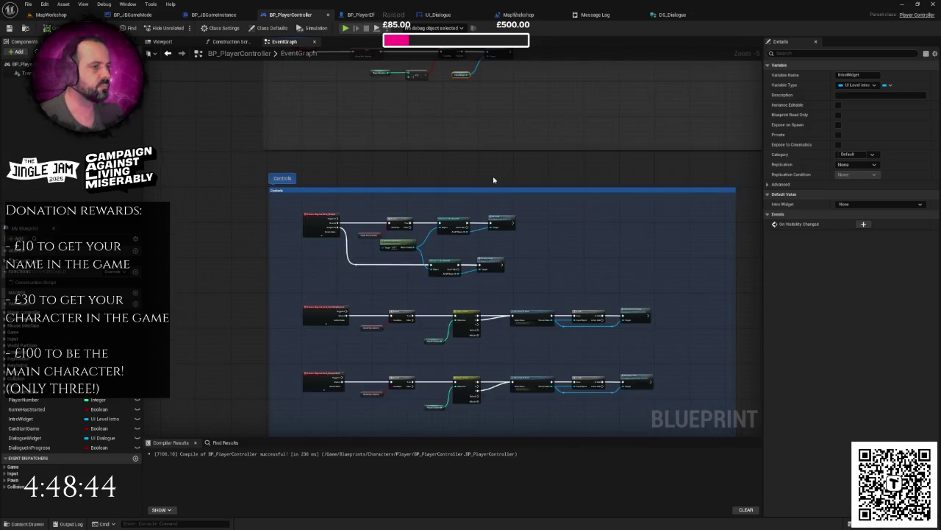
pyautogui.scroll(-3, 496, 178)
pyautogui.scroll(5, 498, 220)
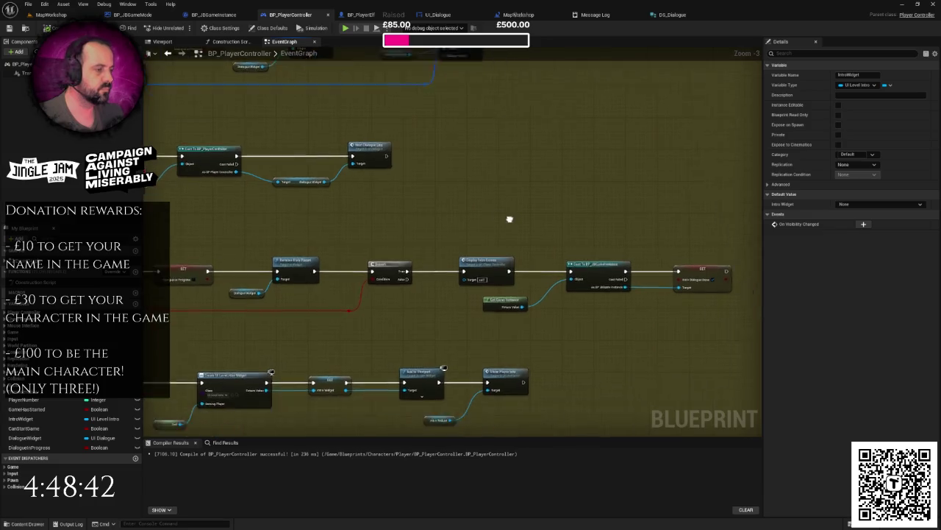
pyautogui.moveTo(495, 208); pyautogui.dragTo(623, 168)
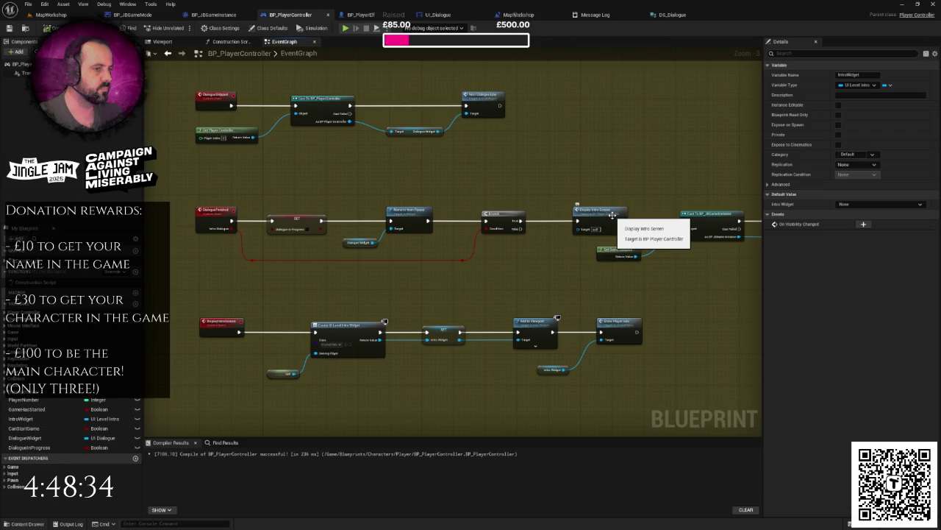
pyautogui.moveTo(651, 184)
pyautogui.mouseDown()
pyautogui.moveTo(513, 178)
pyautogui.moveTo(630, 183)
pyautogui.mouseUp()
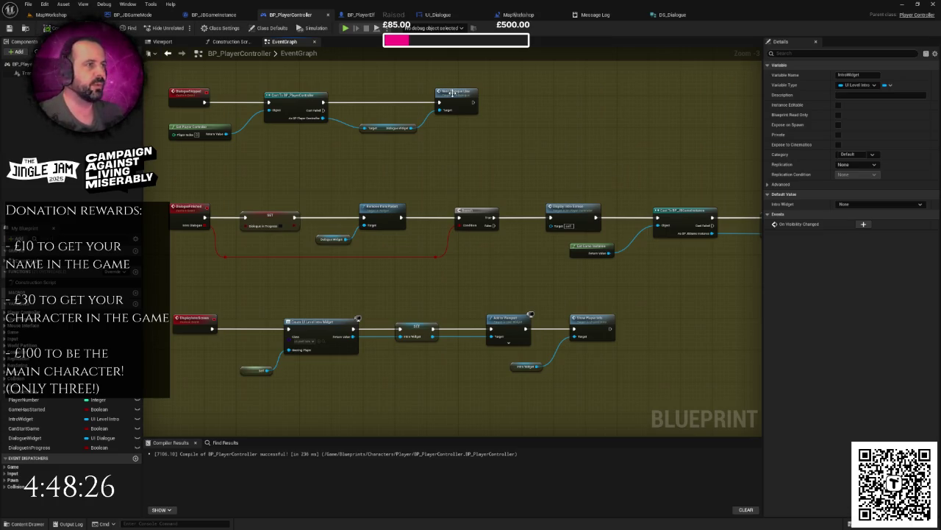
pyautogui.moveTo(609, 154); pyautogui.dragTo(472, 149)
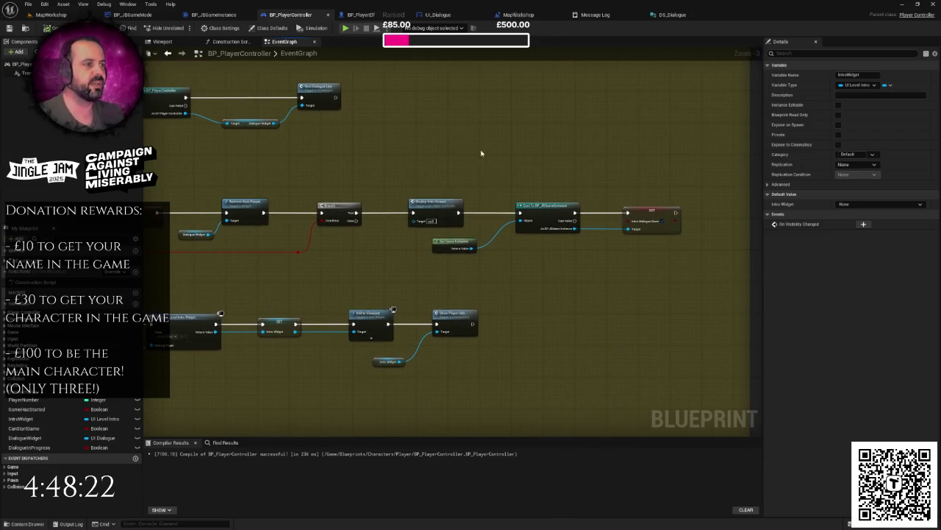
pyautogui.moveTo(440, 184)
pyautogui.mouseDown()
pyautogui.moveTo(489, 167)
pyautogui.moveTo(761, 237)
pyautogui.mouseUp()
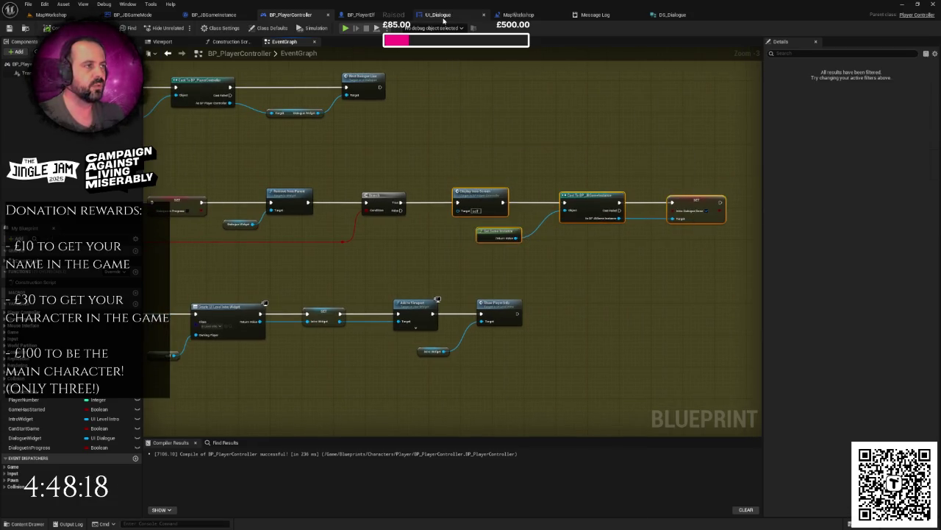
pyautogui.click(441, 16)
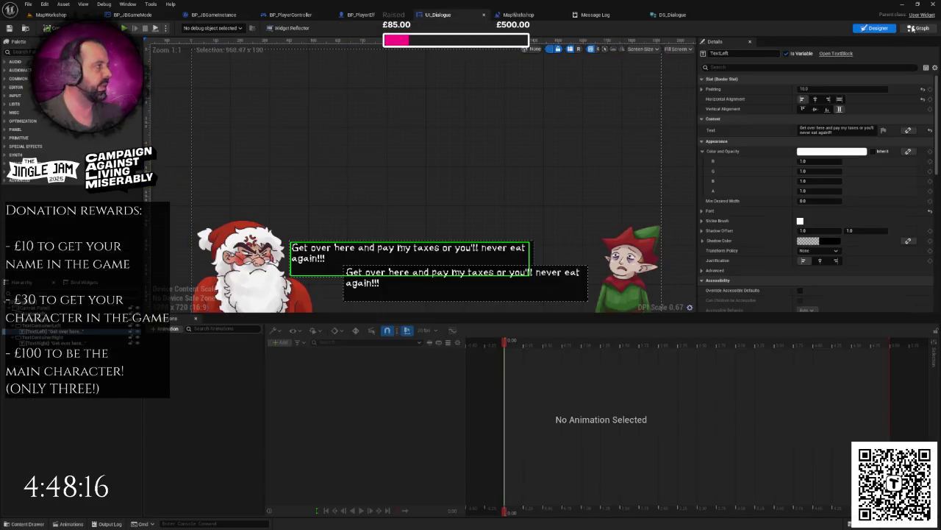
pyautogui.click(919, 28)
pyautogui.moveTo(926, 249)
pyautogui.mouseDown()
pyautogui.moveTo(554, 222)
pyautogui.moveTo(577, 189)
pyautogui.moveTo(444, 200)
pyautogui.moveTo(495, 194)
pyautogui.mouseUp()
pyautogui.moveTo(491, 159)
pyautogui.mouseDown()
pyautogui.moveTo(735, 254)
pyautogui.moveTo(710, 224)
pyautogui.mouseUp()
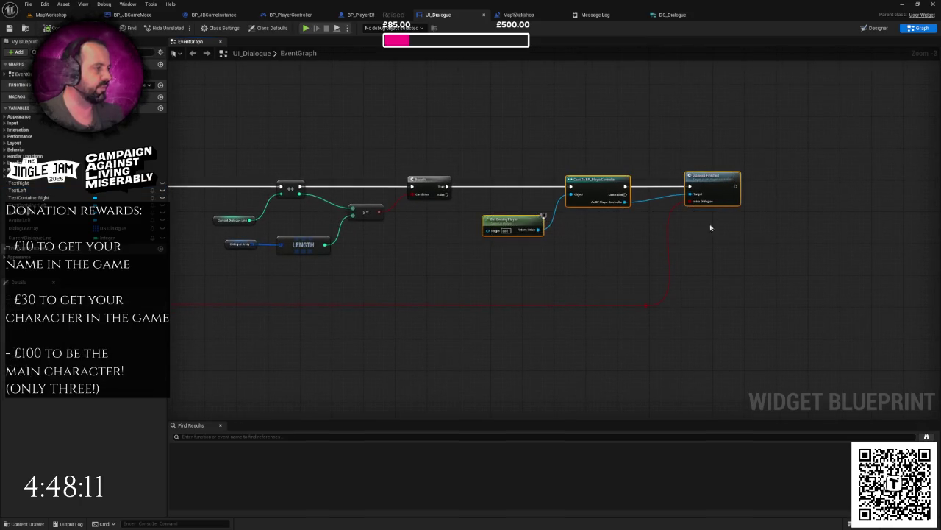
pyautogui.click(637, 223)
pyautogui.doubleClick(714, 180)
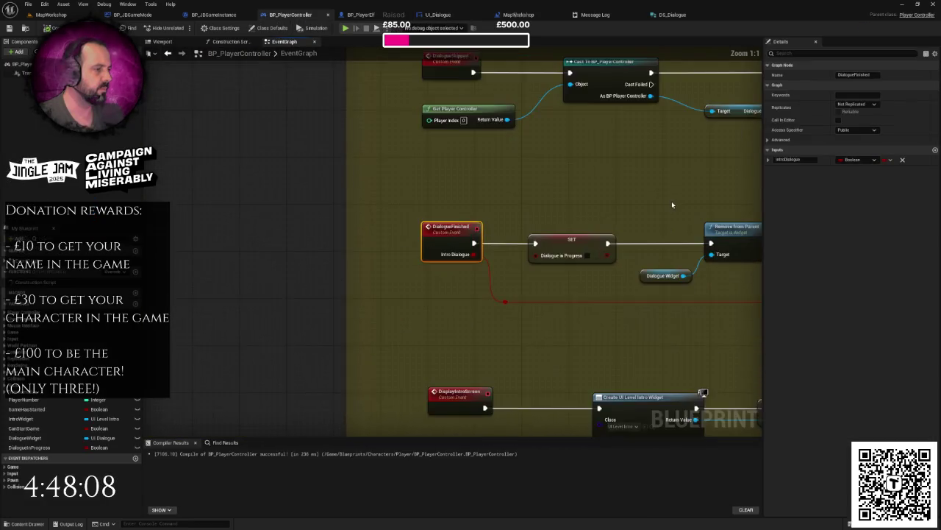
pyautogui.moveTo(564, 198)
pyautogui.mouseDown()
pyautogui.moveTo(206, 199)
pyautogui.moveTo(423, 194)
pyautogui.moveTo(247, 181)
pyautogui.mouseUp()
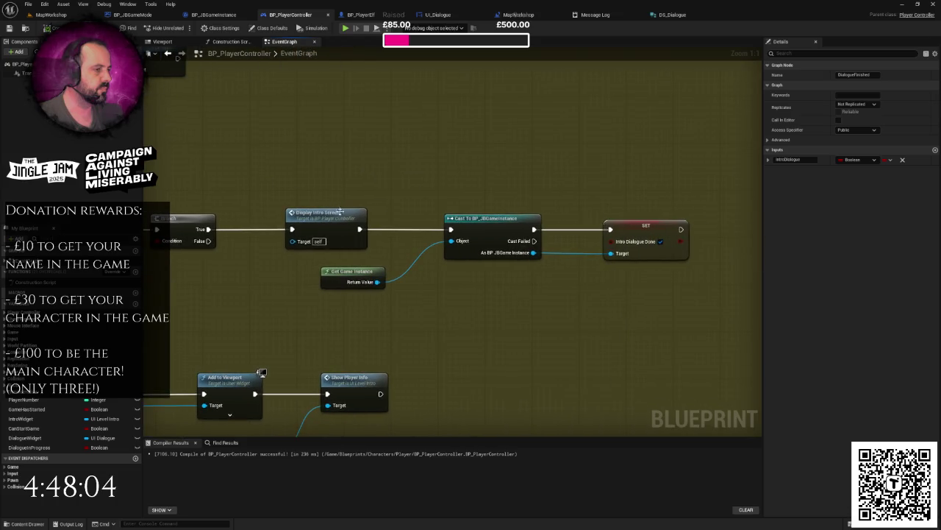
pyautogui.scroll(-2, 538, 139)
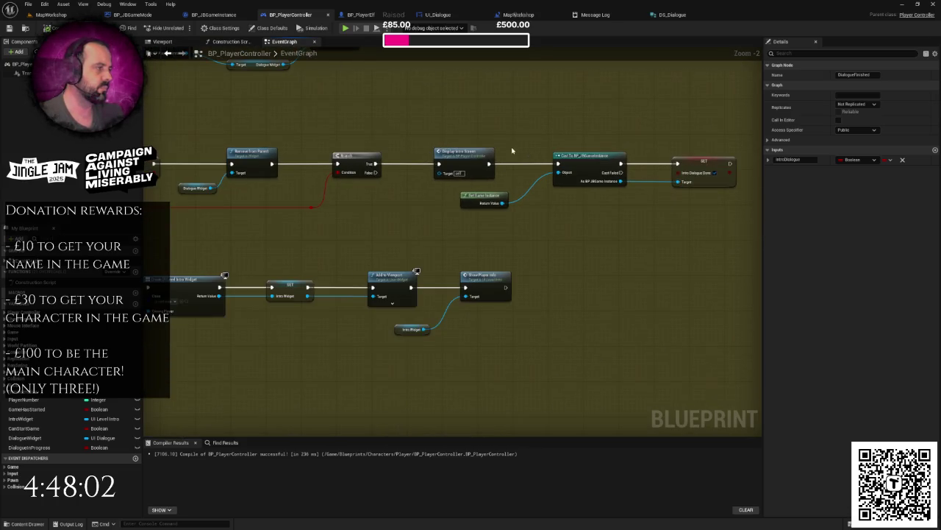
pyautogui.moveTo(504, 140); pyautogui.dragTo(581, 122)
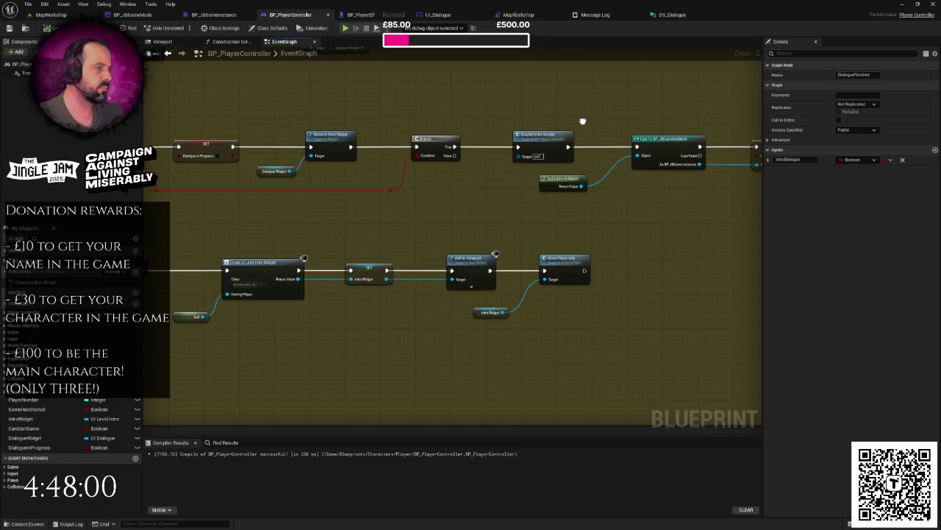
pyautogui.doubleClick(540, 139)
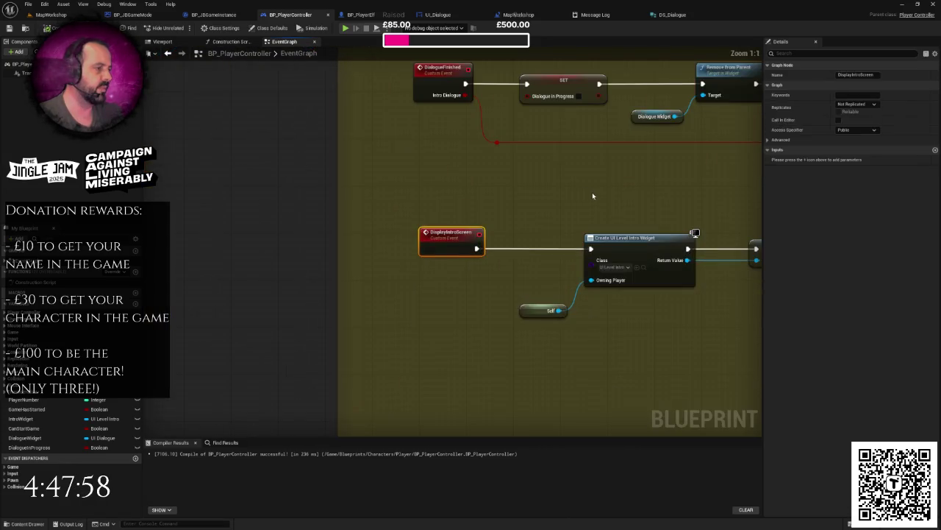
pyautogui.moveTo(593, 196); pyautogui.dragTo(358, 183)
pyautogui.moveTo(462, 199); pyautogui.dragTo(260, 192)
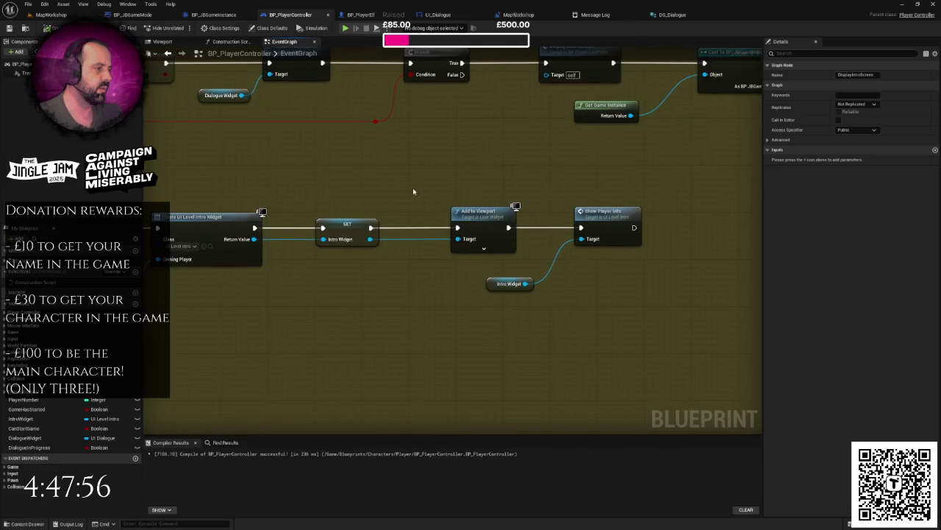
pyautogui.moveTo(464, 182)
pyautogui.mouseDown()
pyautogui.moveTo(590, 181)
pyautogui.moveTo(563, 173)
pyautogui.mouseUp()
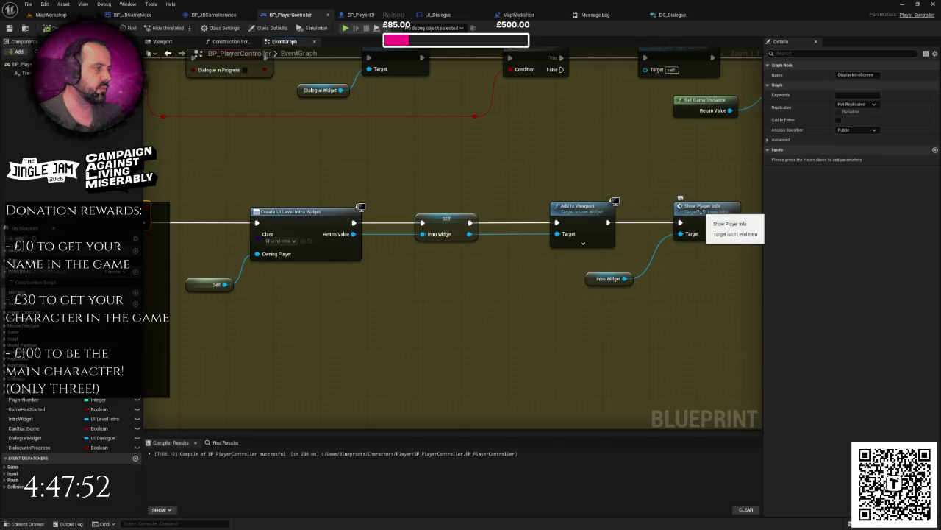
pyautogui.scroll(-1, 458, 226)
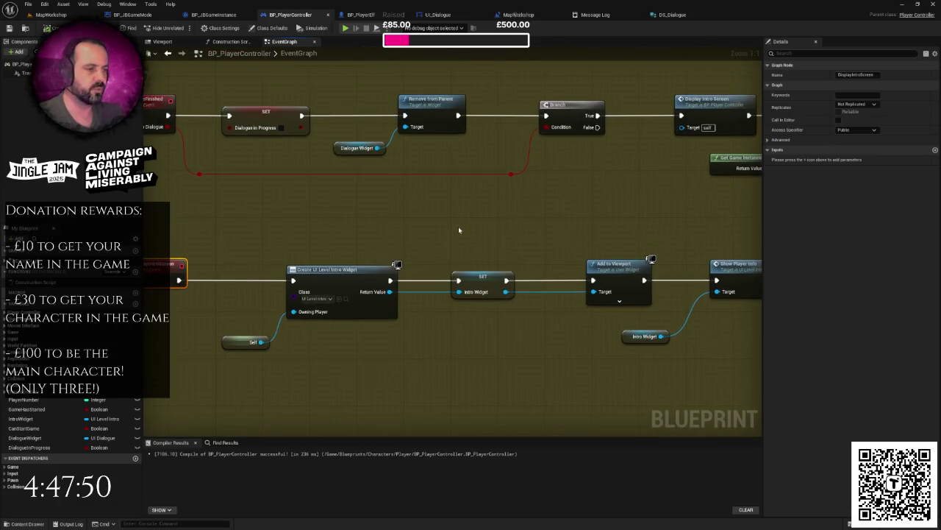
pyautogui.scroll(-2, 463, 229)
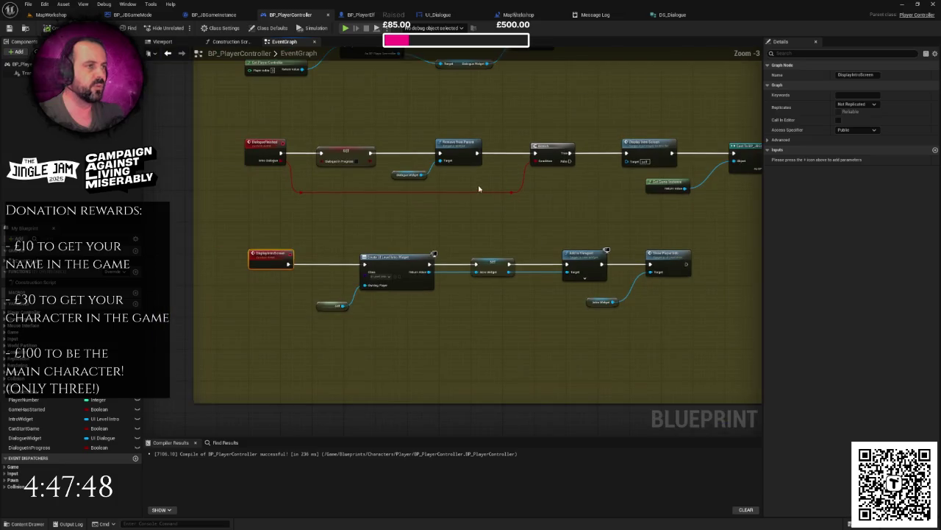
pyautogui.scroll(-2, 462, 243)
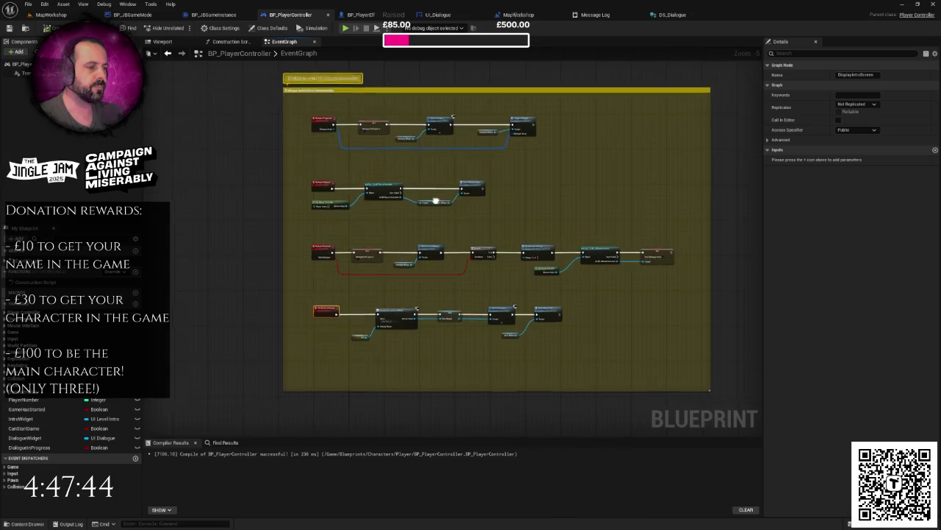
pyautogui.scroll(1, 385, 190)
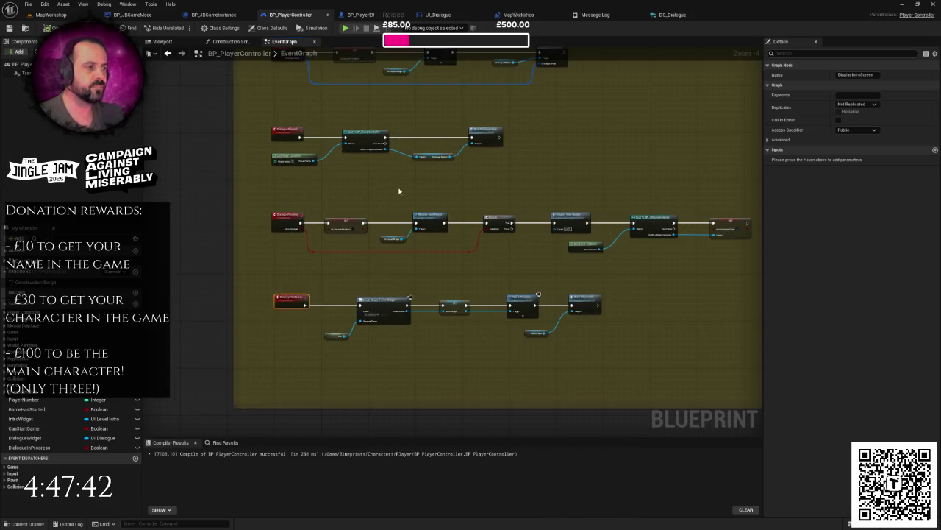
pyautogui.moveTo(476, 191)
pyautogui.mouseDown()
pyautogui.moveTo(446, 176)
pyautogui.moveTo(437, 145)
pyautogui.mouseUp()
pyautogui.scroll(1, 305, 226)
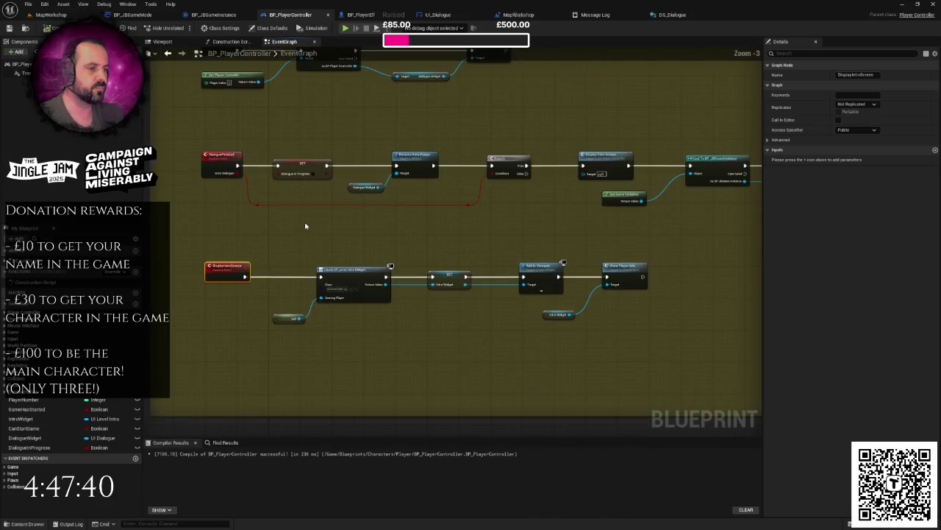
pyautogui.rightClick(351, 230)
pyautogui.click(332, 227)
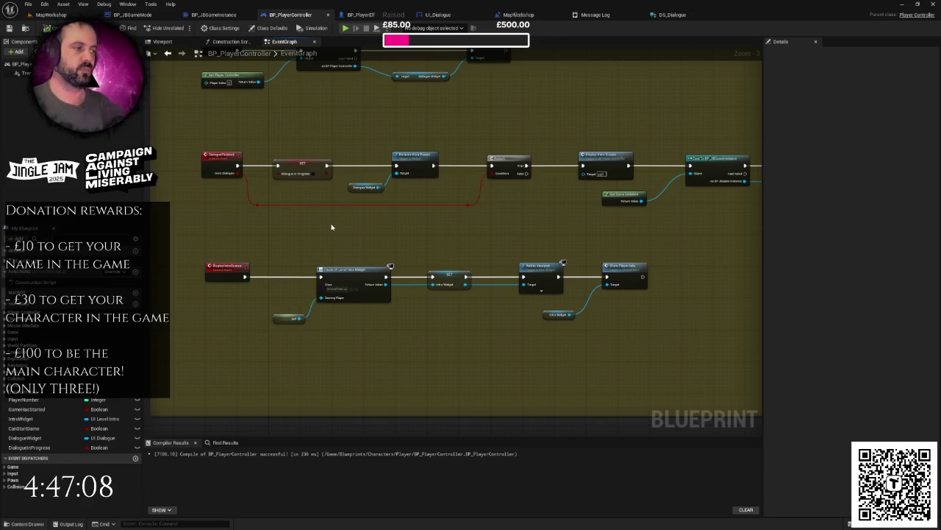
pyautogui.moveTo(471, 196); pyautogui.dragTo(459, 261)
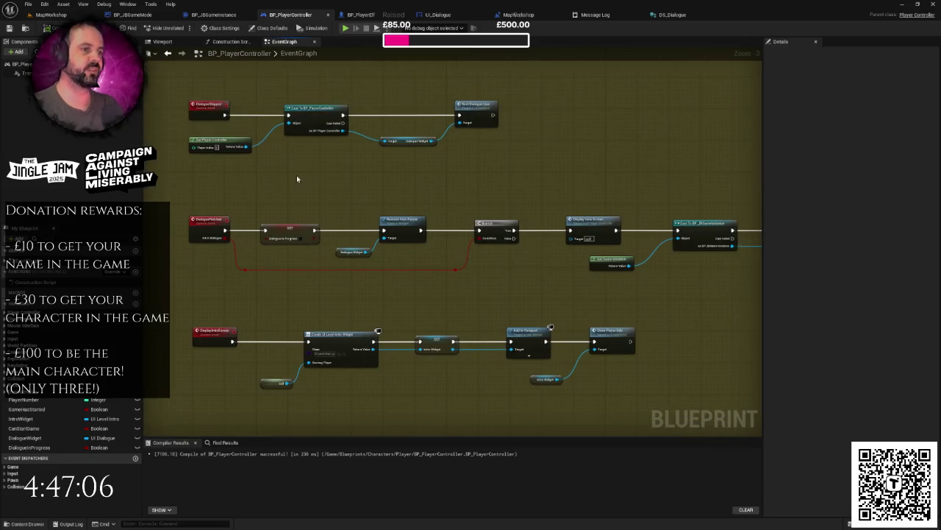
pyautogui.moveTo(159, 135)
pyautogui.mouseDown()
pyautogui.moveTo(301, 190)
pyautogui.moveTo(314, 176)
pyautogui.mouseUp()
pyautogui.scroll(-1, 302, 193)
pyautogui.click(316, 195)
pyautogui.rightClick(314, 177)
pyautogui.click(300, 179)
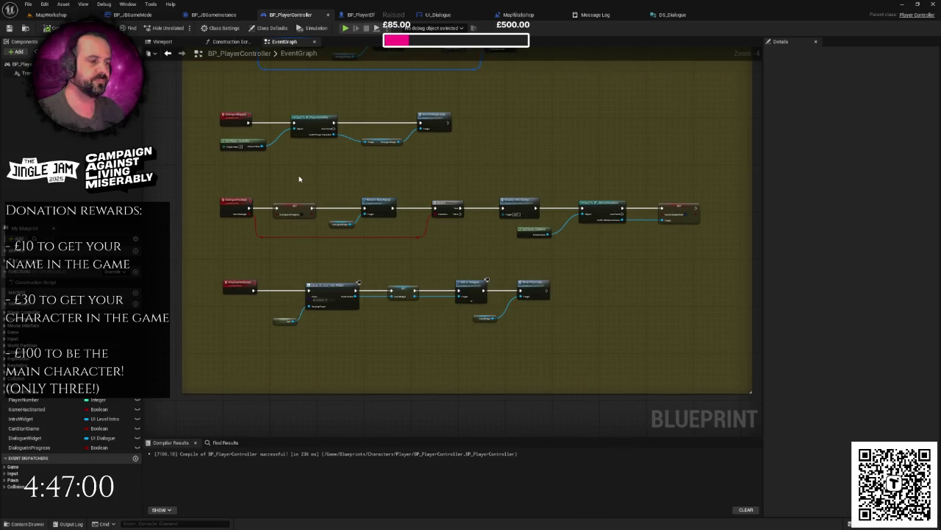